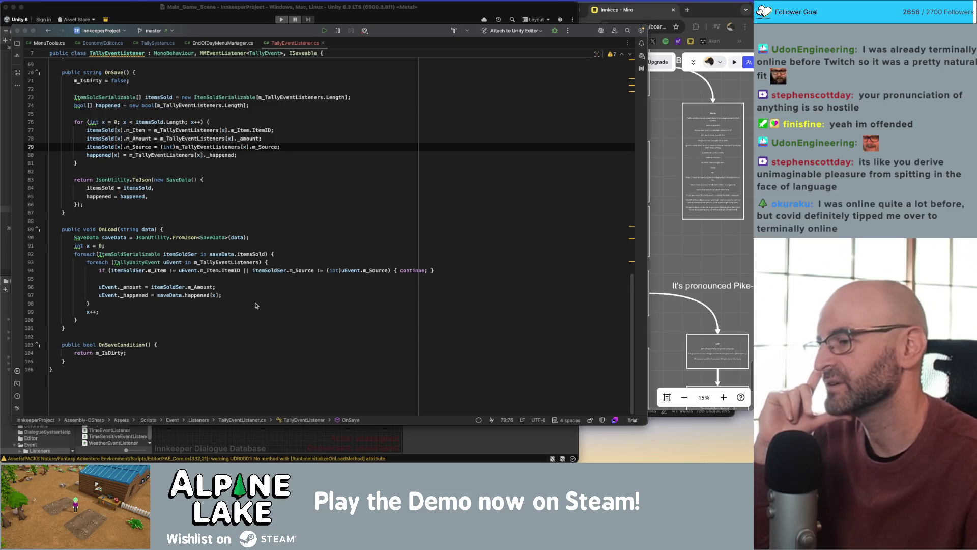
- Review the item check in the load loop and the m_Amount field declaration in the script
click(267, 287)
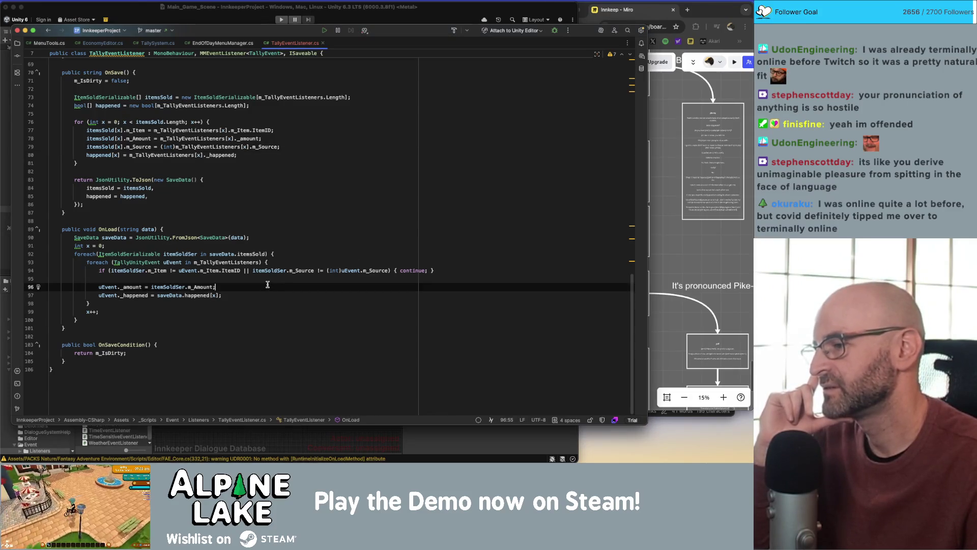
click(257, 271)
click(250, 278)
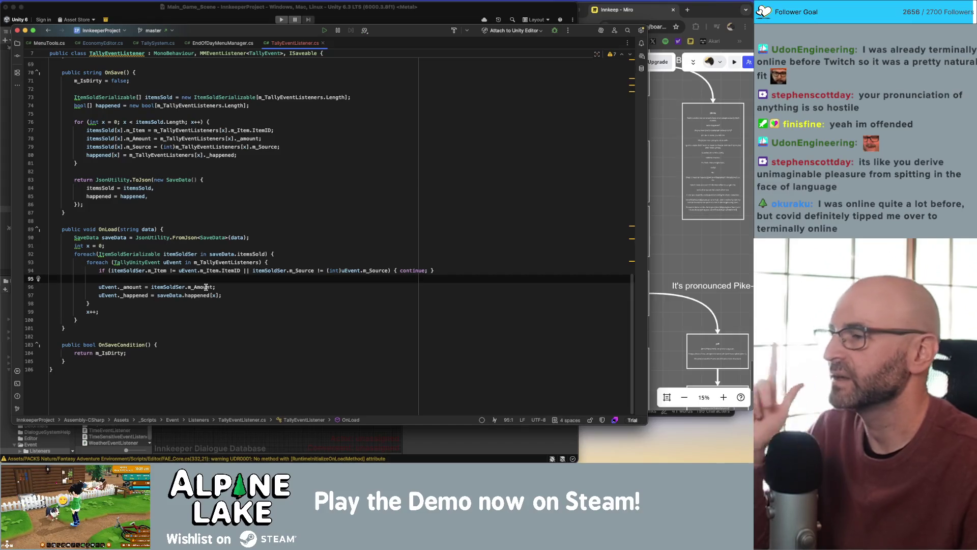
scroll(203, 288, up, 15)
scroll(220, 288, up, 3)
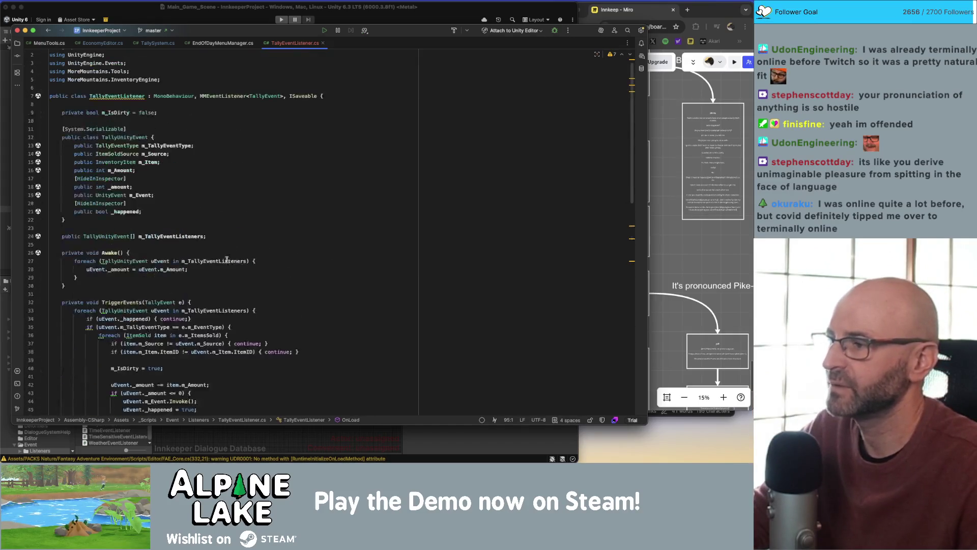
click(229, 170)
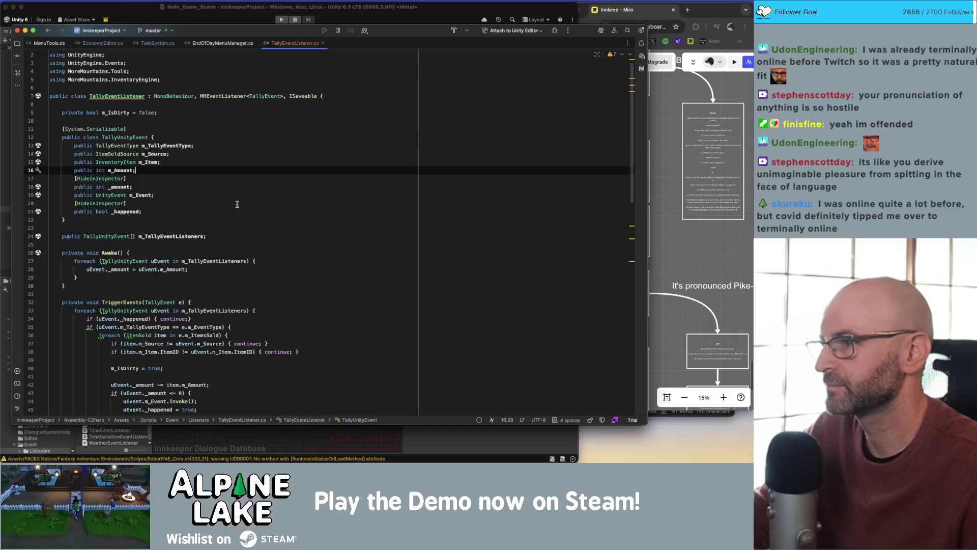
click(237, 204)
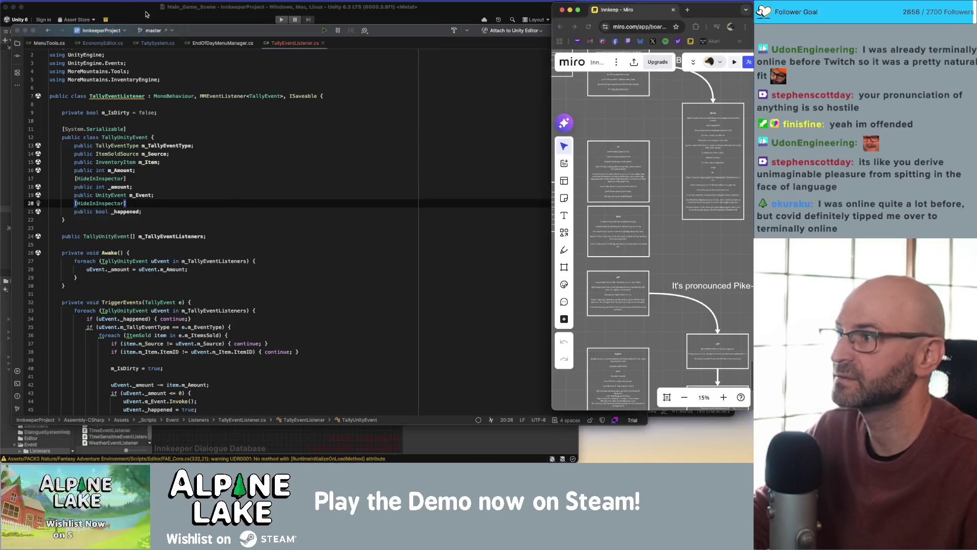
- Set the Tally Event Listener's Amount to 5 and select the Display case inventory item
click(146, 14)
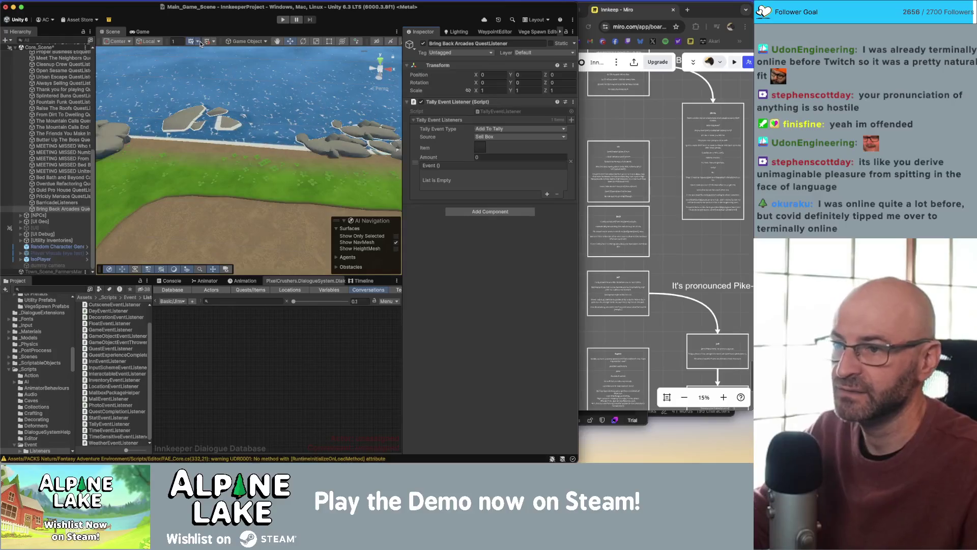
click(484, 157)
text(4)
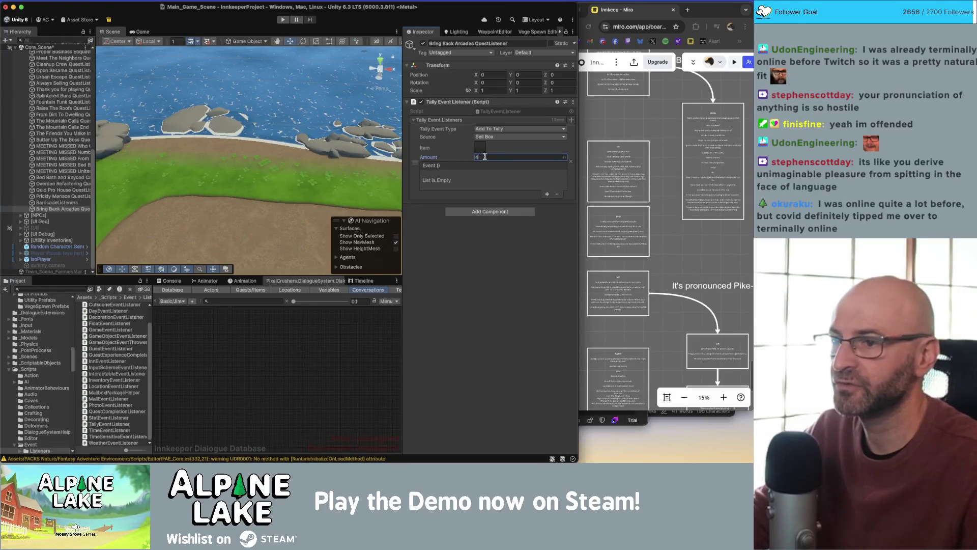
key(BackSpace)
text(5)
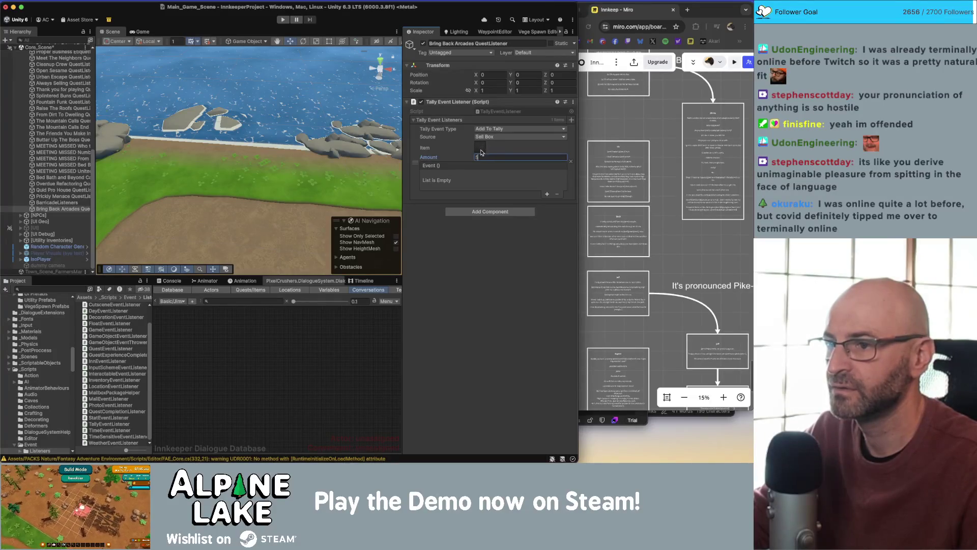
click(481, 150)
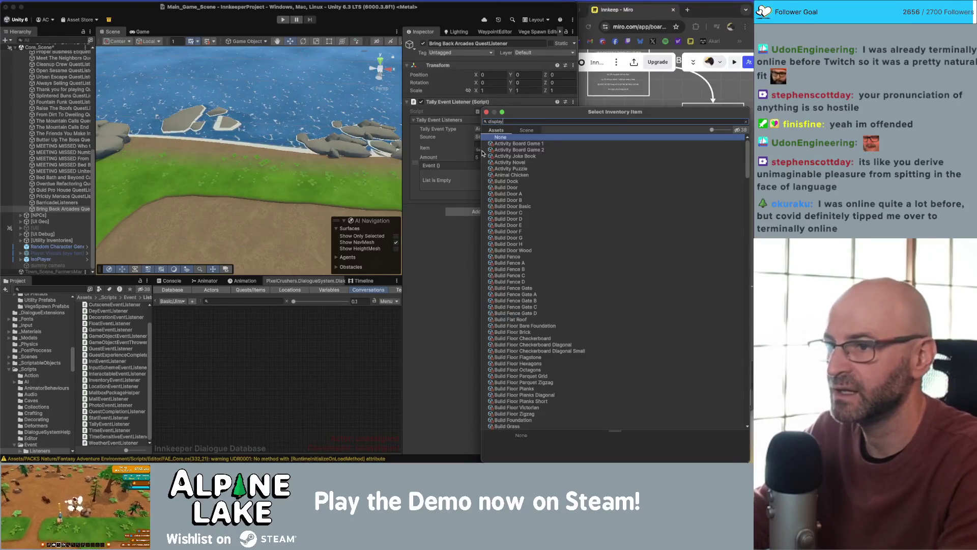
text(display)
key(Return)
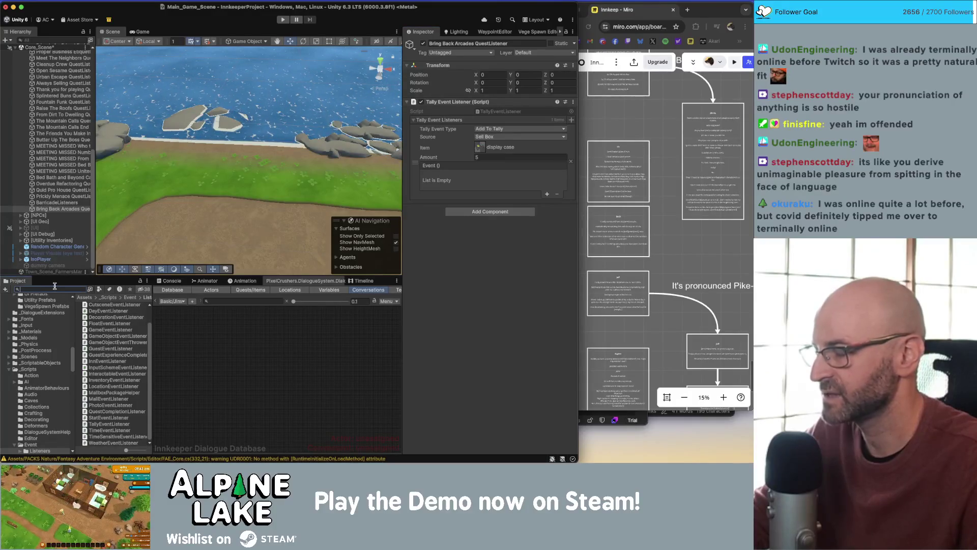
- Open Bring Back Arcades in the Quests/Items list, review Entry 1 and Entry 2, and widen the details pane
click(239, 292)
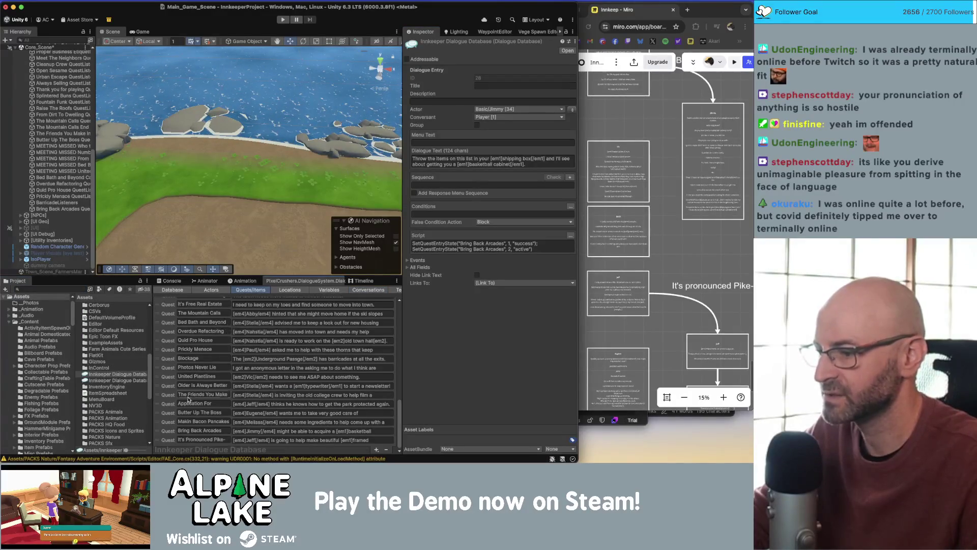
click(169, 440)
click(169, 432)
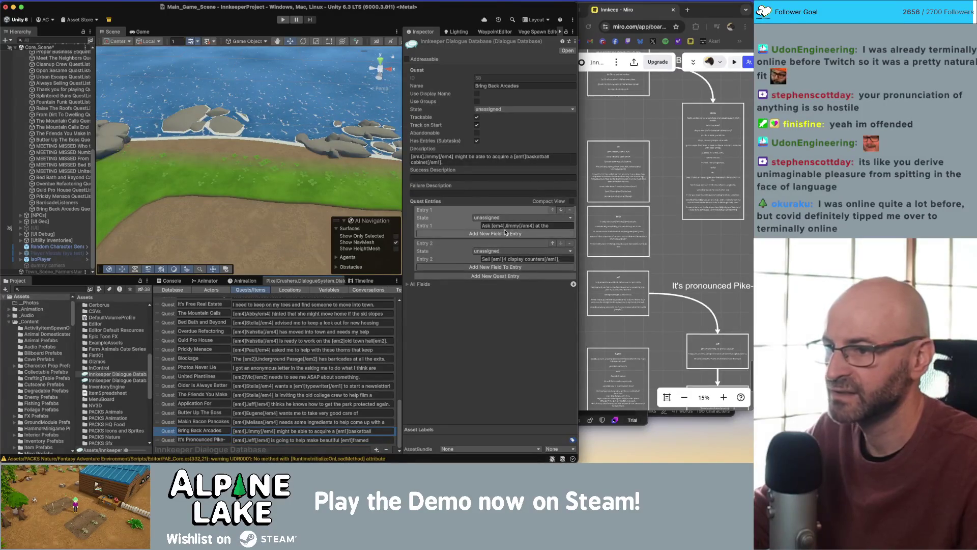
click(538, 226)
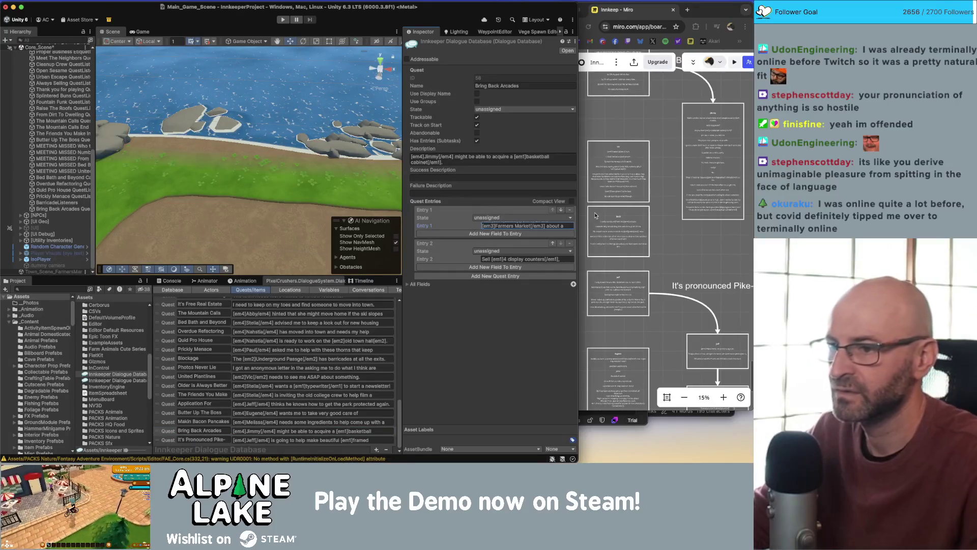
key(End)
key(Home)
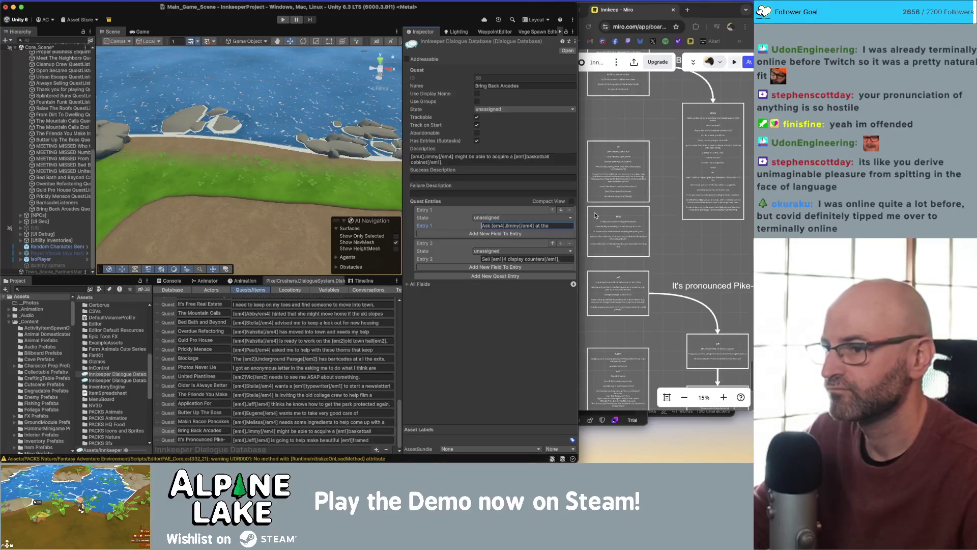
click(562, 259)
drag(401, 262, 167, 264)
- Add two quest entries, move '1 sign' out of Entry 2, and write Entry 3 as 'Sell [em1]1 sign[/em1]'
click(390, 271)
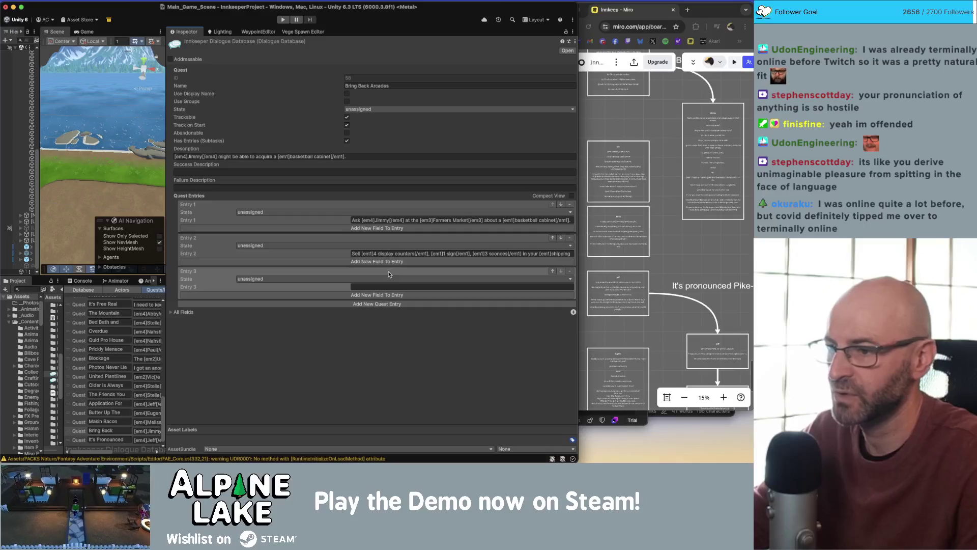
click(389, 304)
click(391, 254)
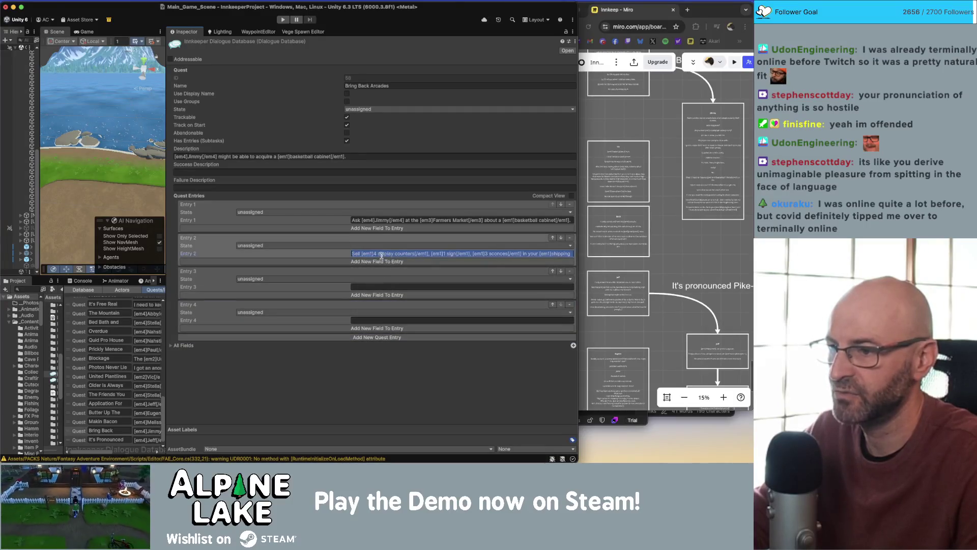
click(429, 253)
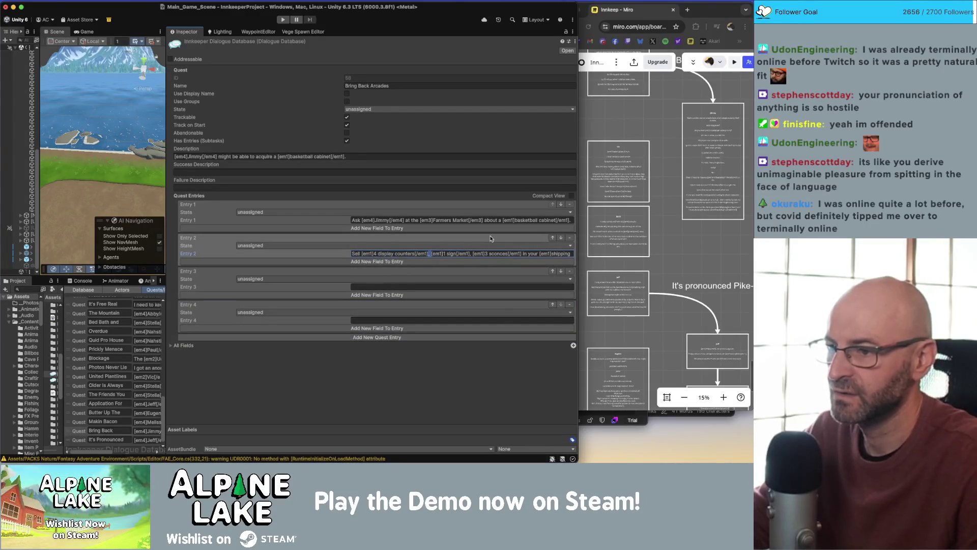
key(Delete)
key(Delete)
key(shift+Right)
key(shift+Right)
key(shift+Right)
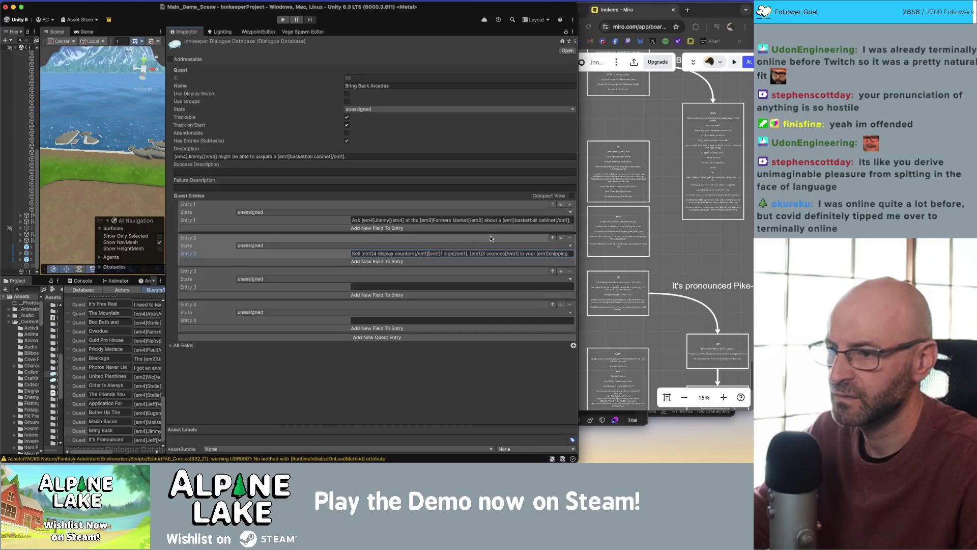
key(alt+shift+Right)
key(alt+shift+Right)
key(Right)
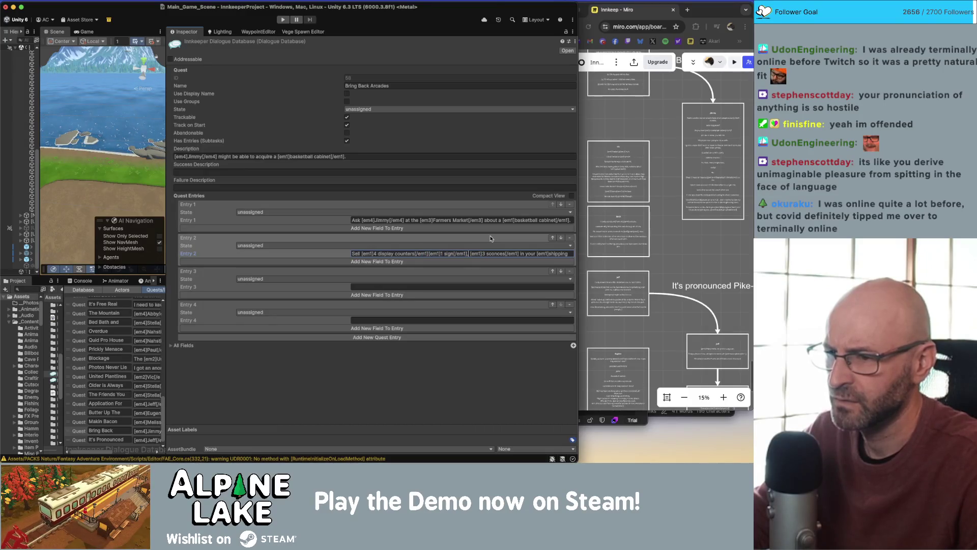
key(alt+shift+Left)
key(alt+shift+Left)
key(alt+shift+Left)
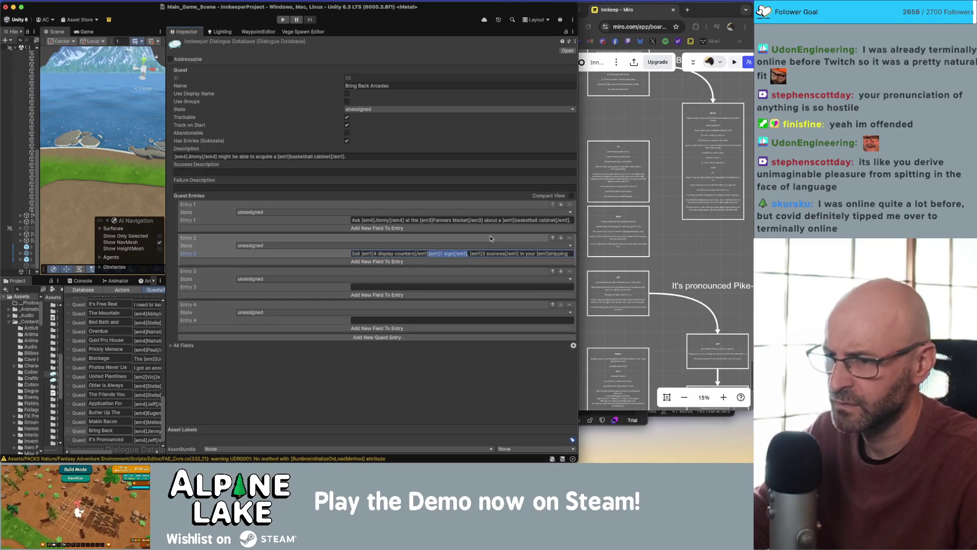
key(BackSpace)
click(403, 286)
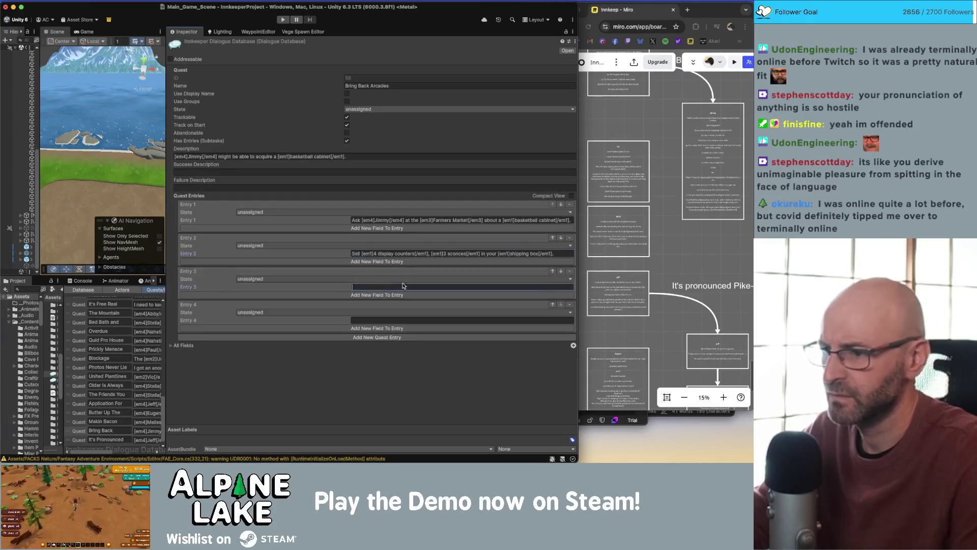
text(Sell [em1]1 sign[/em1],)
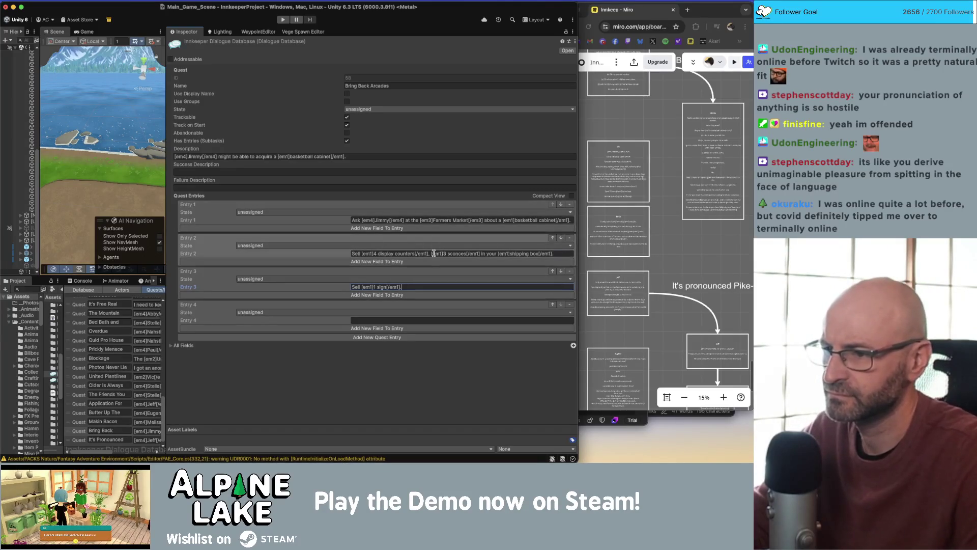
- Copy Entry 2's shipping box ending onto the end of Entry 3
click(443, 253)
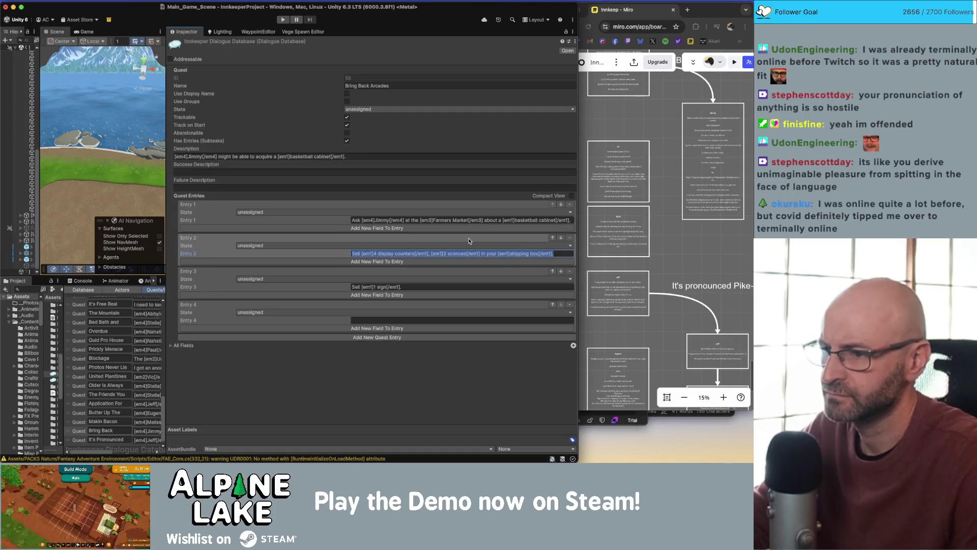
drag(482, 252, 557, 253)
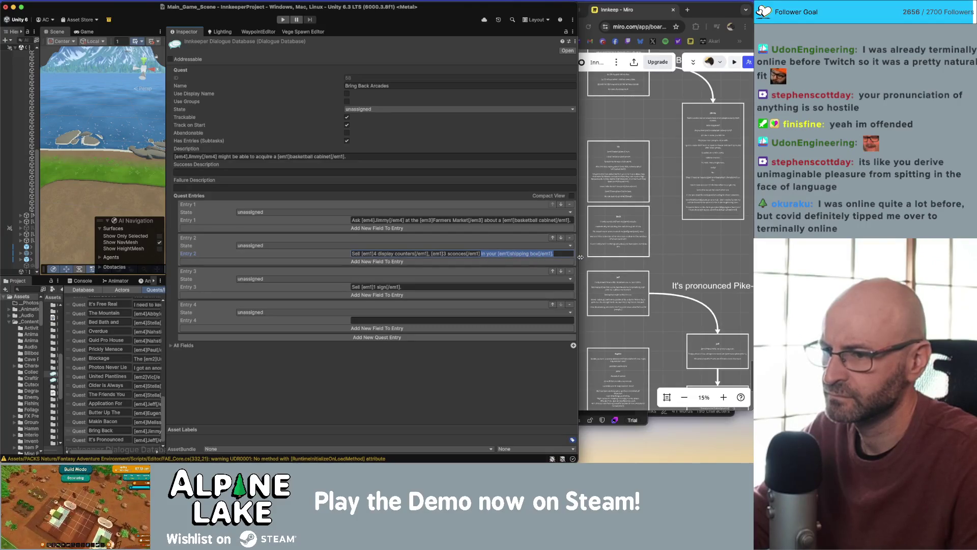
click(477, 287)
click(477, 288)
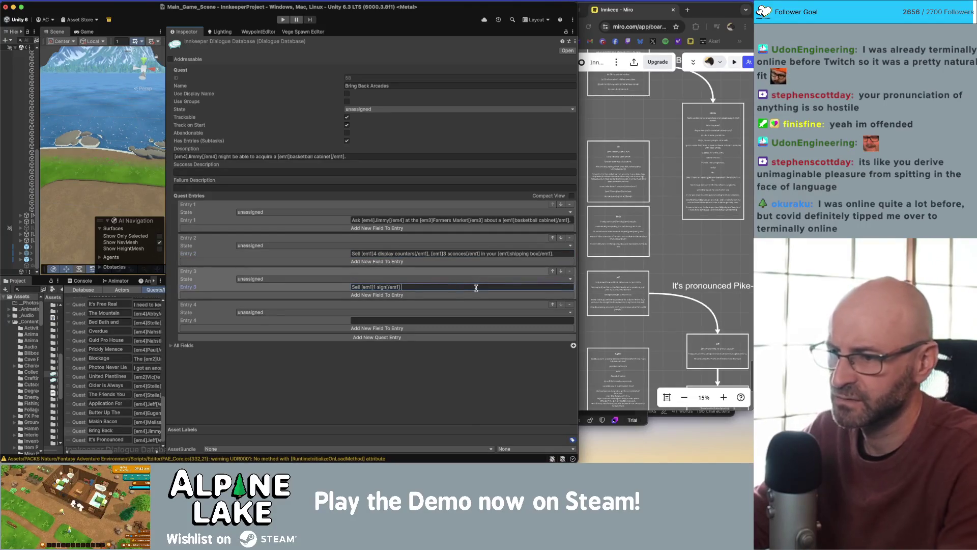
key(ctrl+v)
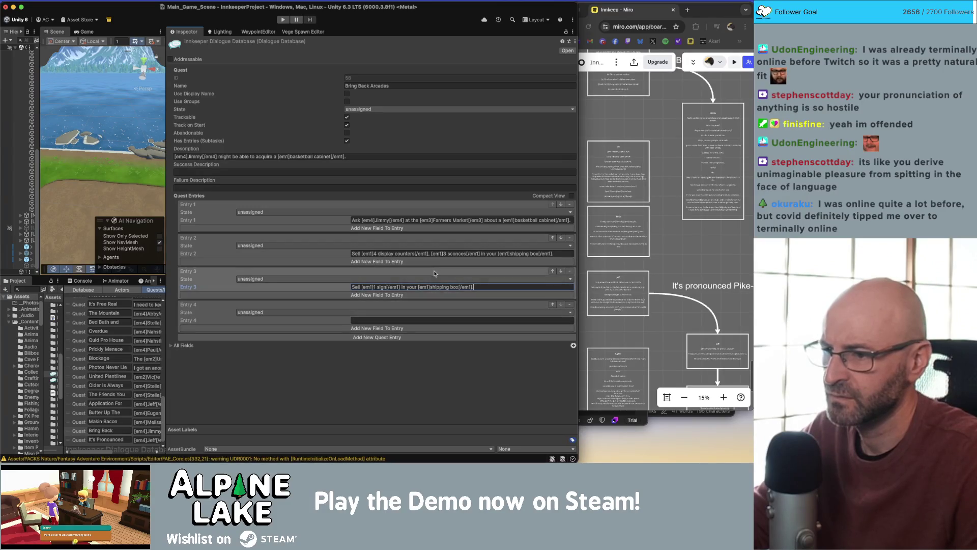
- Fill Entry 4 with 'Sell' plus the copied 3 sconces text, without a trailing period
click(435, 254)
click(438, 253)
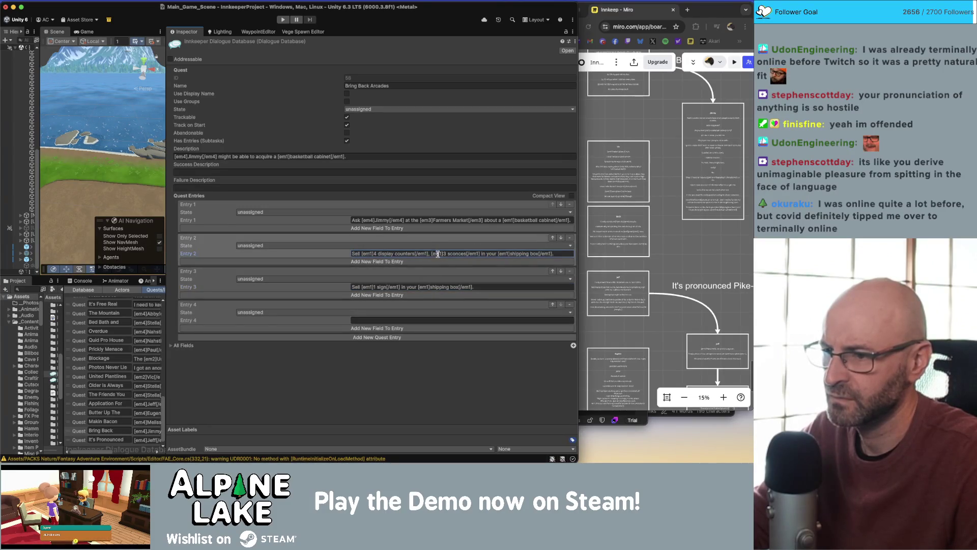
drag(431, 253, 554, 254)
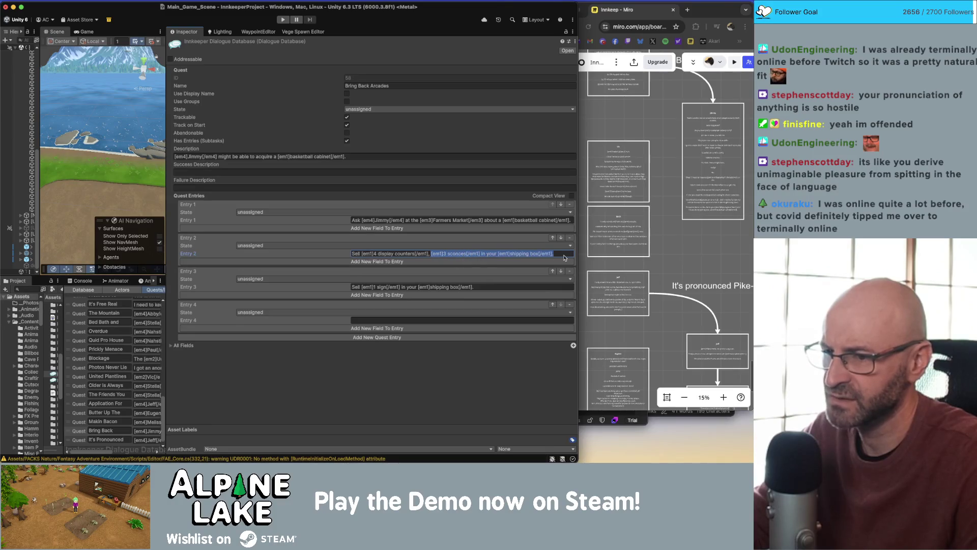
key(super+c)
click(467, 320)
key(super+v)
key(Home)
text(Sell)
key(alt+Right)
key(alt+Right)
key(alt+Right)
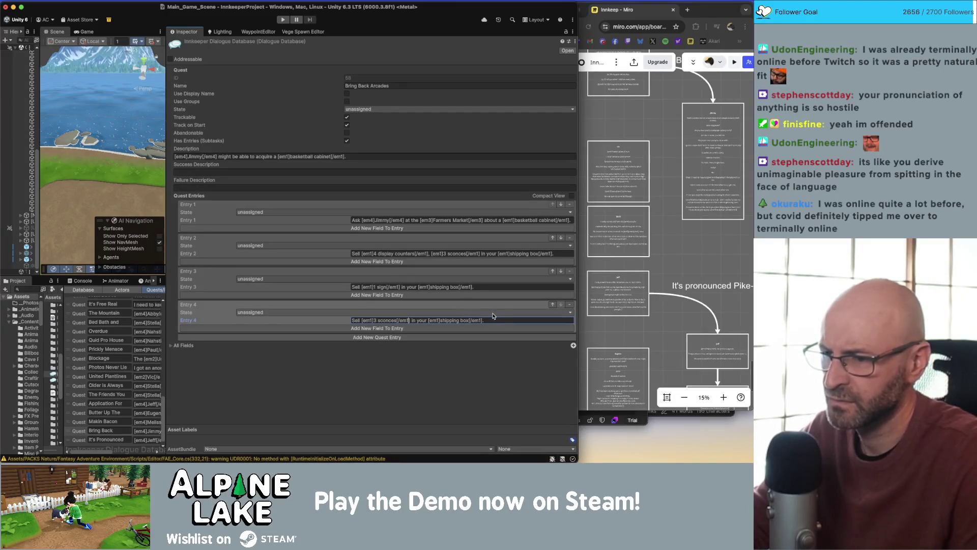
click(492, 320)
key(BackSpace)
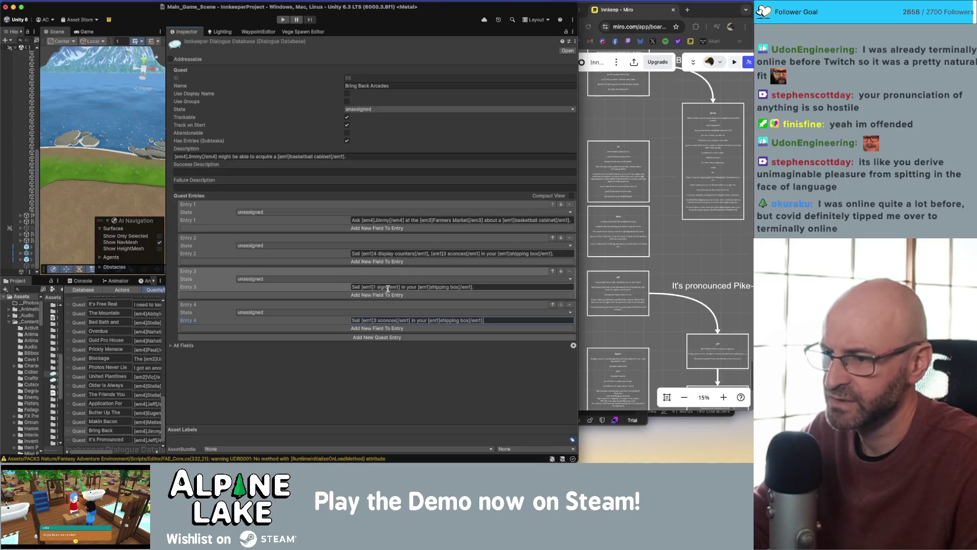
- Delete the leftover sconces text after the display counters in Entry 2 and commit the edit
click(432, 253)
click(432, 254)
key(Delete)
key(Delete)
key(Delete)
key(BackSpace)
key(BackSpace)
key(Delete)
key(Delete)
key(Delete)
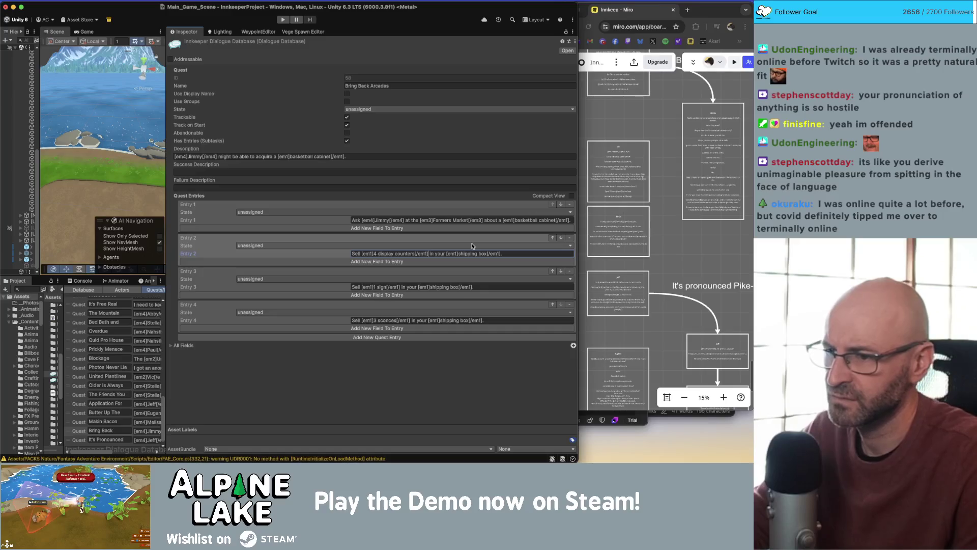
click(426, 345)
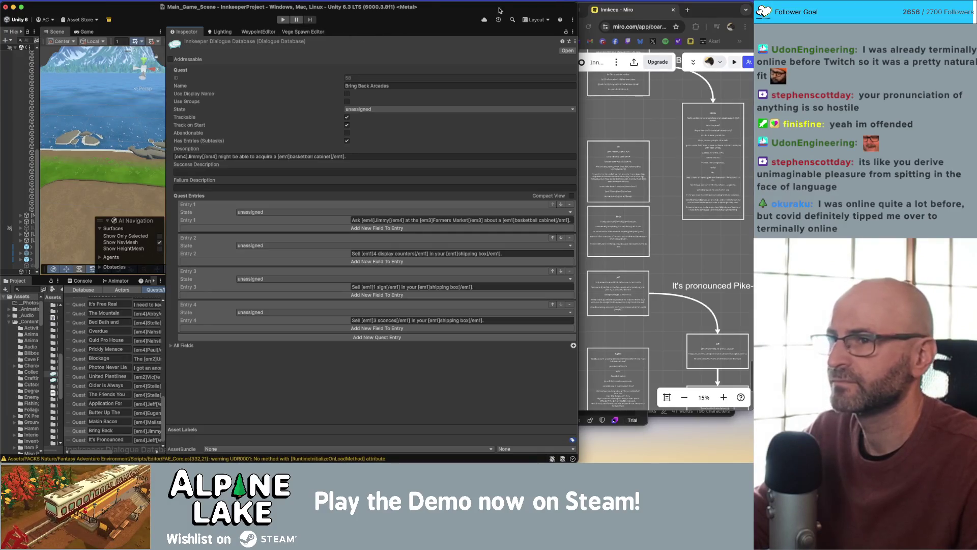
- Widen the Scene view past the Inspector splitter and maximize the Unity editor window
mouse_move(166, 82)
mouse_down()
mouse_move(427, 75)
mouse_move(397, 76)
mouse_up()
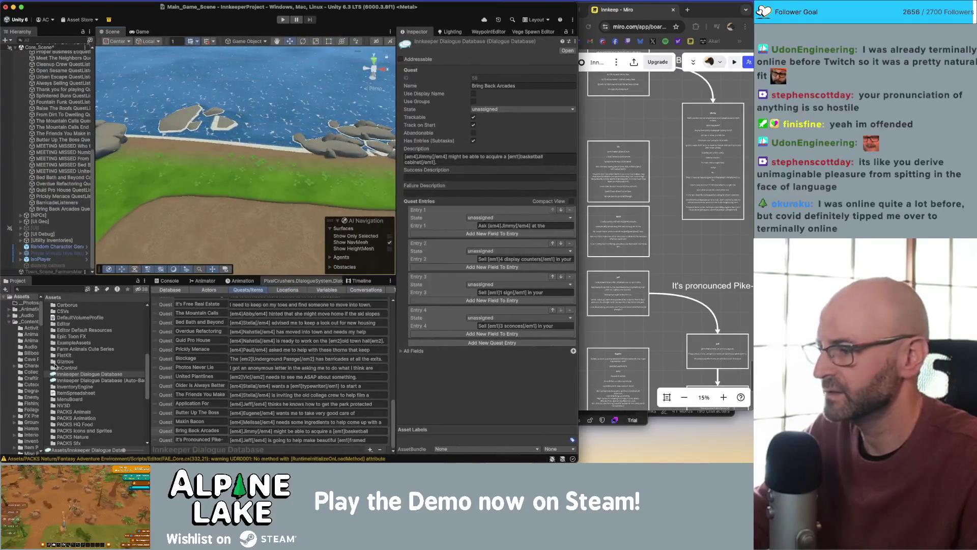
double_click(559, 11)
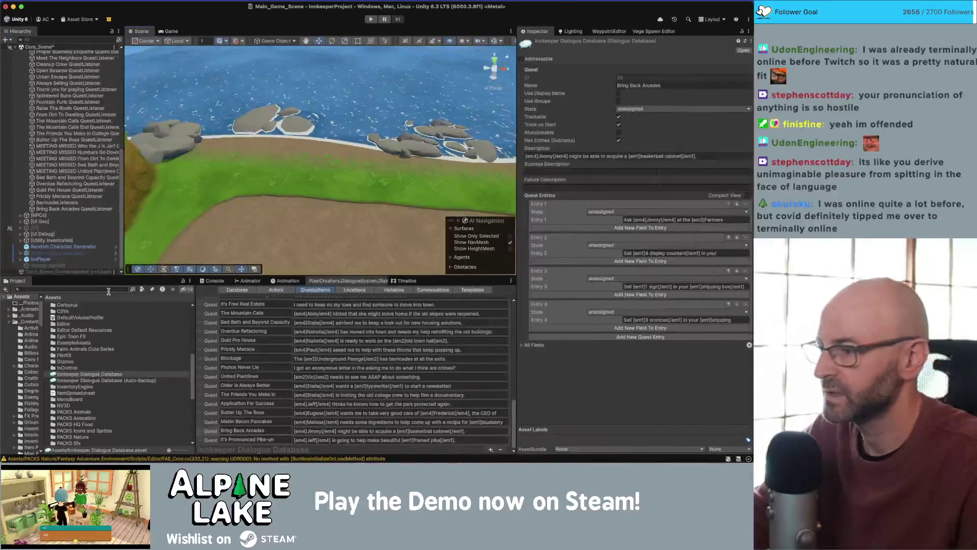
- Widen the Project folder tree, then select the Bring Back Arcades quest and its quest listener
drag(44, 330, 82, 320)
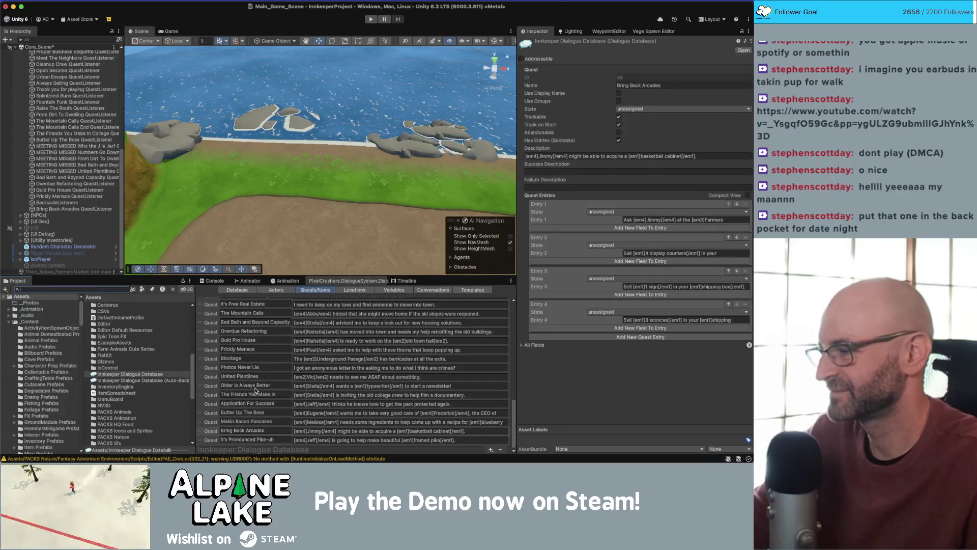
click(514, 418)
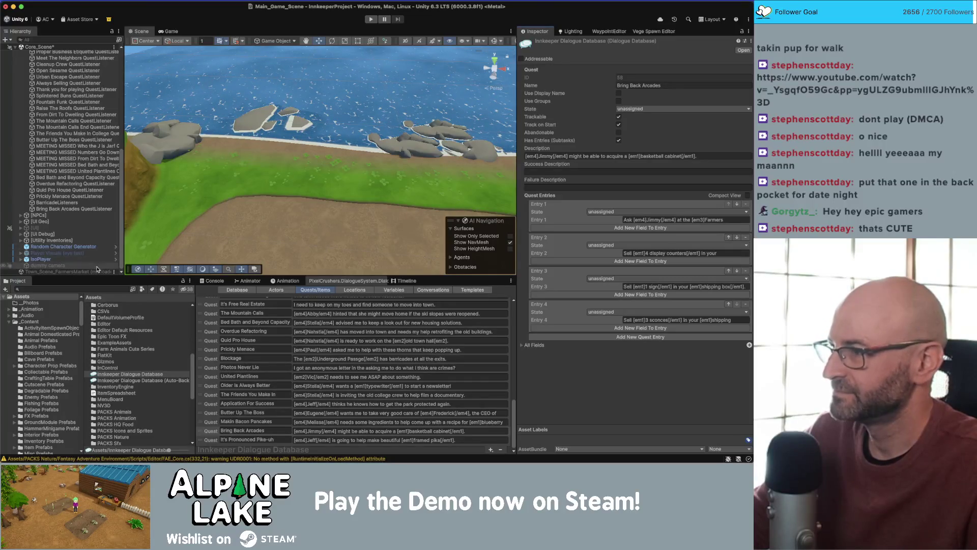
click(74, 209)
- Change the quest listener's display case tally Amount to 4
click(623, 157)
text(4)
key(Return)
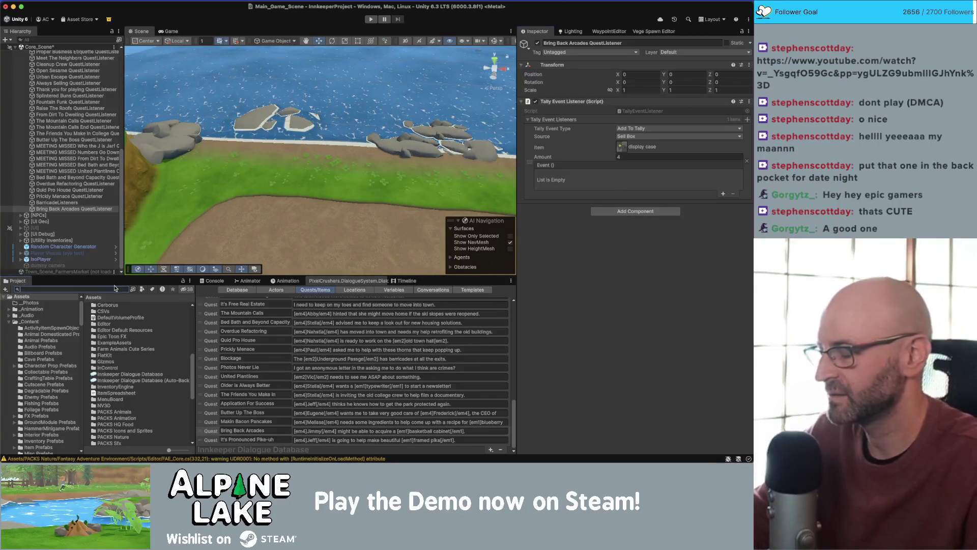
scroll(51, 299, down, 5)
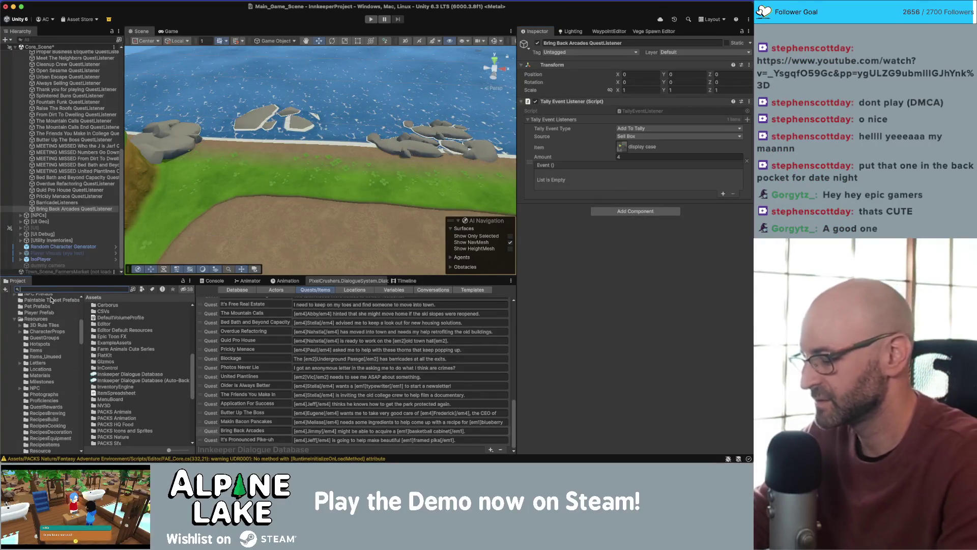
scroll(47, 315, up, 10)
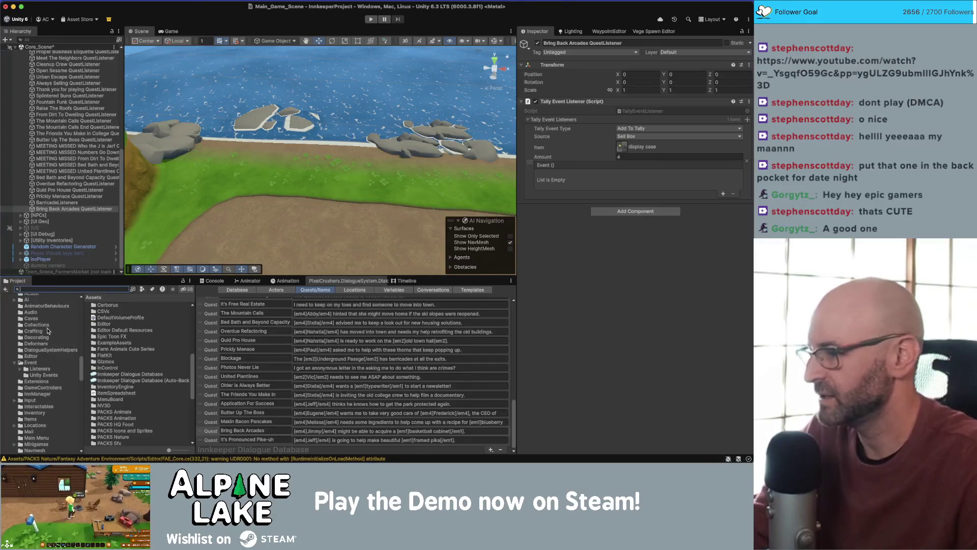
scroll(50, 351, up, 5)
- Create a new folder inside _ScriptableObjects > Quest Setters
double_click(51, 375)
scroll(53, 407, down, 6)
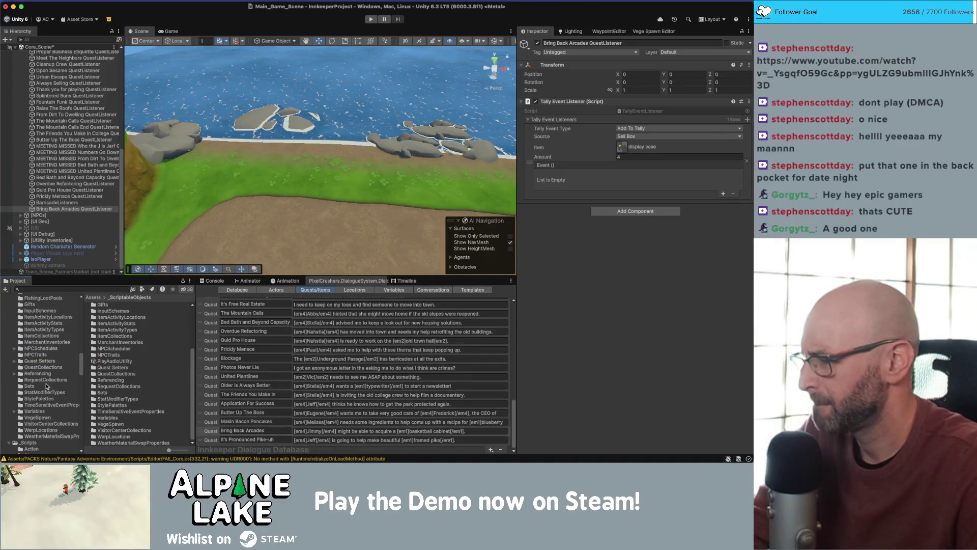
click(47, 361)
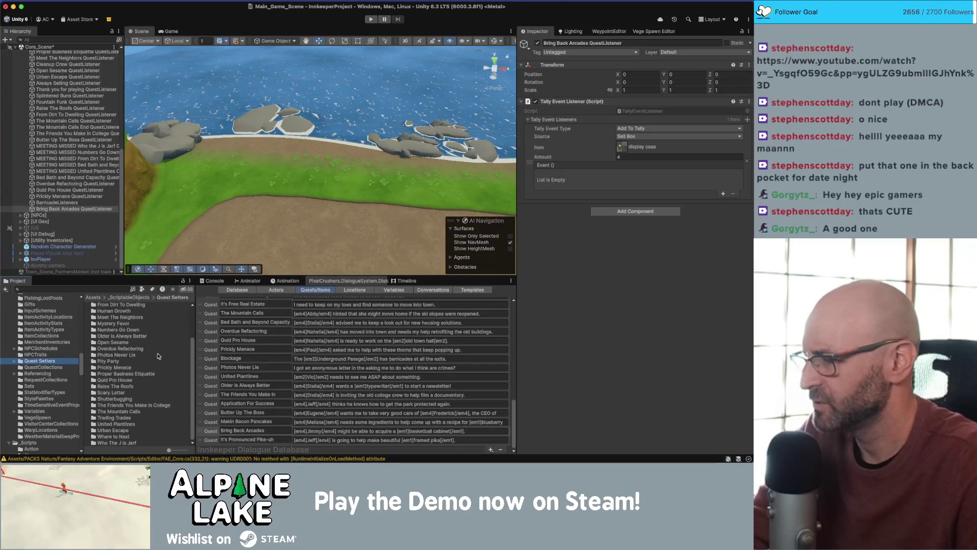
right_click(43, 360)
mouse_move(82, 208)
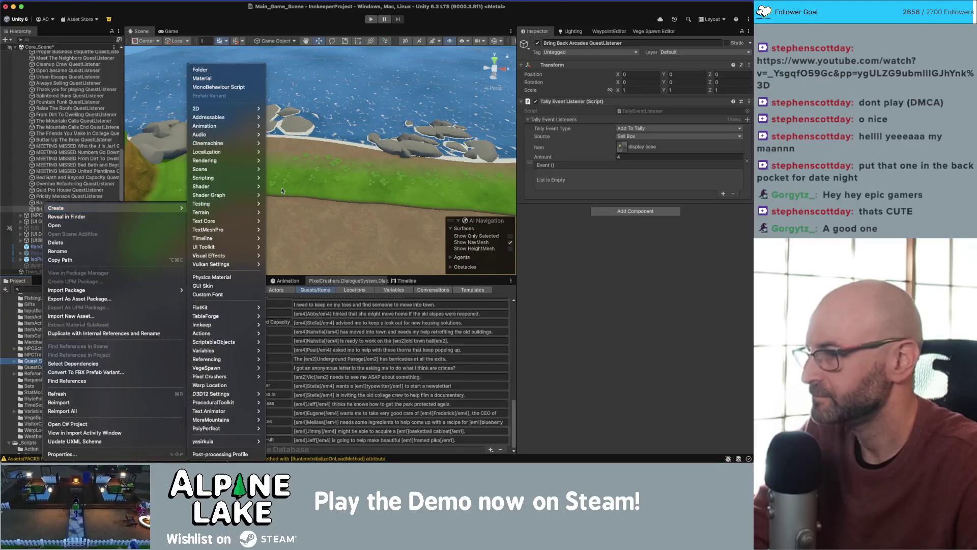
click(248, 70)
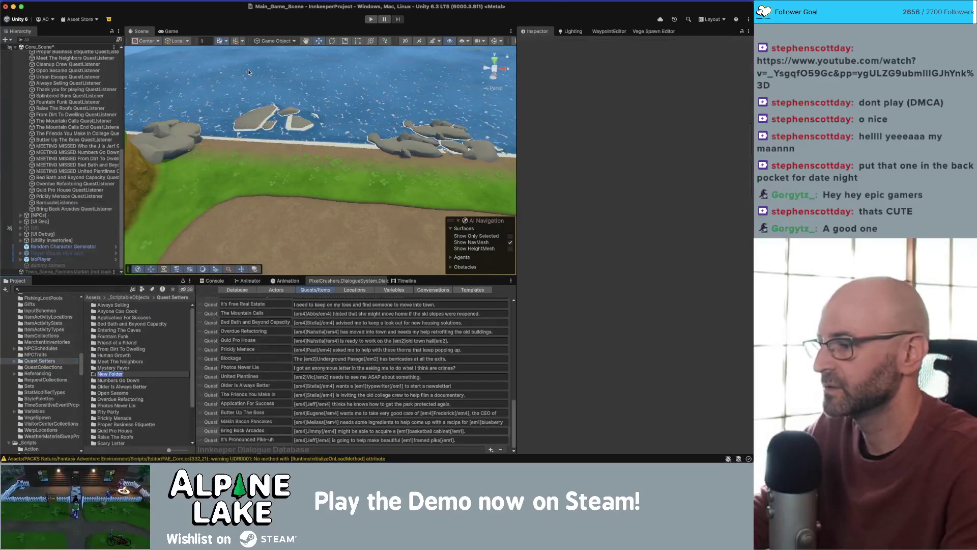
- Name the new folder 'Bring Back Arcades', correcting a typo, then open the empty folder
text(Bring Arcades Ba)
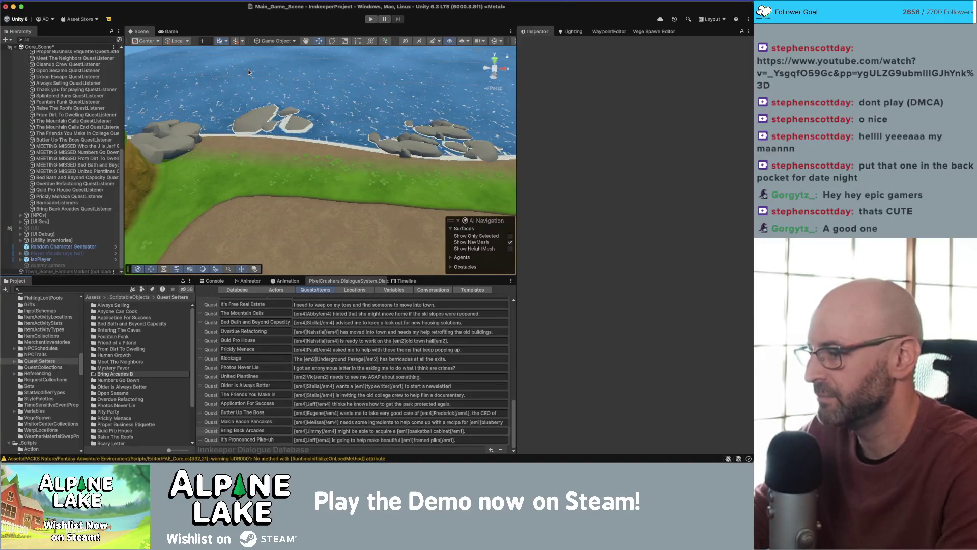
key(BackSpace)
key(BackSpace)
key(BackSpace)
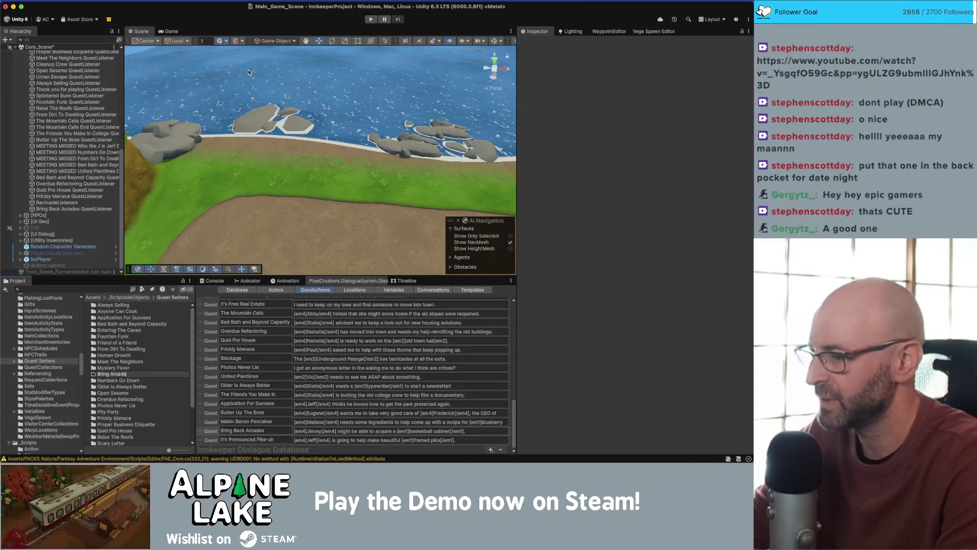
text(Back Arcades)
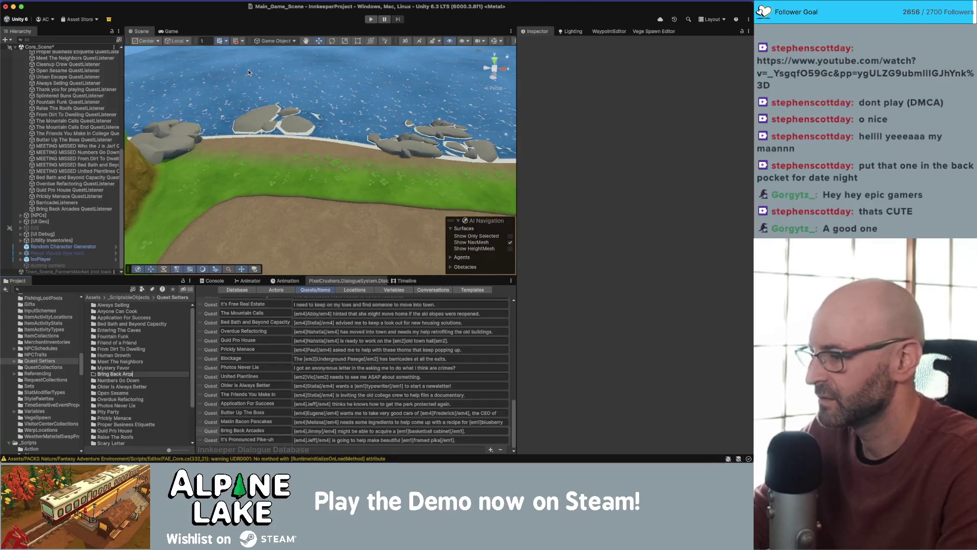
key(Return)
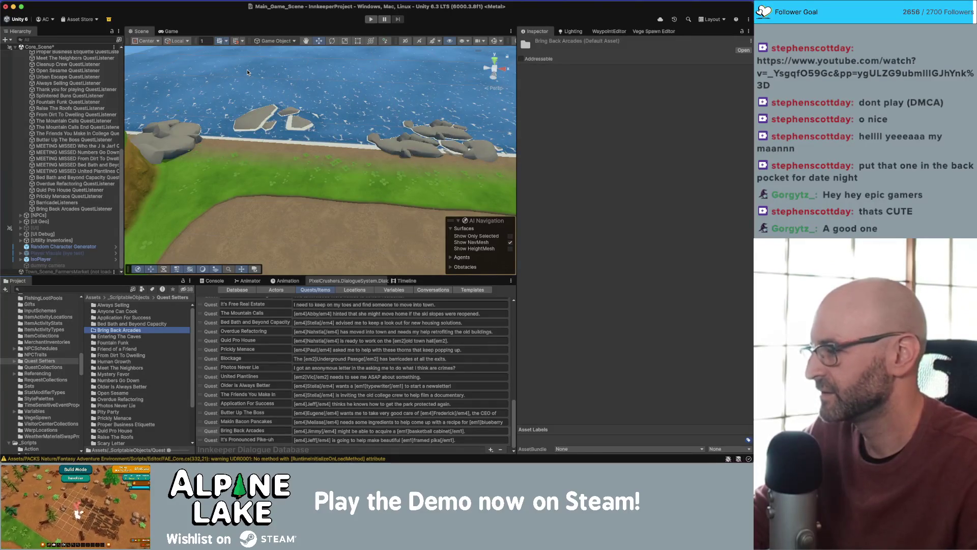
double_click(132, 332)
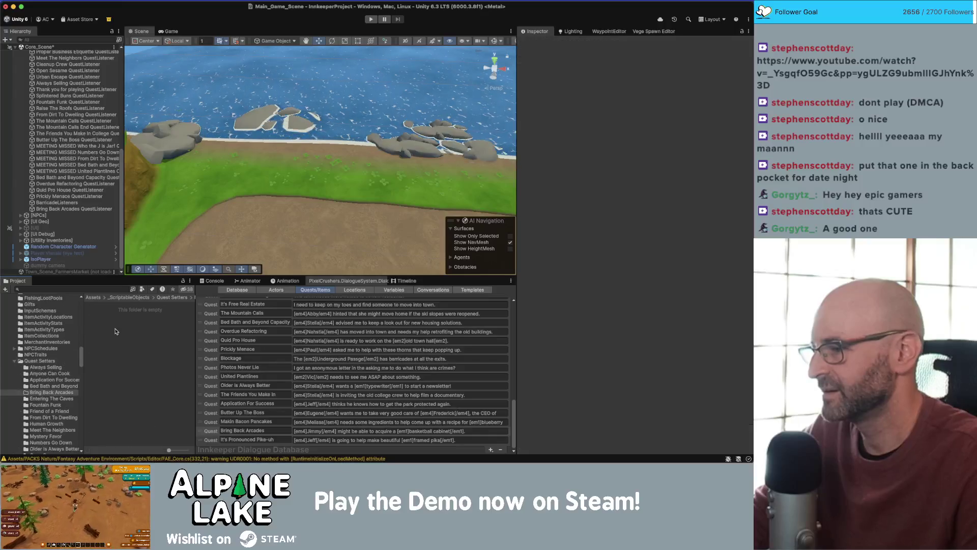
- Duplicate Bed Bath and Beyond's Entry4State success setter and move the copy into Bring Back Arcades
right_click(122, 328)
key(Escape)
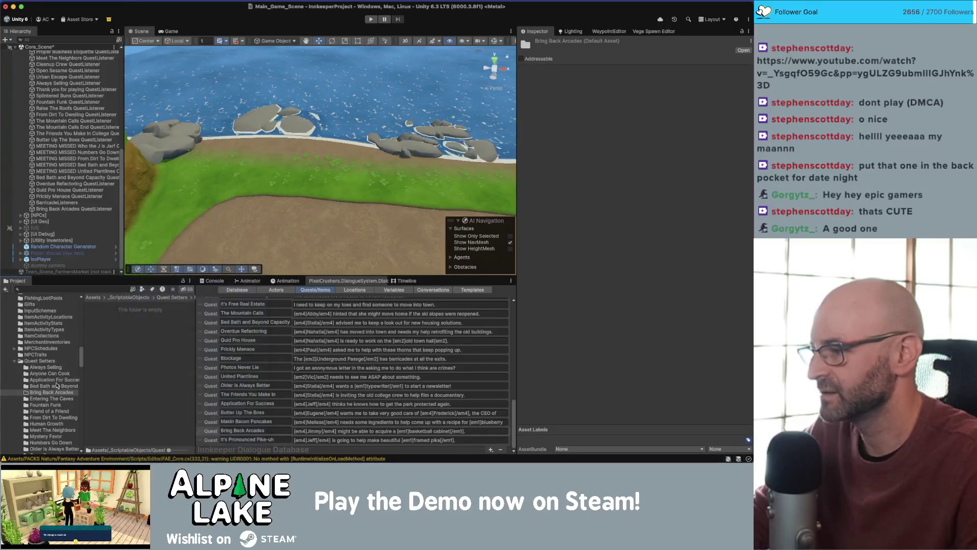
click(56, 386)
click(125, 311)
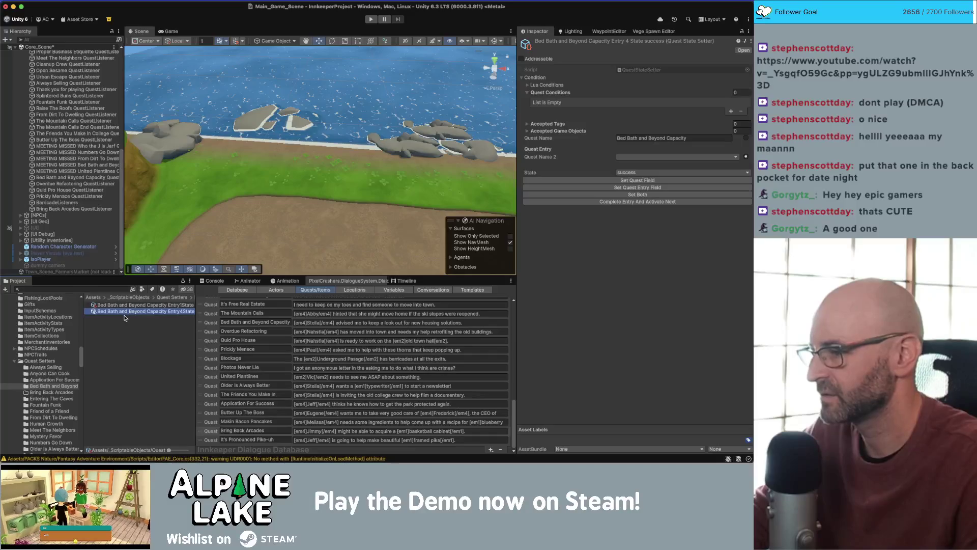
key(super+d)
drag(124, 319, 48, 393)
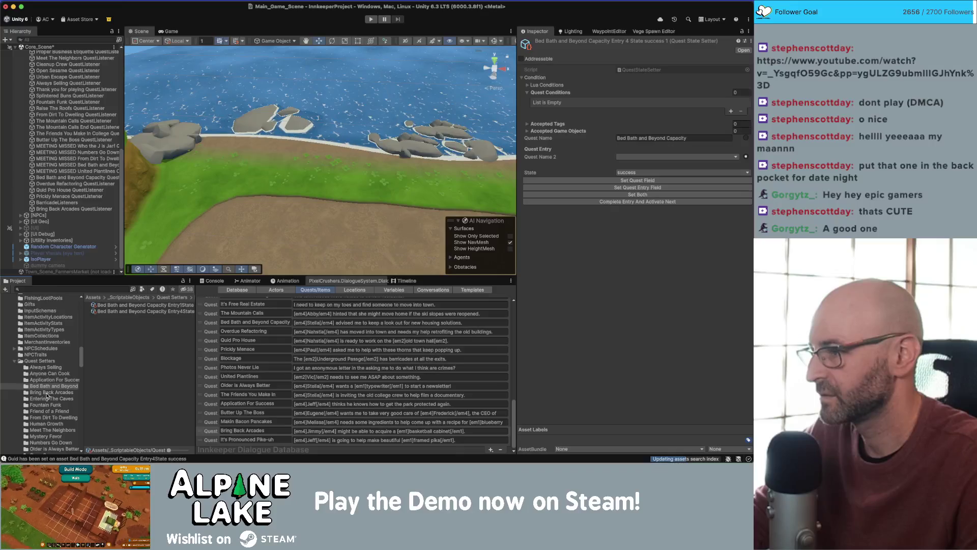
click(46, 392)
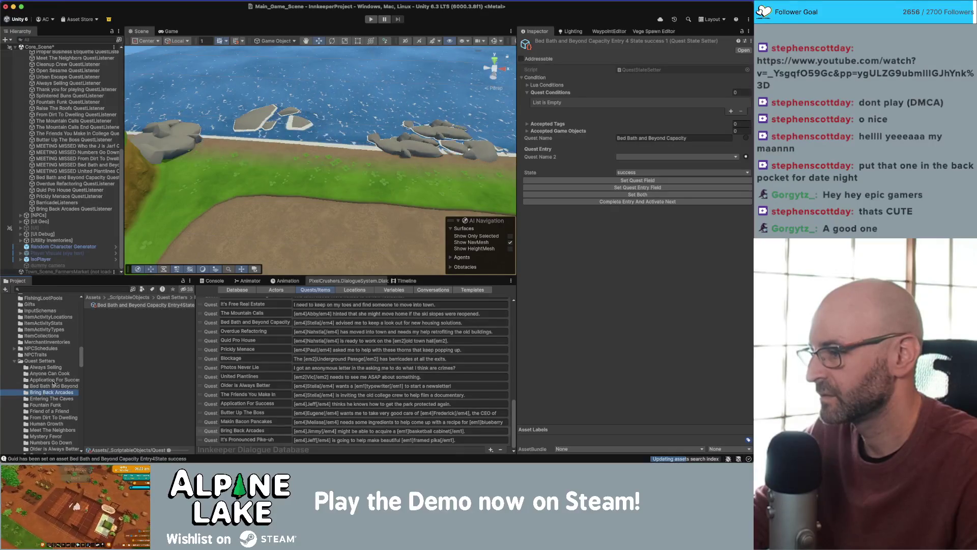
click(112, 306)
- Rename the copied setter to 'Bring Back Arcades Entry2State success'
key(Return)
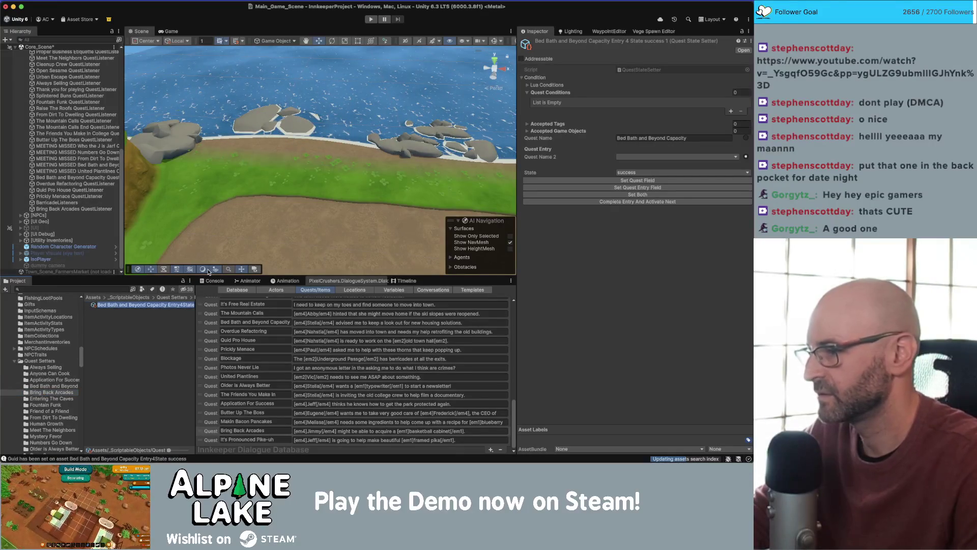
text(Bring Bac)
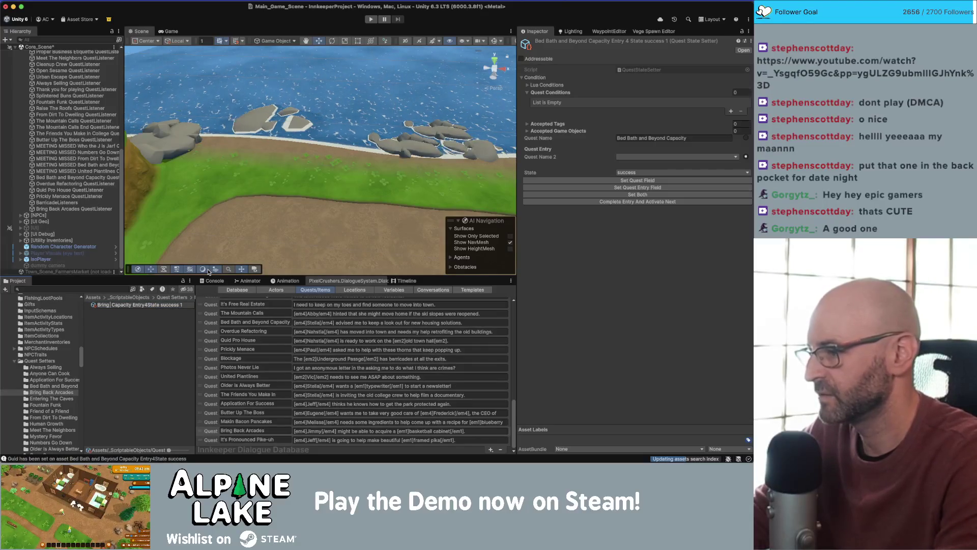
text(k Arcades)
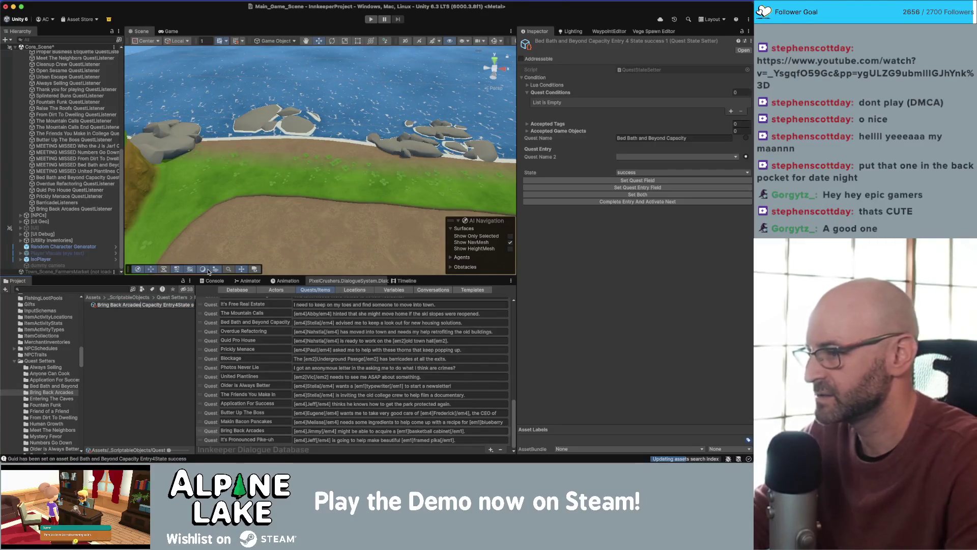
key(Delete)
key(Delete)
key(Delete)
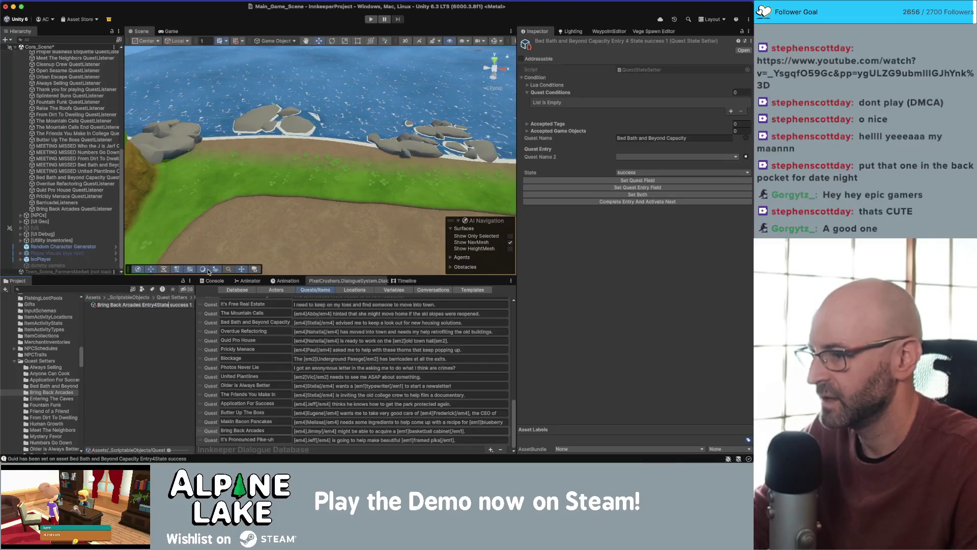
key(Right)
key(Right)
key(Right)
key(shift+Right)
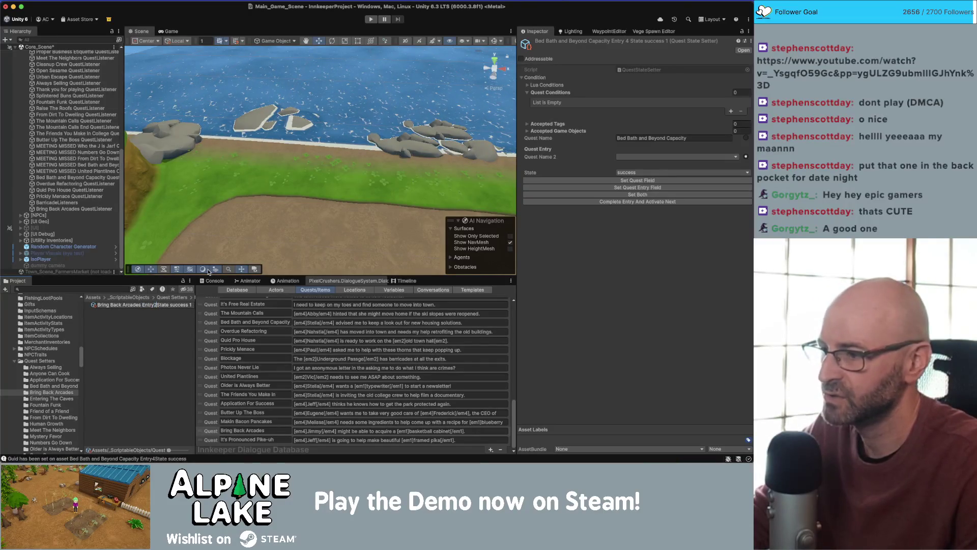
key(End)
key(Return)
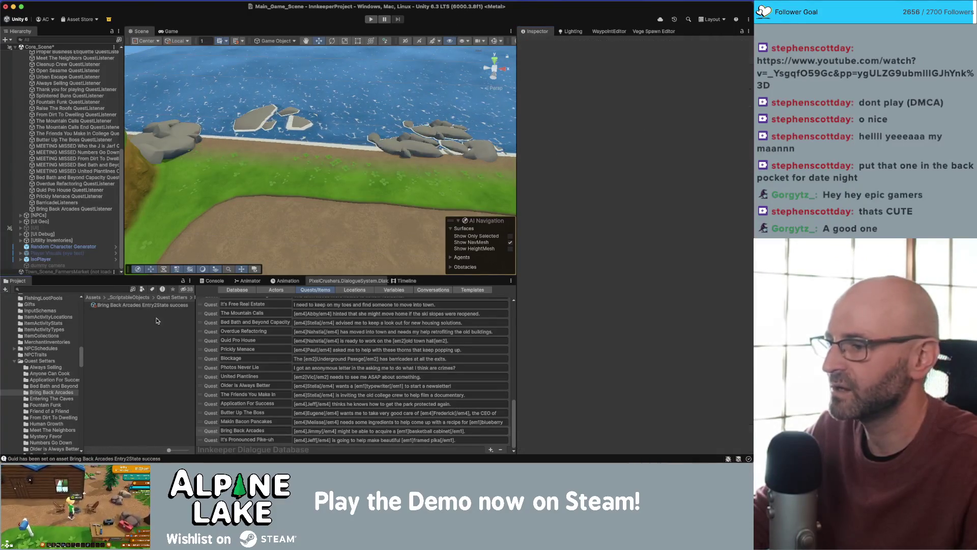
click(223, 289)
- Save the scene, play the main scene through the house intro, then stop playback
click(220, 281)
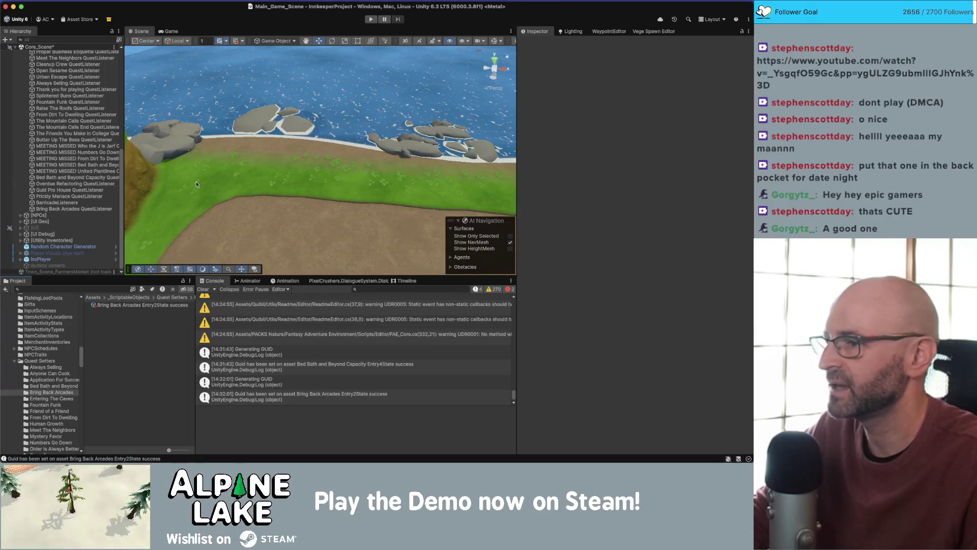
key(cmd+s)
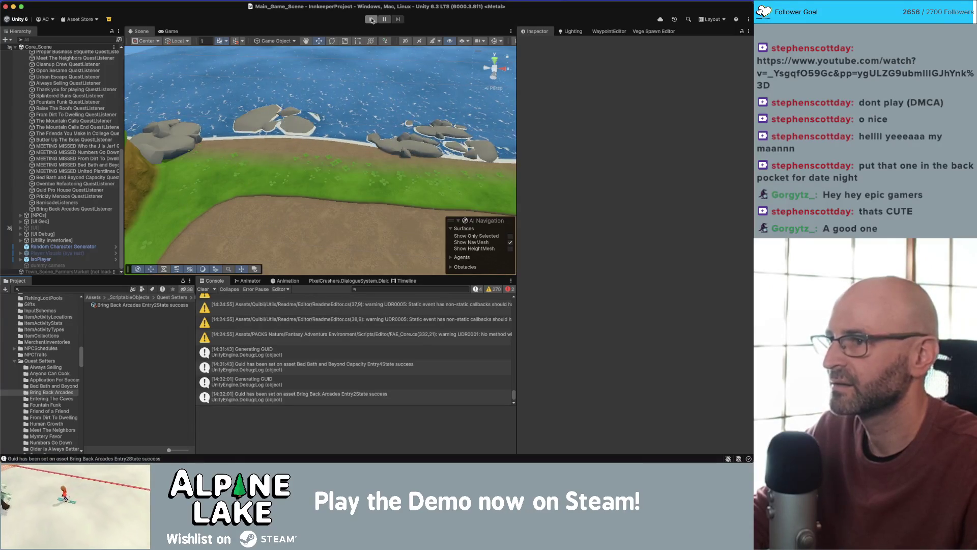
click(371, 20)
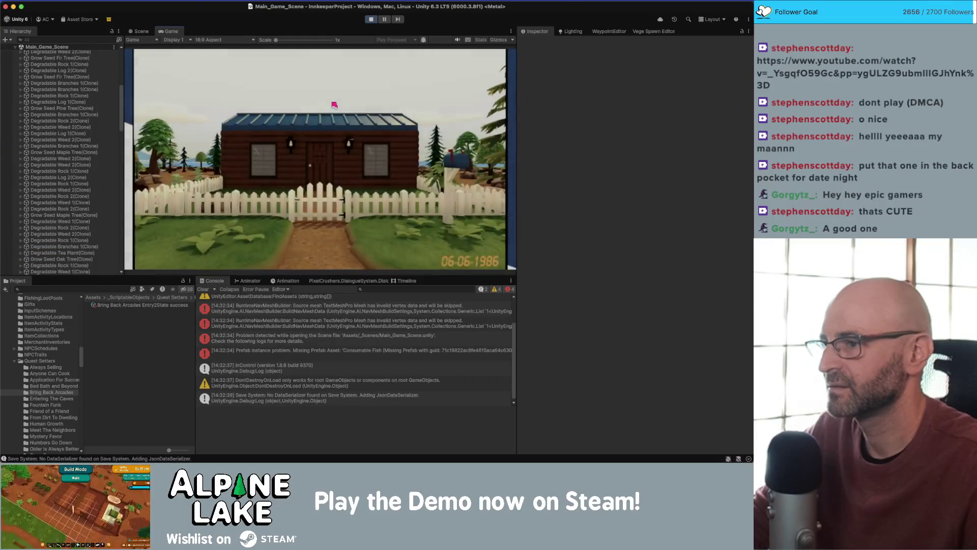
click(372, 21)
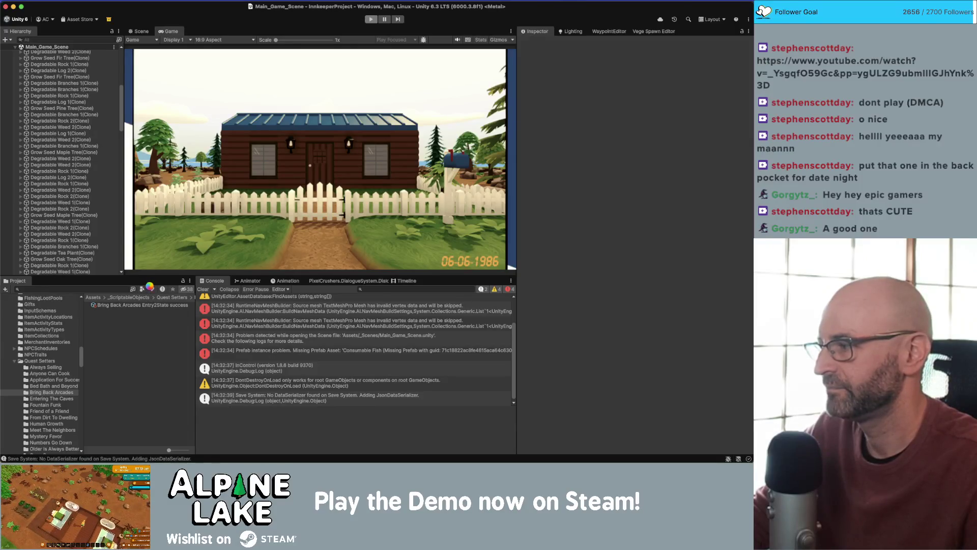
click(147, 305)
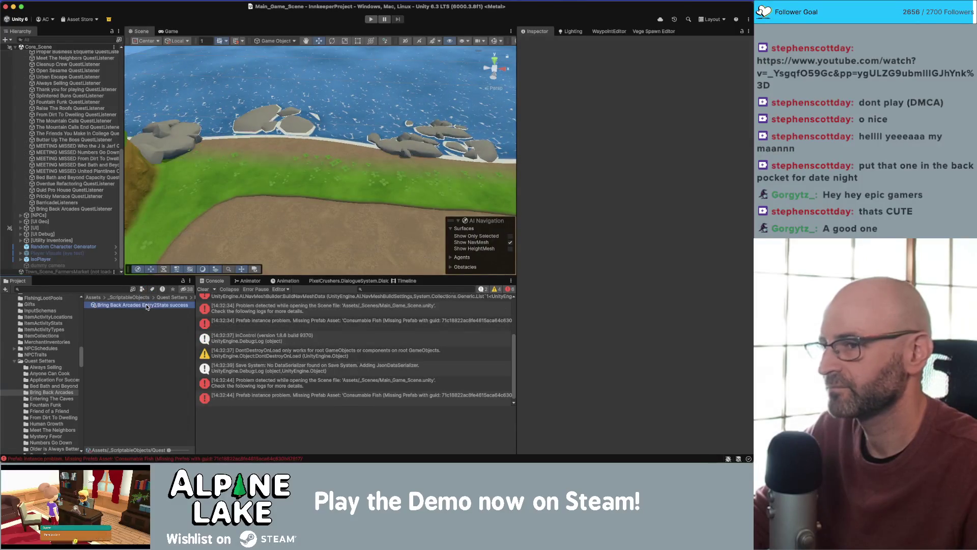
- Set Quest Name to Bring Back Arcades and the entry to 2, 'Sell 4 display counters'
click(652, 138)
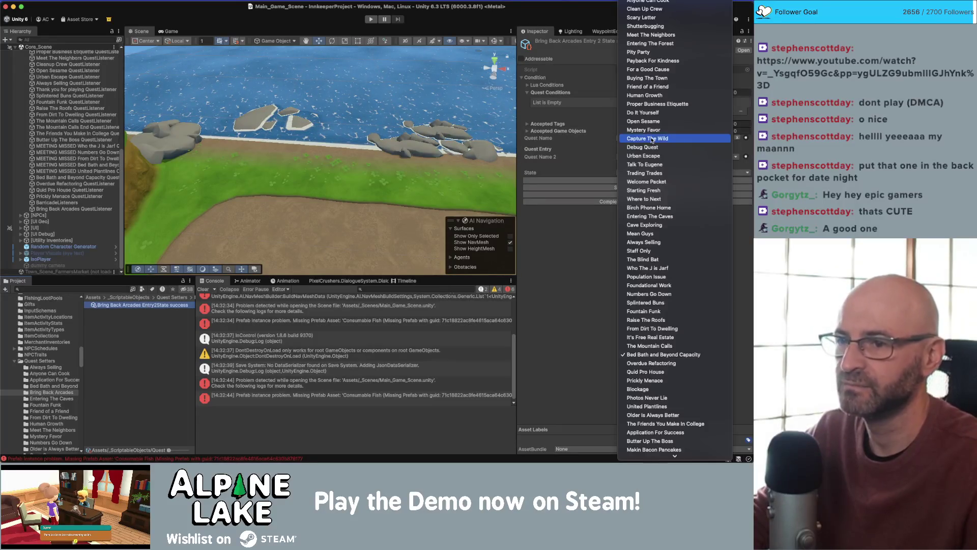
click(619, 270)
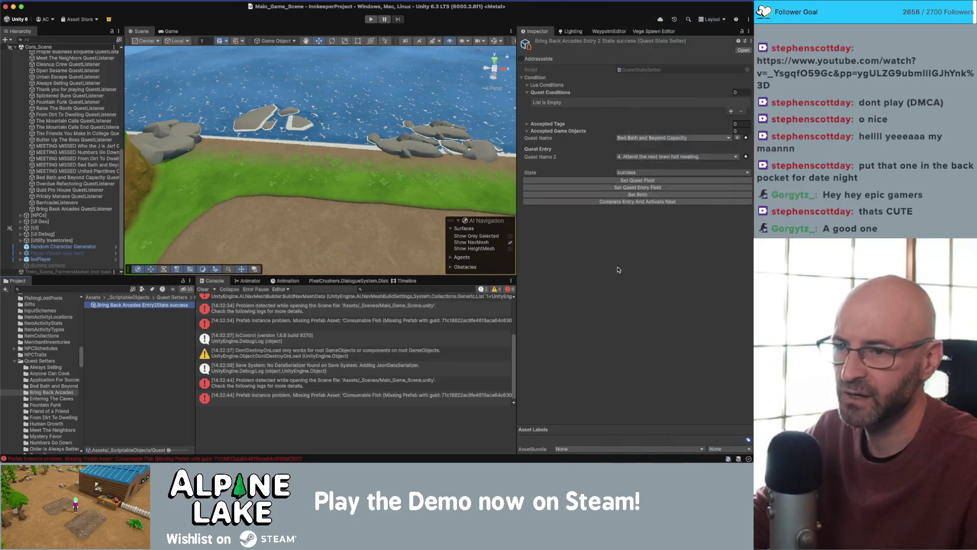
click(656, 157)
mouse_move(647, 178)
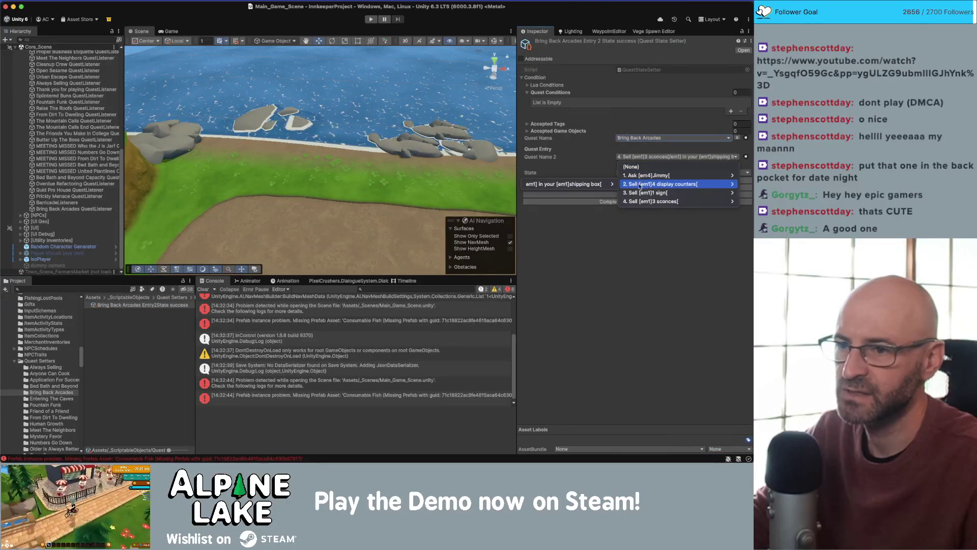
mouse_move(526, 185)
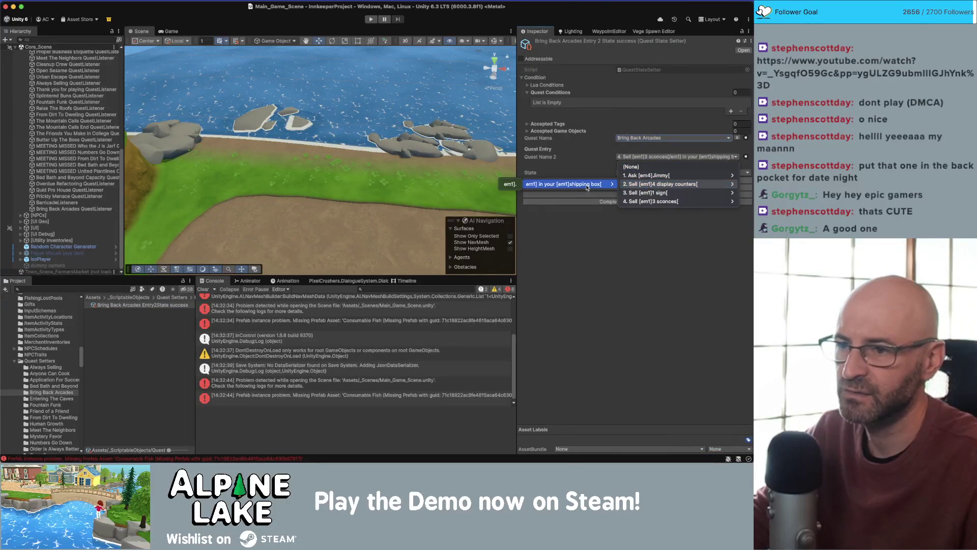
click(510, 184)
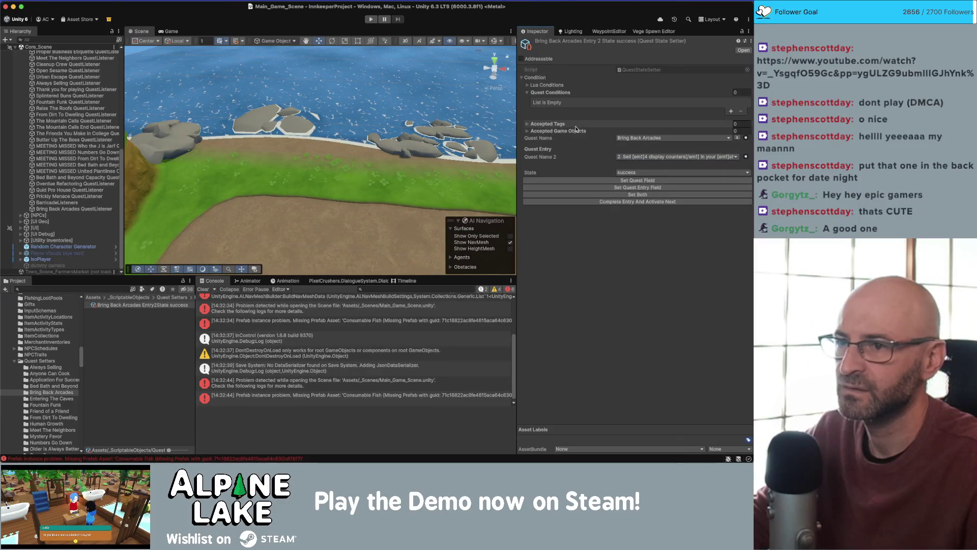
click(94, 209)
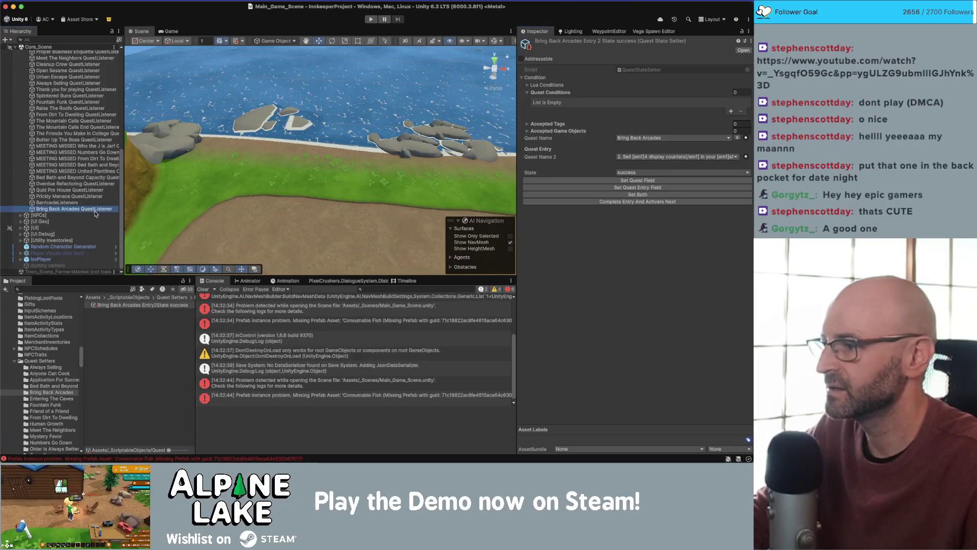
- Add a tally event call targeting the Bring Back Arcades object's QuestStateSetter.SetQuestEntryField
click(724, 194)
click(583, 186)
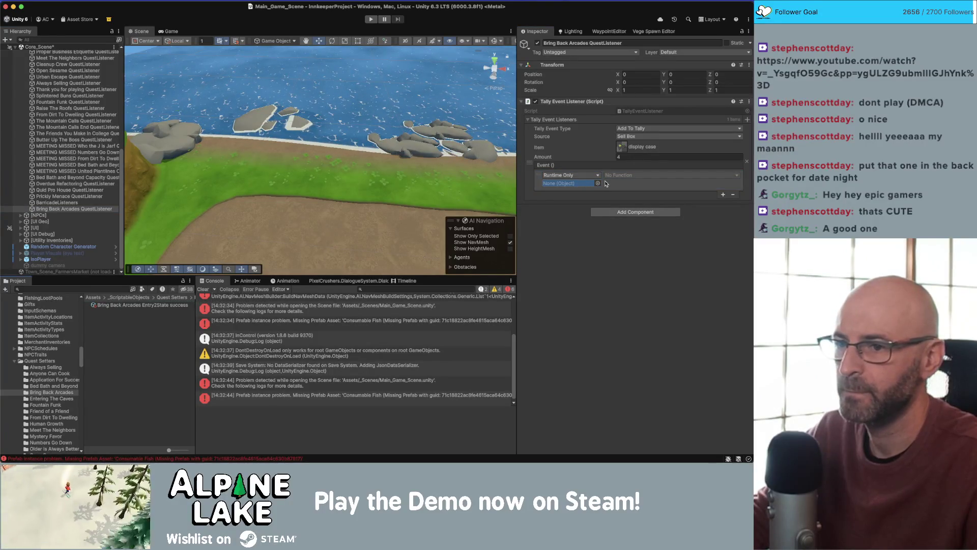
drag(606, 183, 596, 183)
click(621, 175)
mouse_move(636, 198)
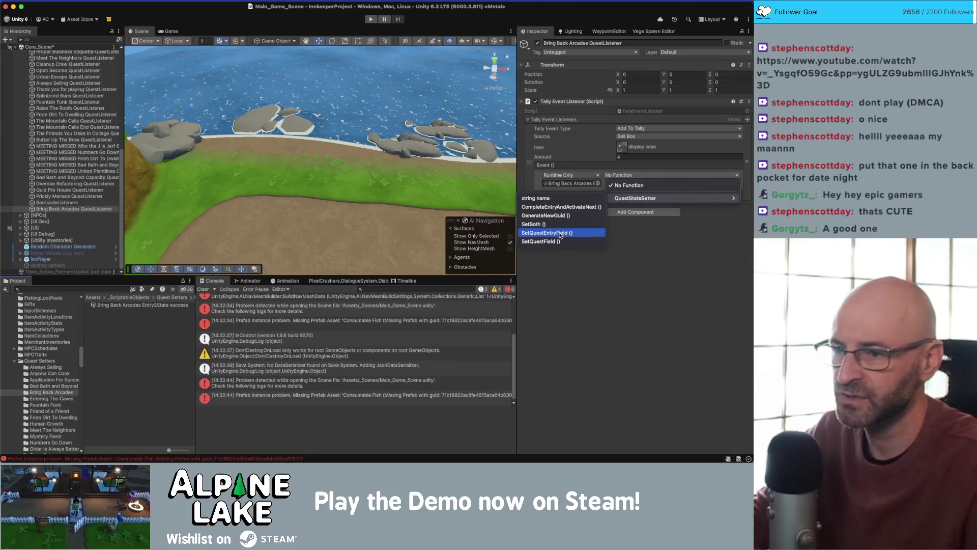
click(560, 233)
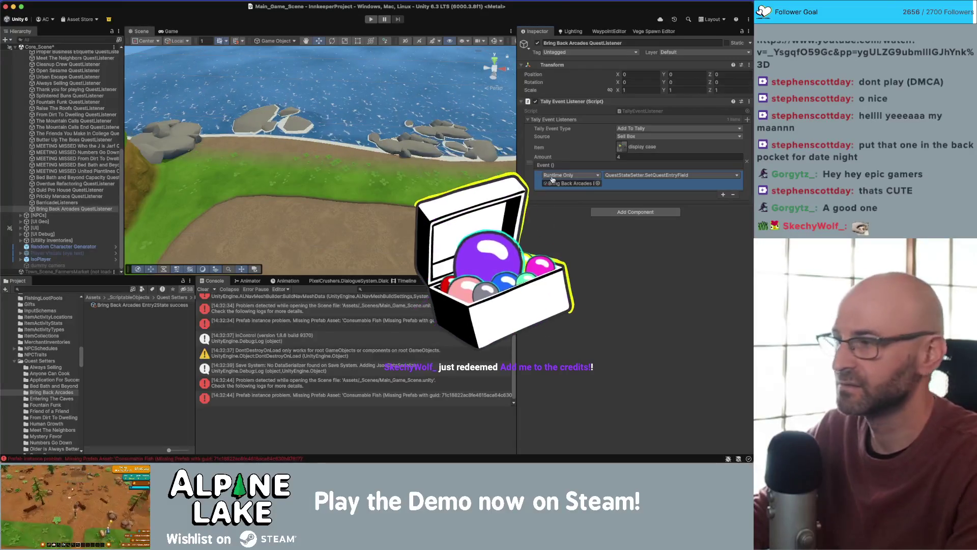
key(super+Tab)
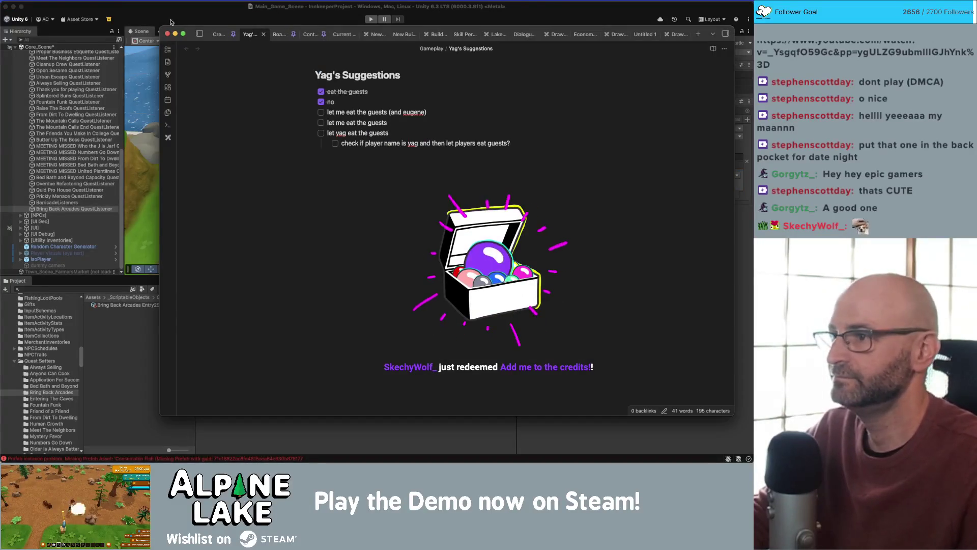
- Change the supporter's count in the Credits note from x26 to x27, then return to Unity
click(220, 34)
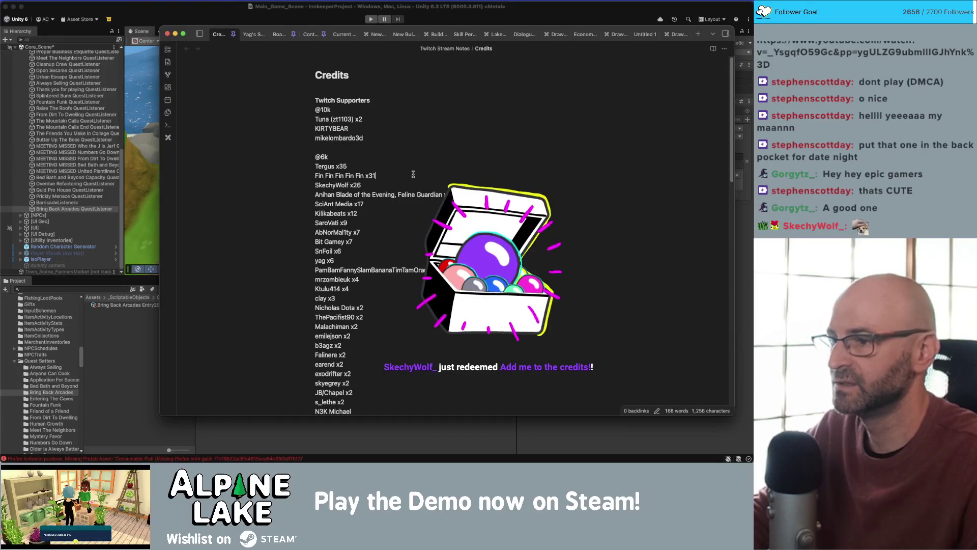
click(358, 213)
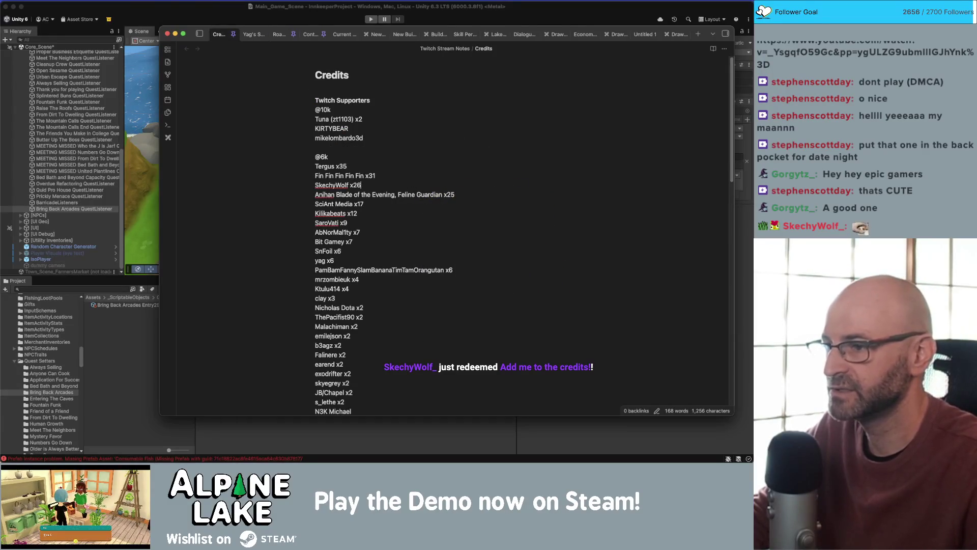
key(BackSpace)
text(7)
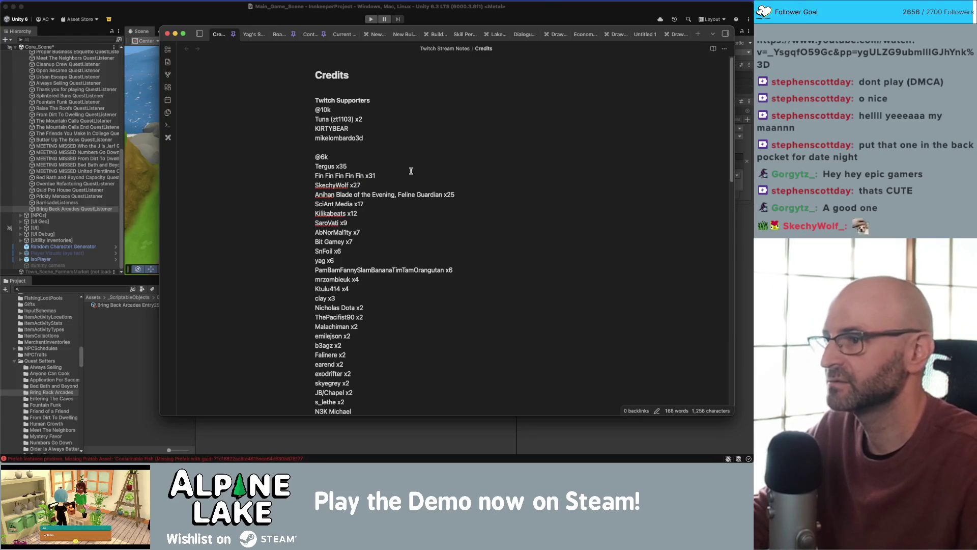
click(199, 6)
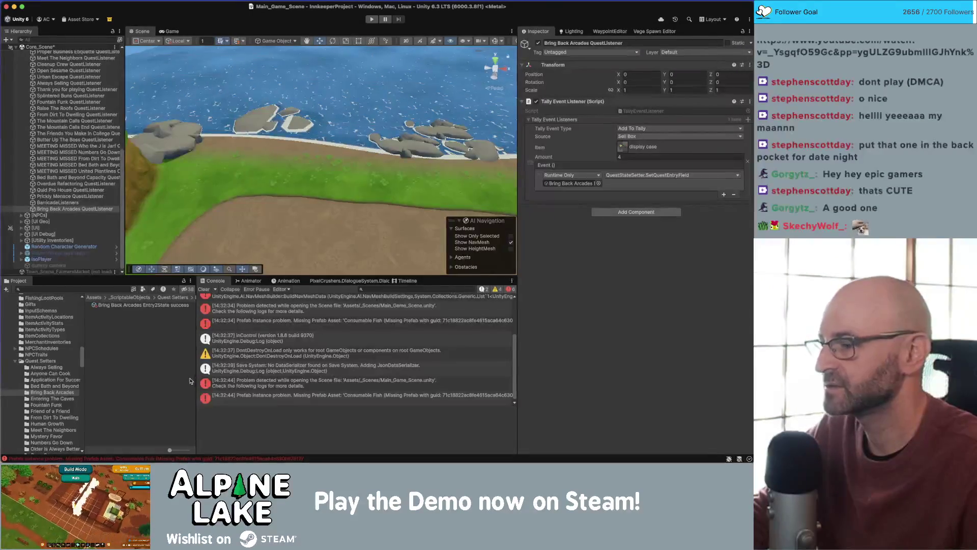
- Locate the broken Consumable Fish object from the Missing Prefab error in the Console
click(293, 400)
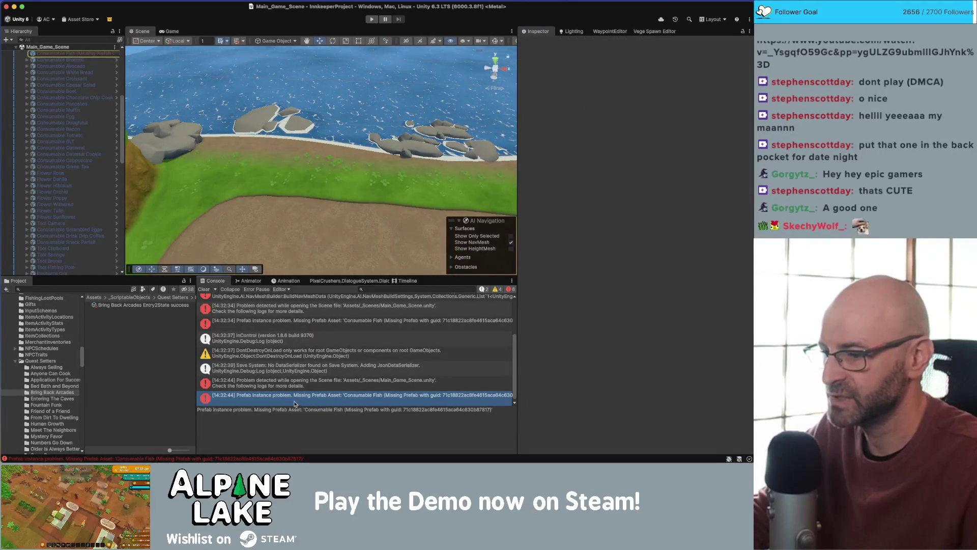
double_click(370, 398)
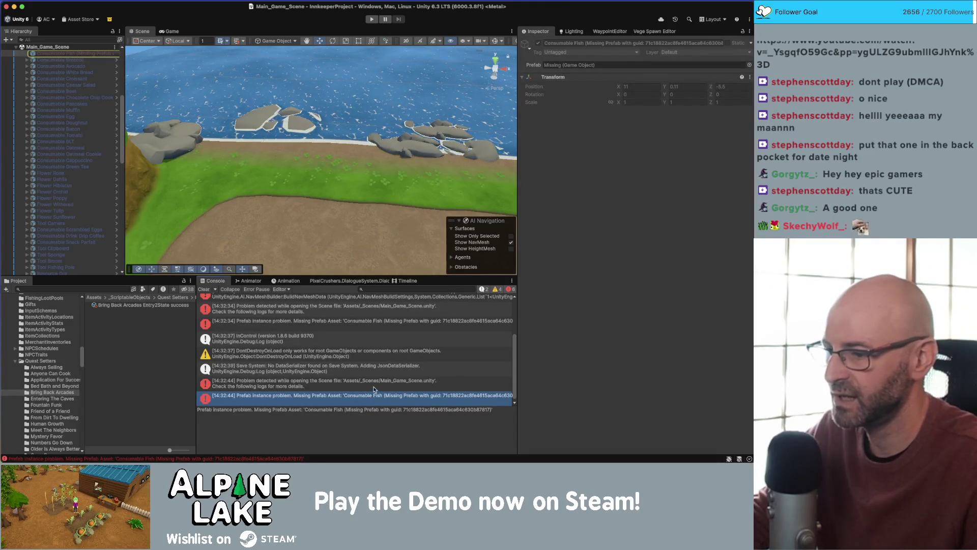
click(373, 389)
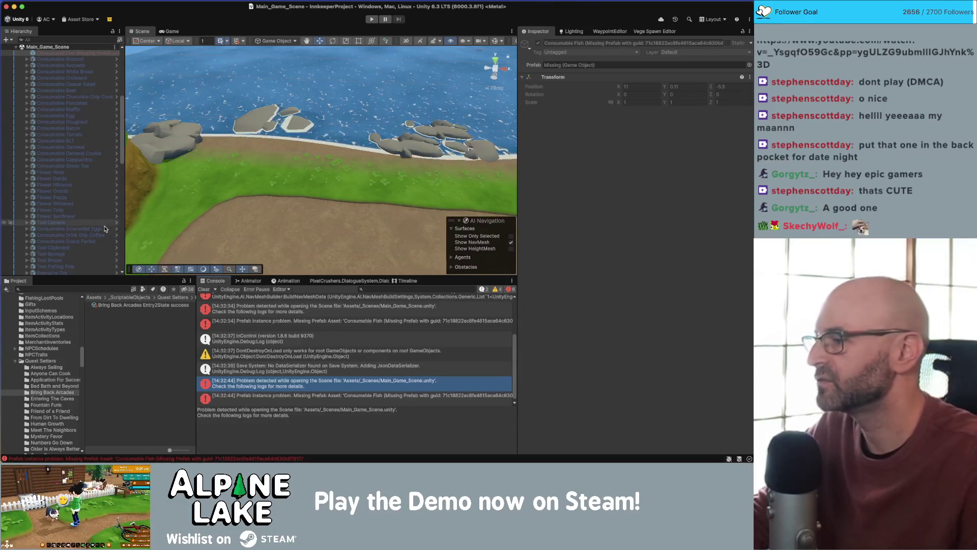
scroll(103, 228, down, 5)
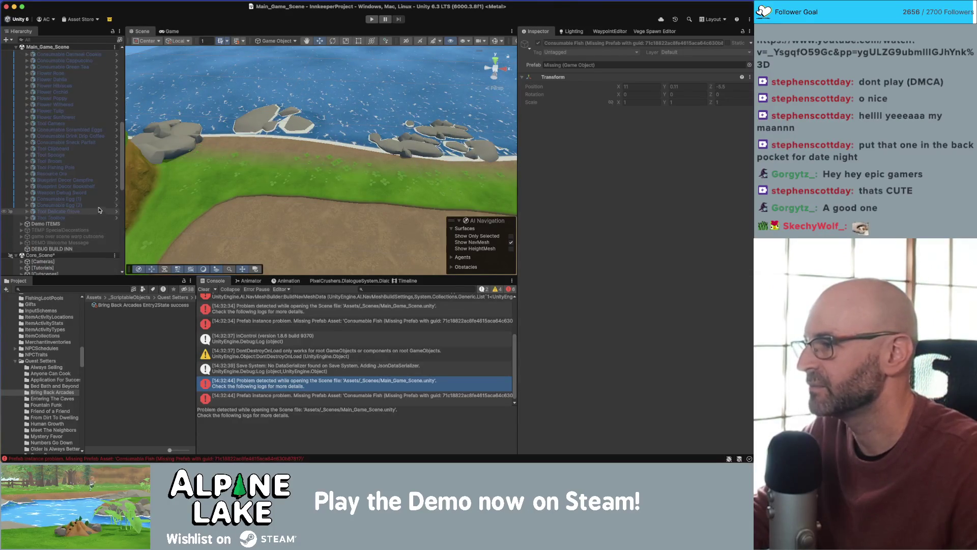
scroll(99, 185, up, 10)
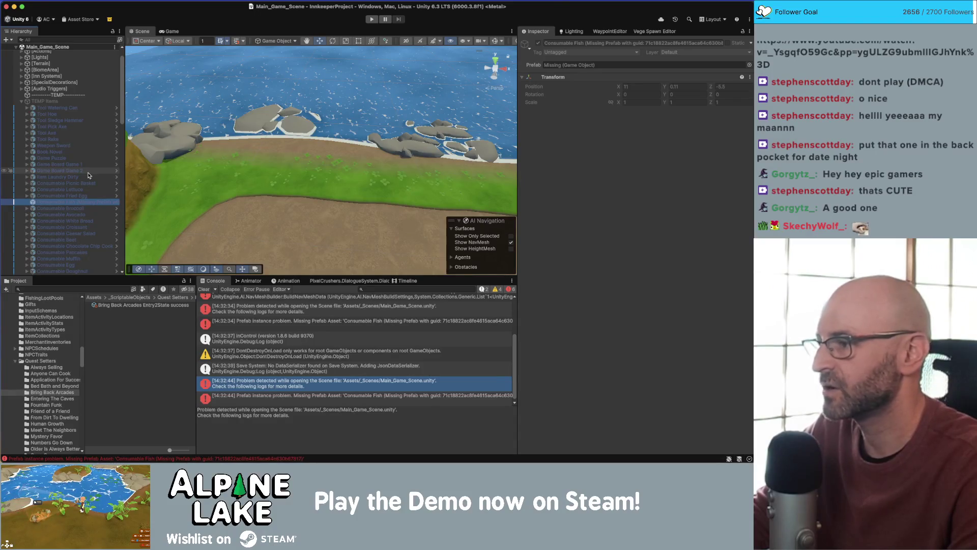
- Delete Consumable Fish from the scene and save the main game scene
key(Delete)
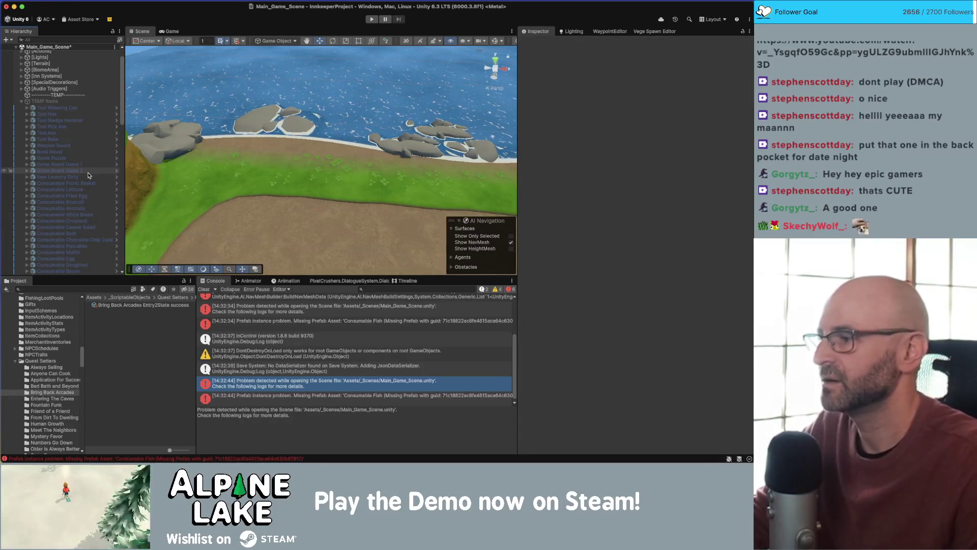
click(79, 160)
scroll(93, 152, down, 10)
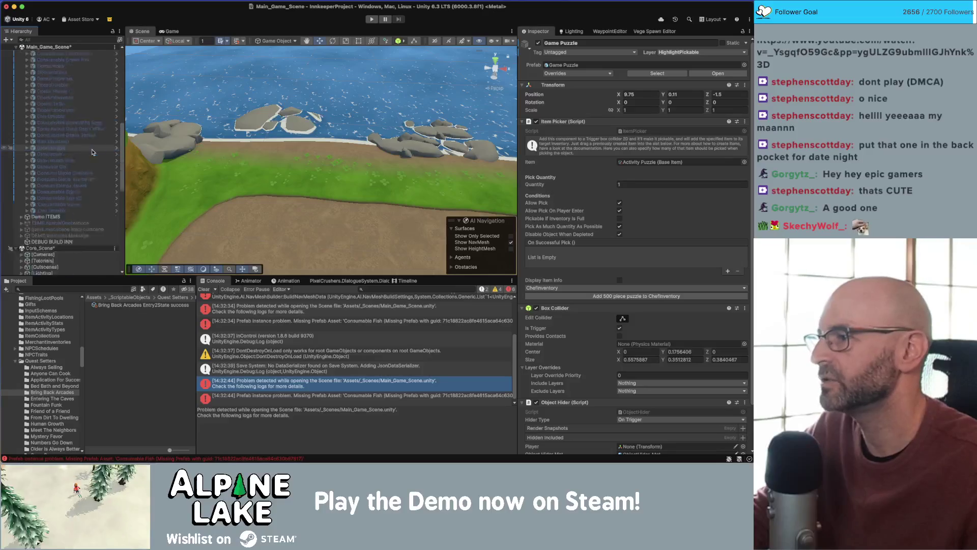
scroll(92, 148, up, 10)
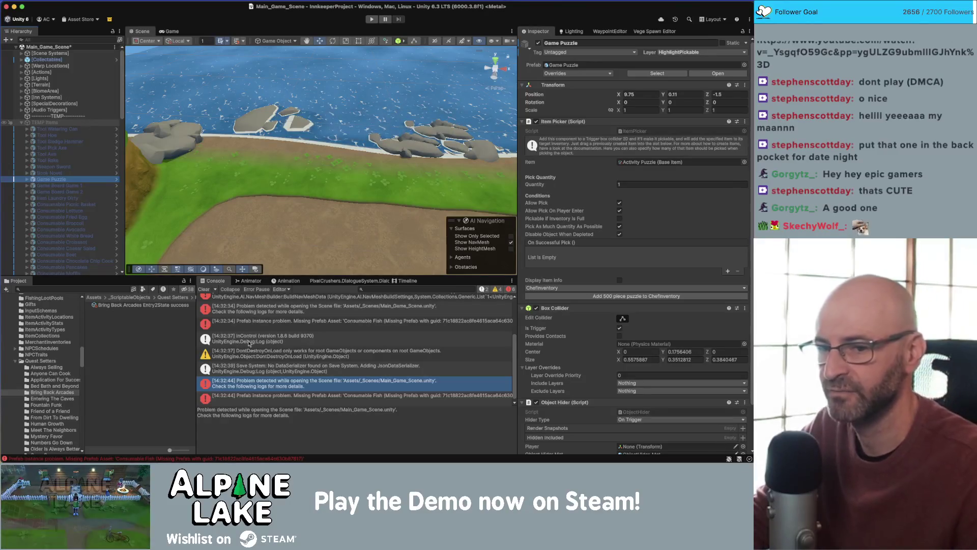
key(ctrl+s)
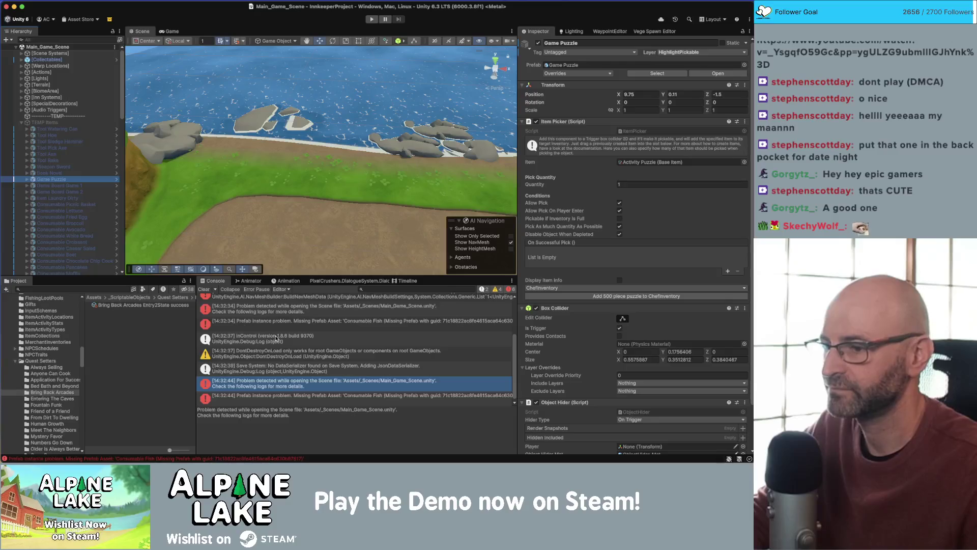
- Clear the Console, play the main game and walk the farmer north and left
click(204, 289)
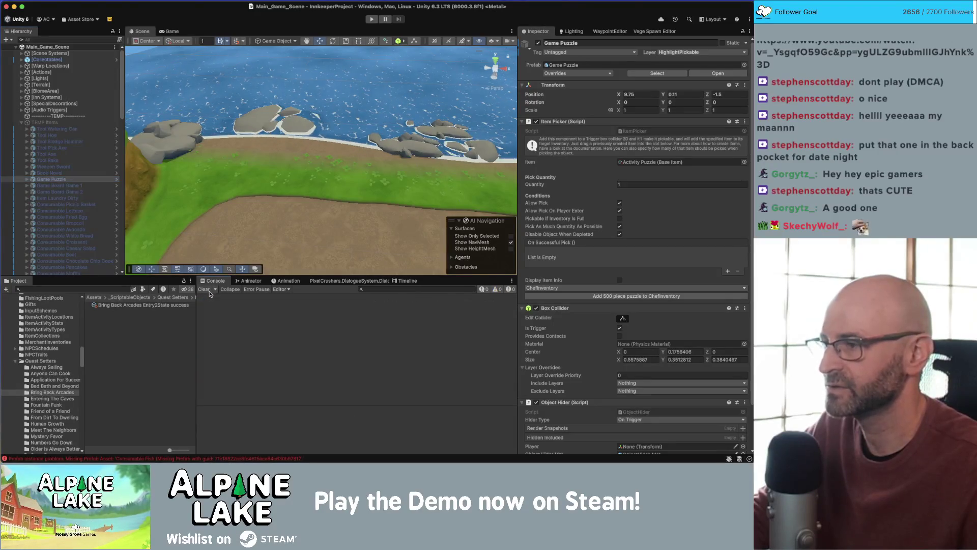
click(369, 22)
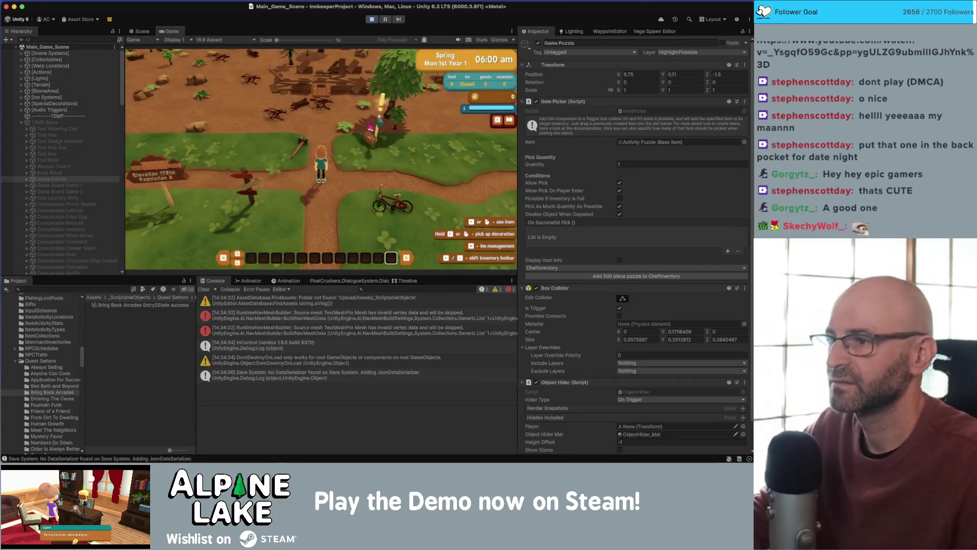
key(w)
scroll(331, 135, down, 1)
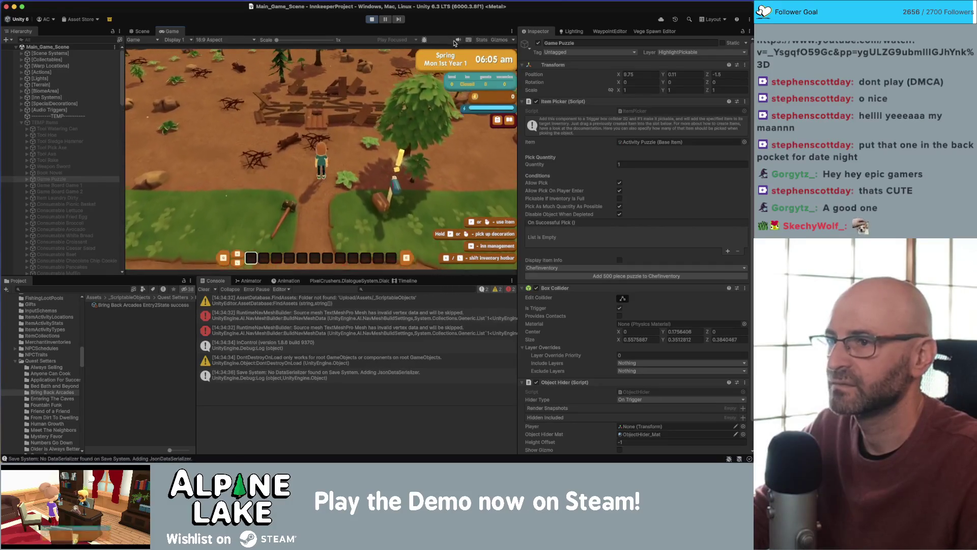
key(a)
- Search the Project window for 'shipping box'
click(111, 287)
text(set)
key(BackSpace)
key(BackSpace)
key(BackSpace)
text(shipping)
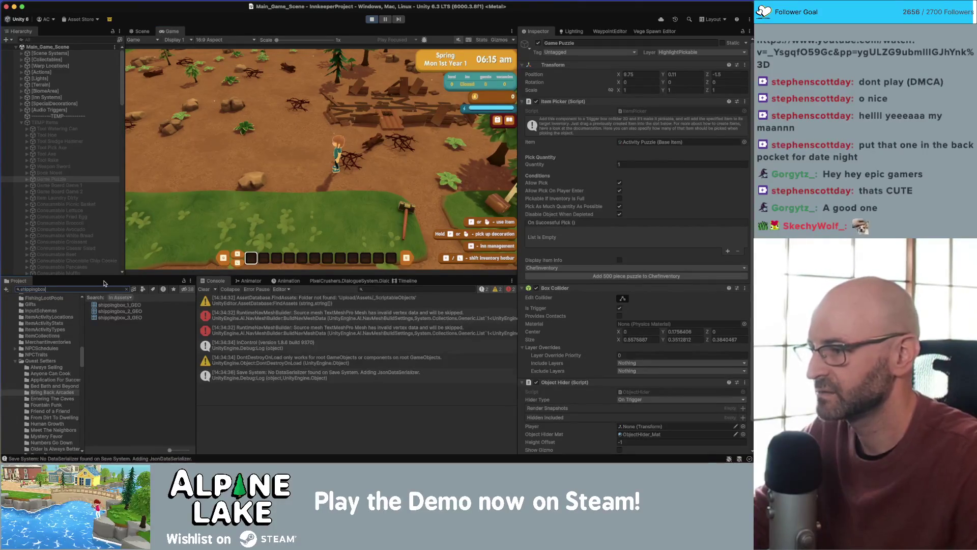
text( box)
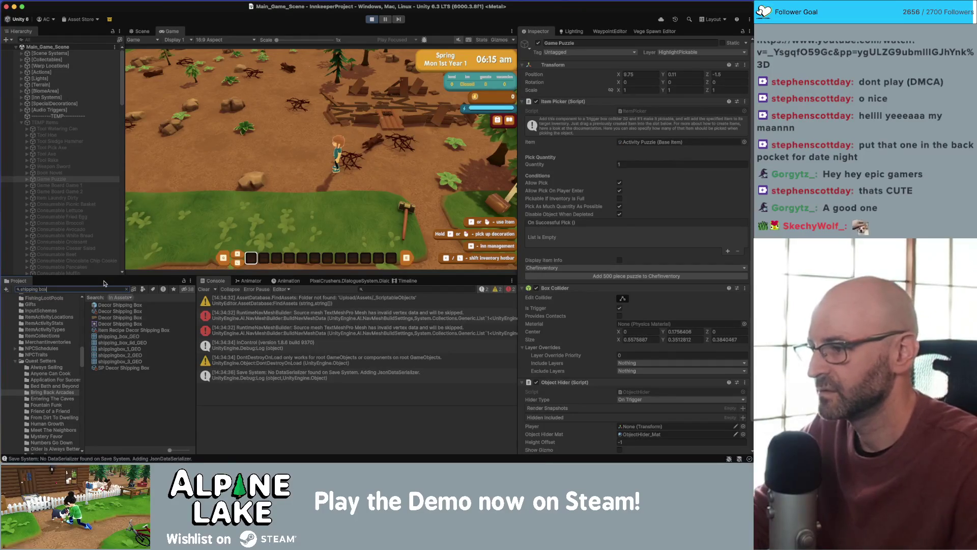
- Give the player the Decor Shipping Box and a bulk stack of Decor Display Cases
click(117, 311)
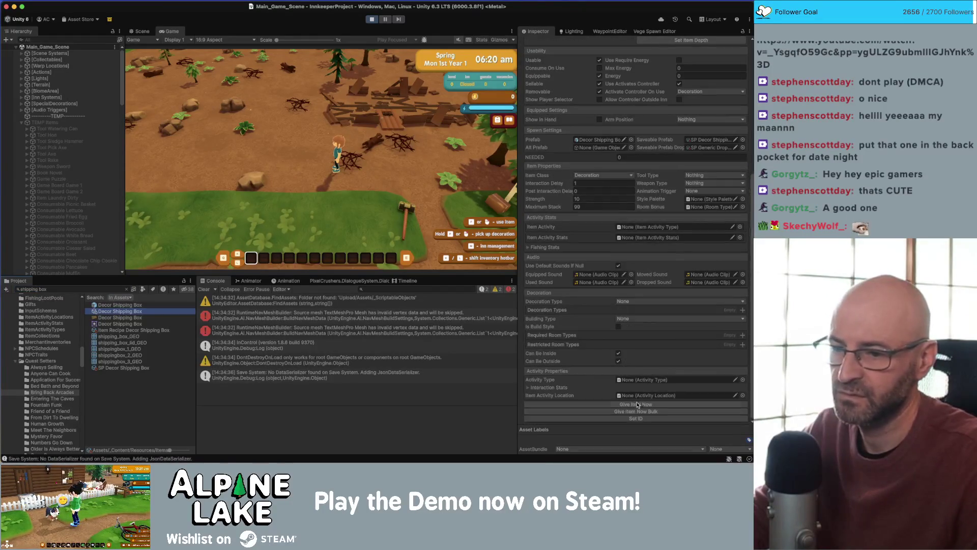
click(636, 405)
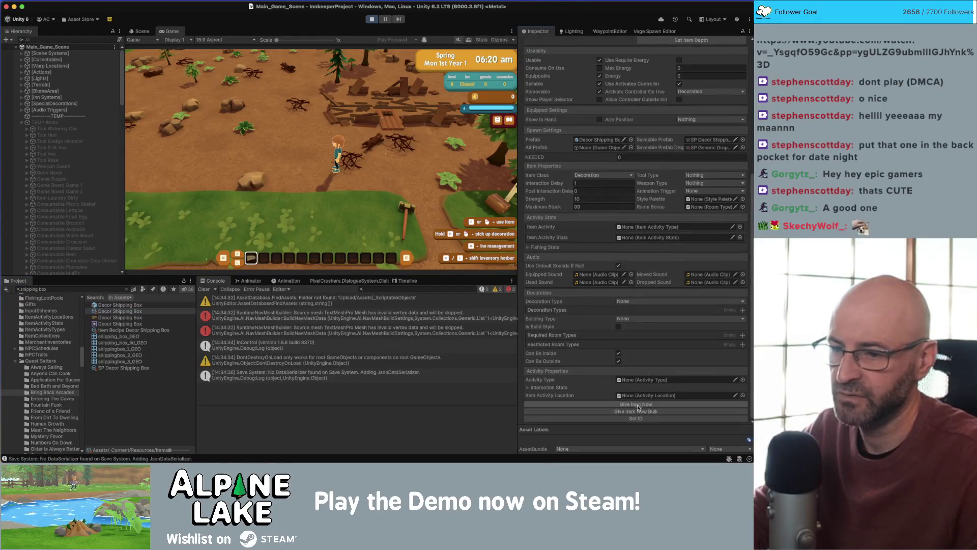
click(62, 289)
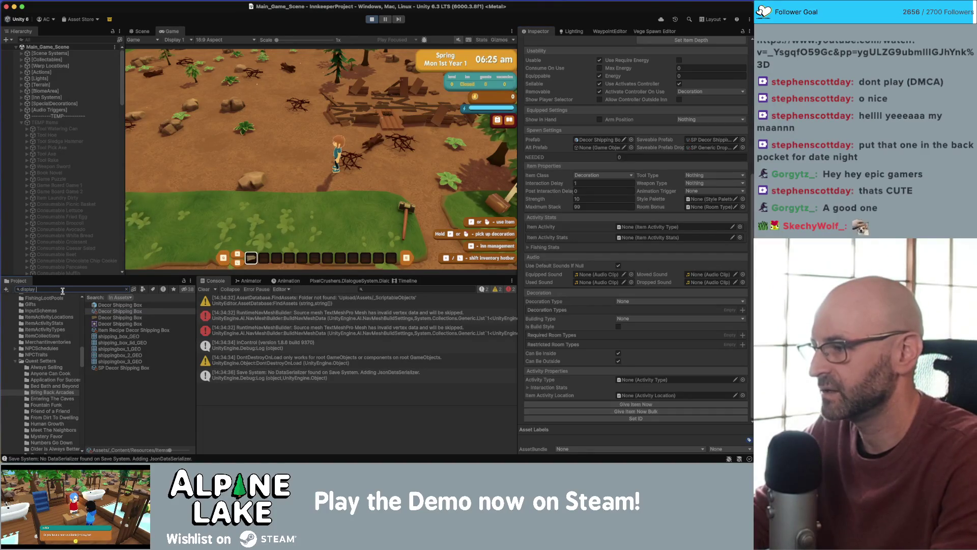
text(case)
drag(117, 312, 598, 139)
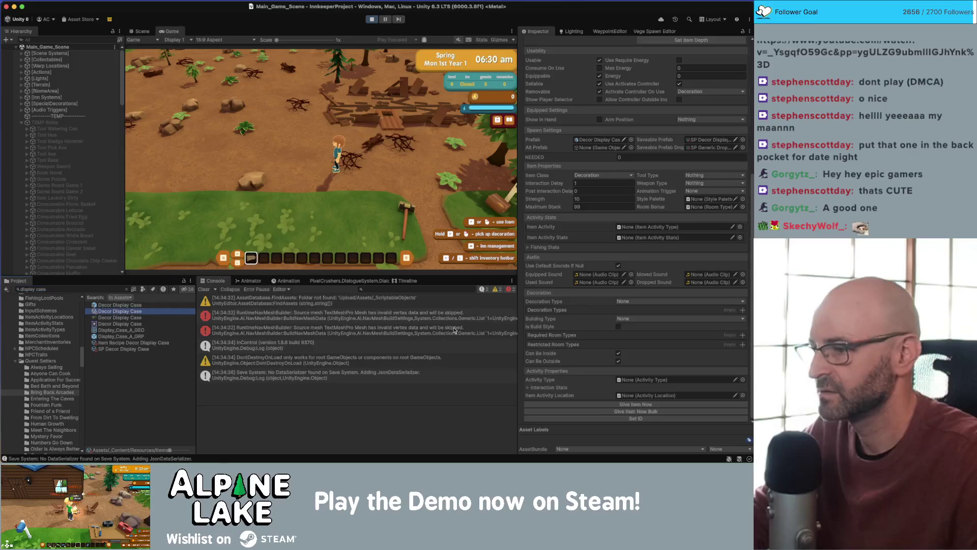
click(636, 412)
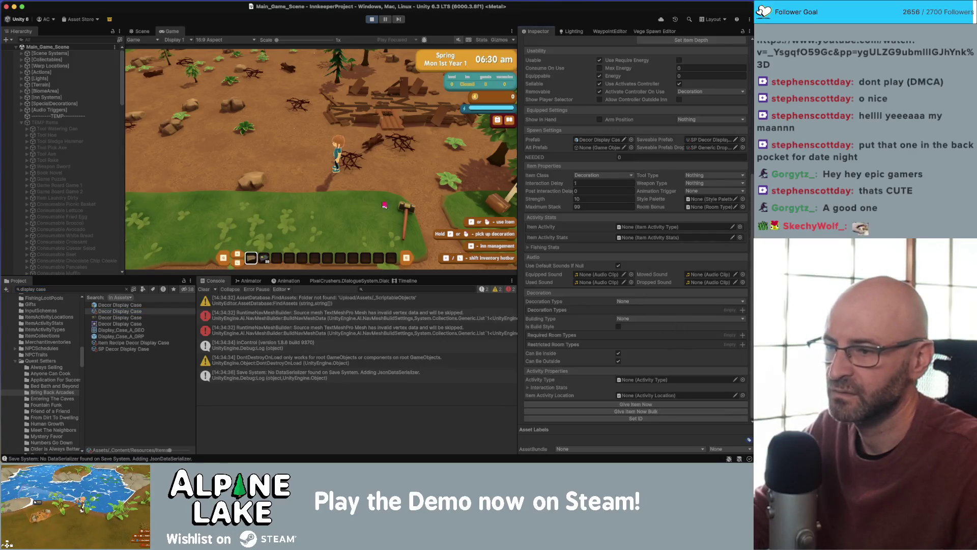
- Enter decorating mode and place the shipping box on the ground beside the farmer
key(2)
click(341, 191)
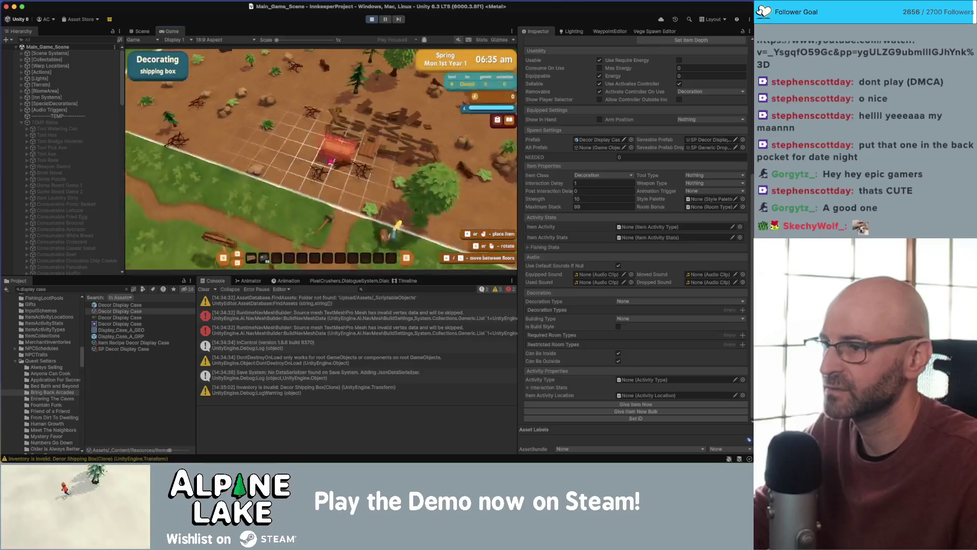
click(321, 146)
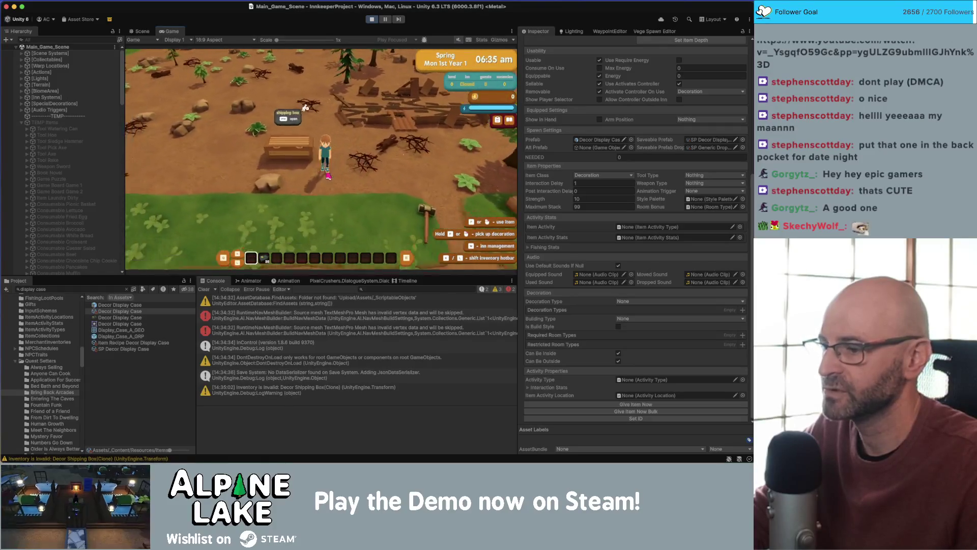
key(a)
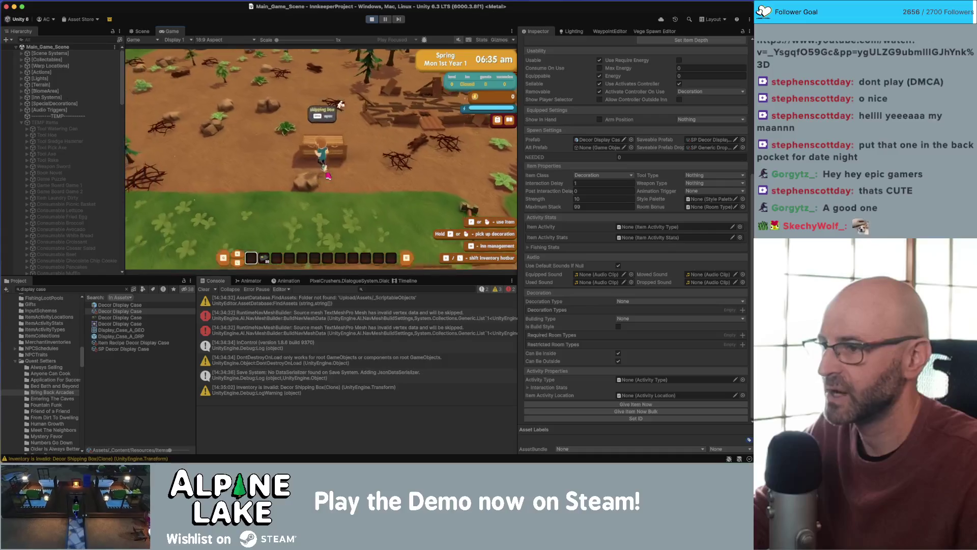
scroll(46, 148, down, 10)
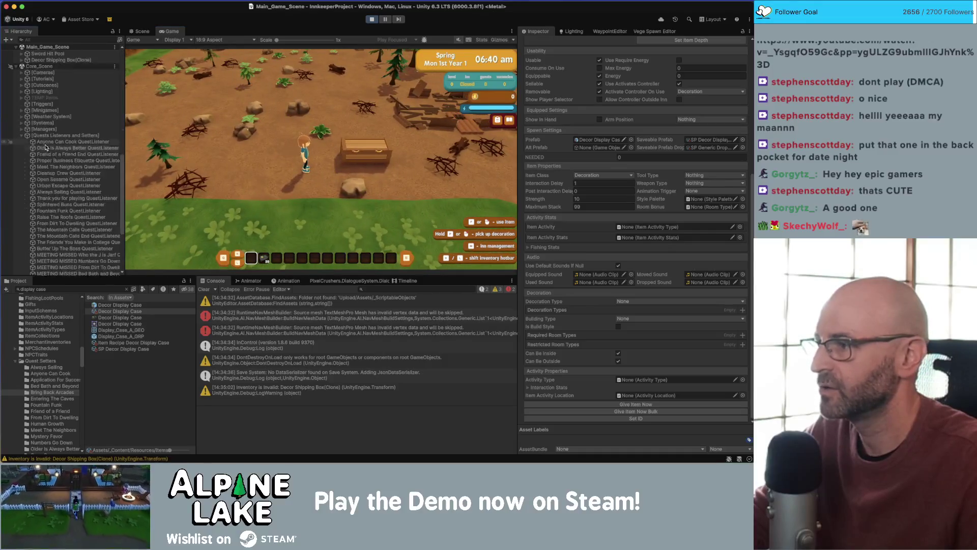
- Inspect the Bring Back Arcades QuestListener's Tally Event Listeners > Element 0 in Debug inspector view
scroll(56, 147, down, 5)
click(81, 208)
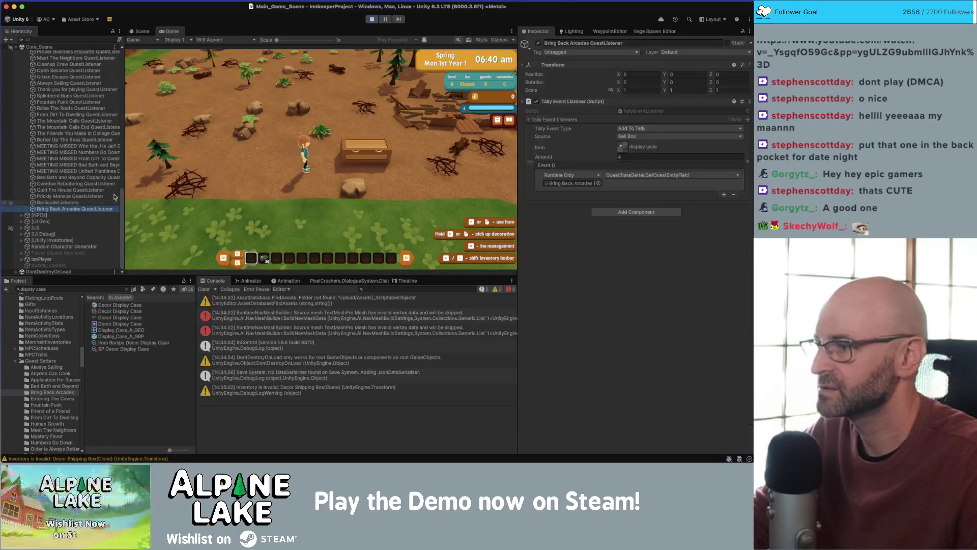
click(750, 32)
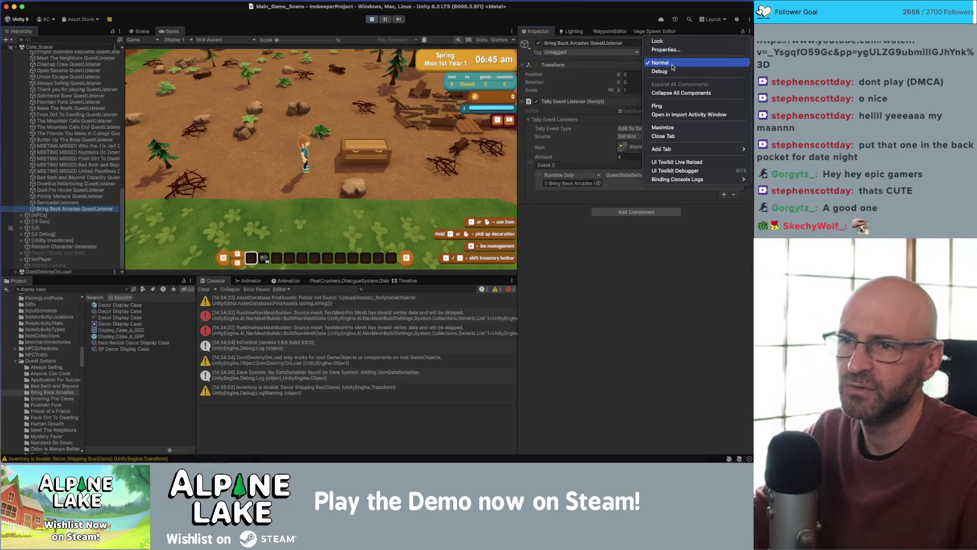
click(667, 65)
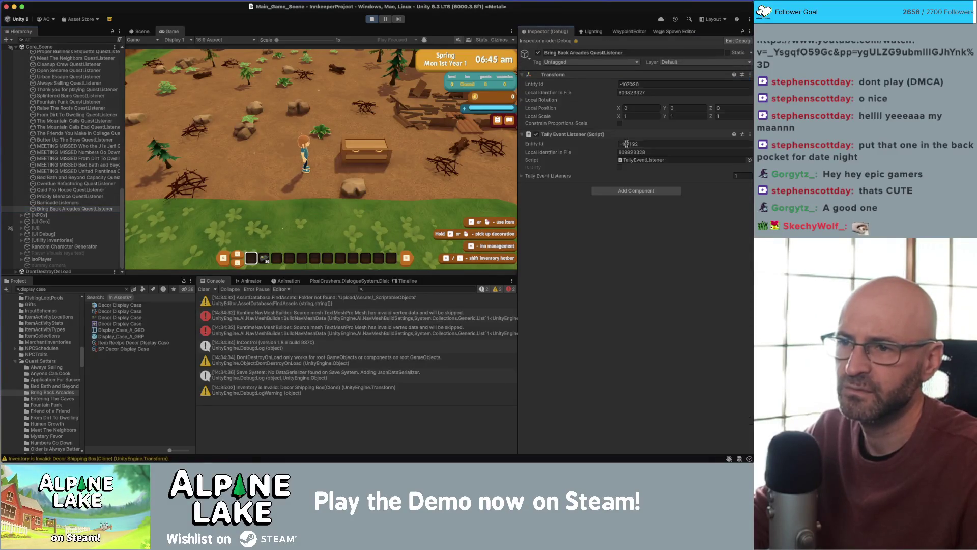
click(522, 177)
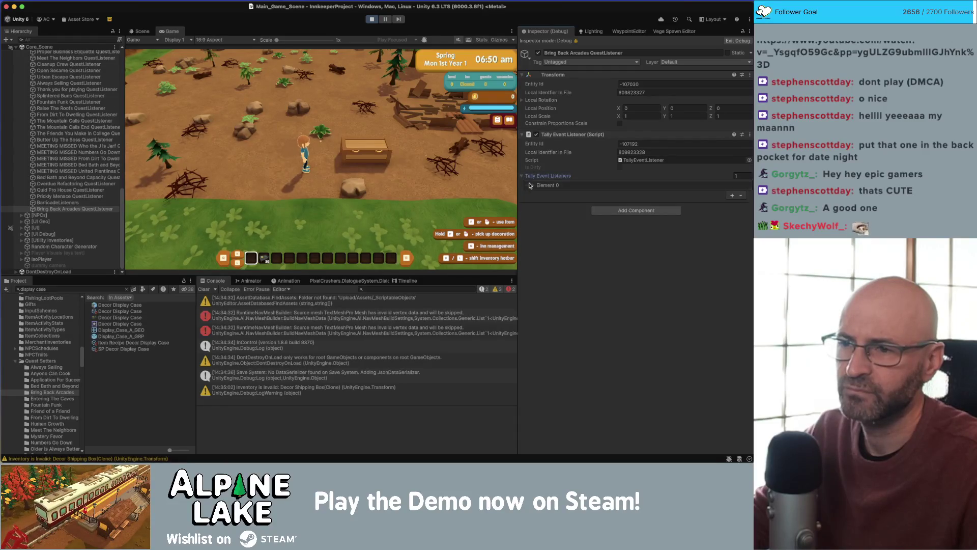
click(533, 186)
click(539, 225)
click(539, 225)
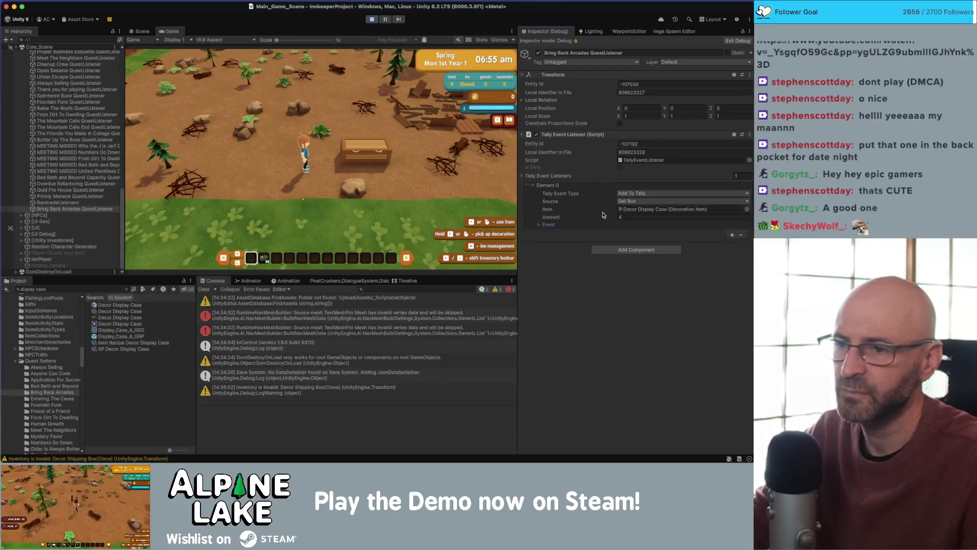
- Close the day summary and stop Play mode
click(372, 147)
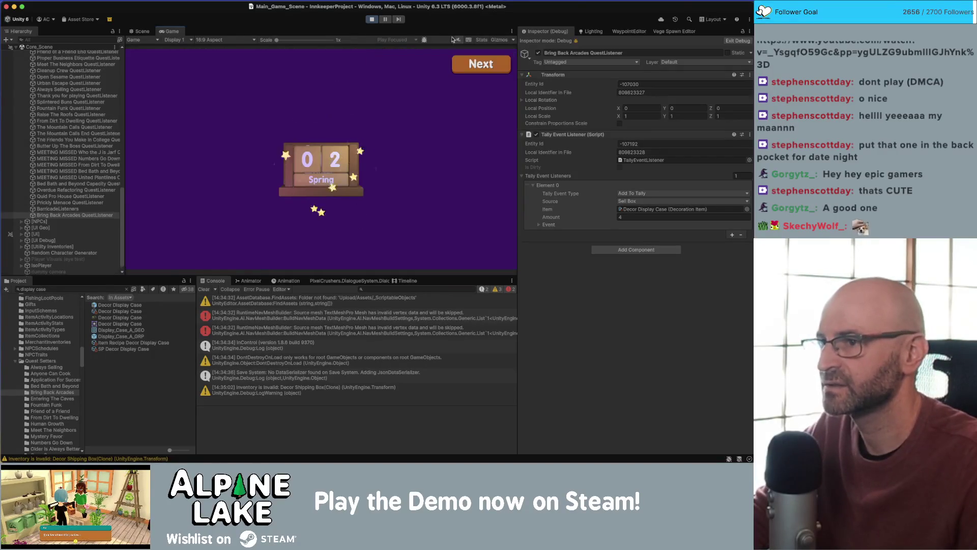
click(466, 64)
click(371, 19)
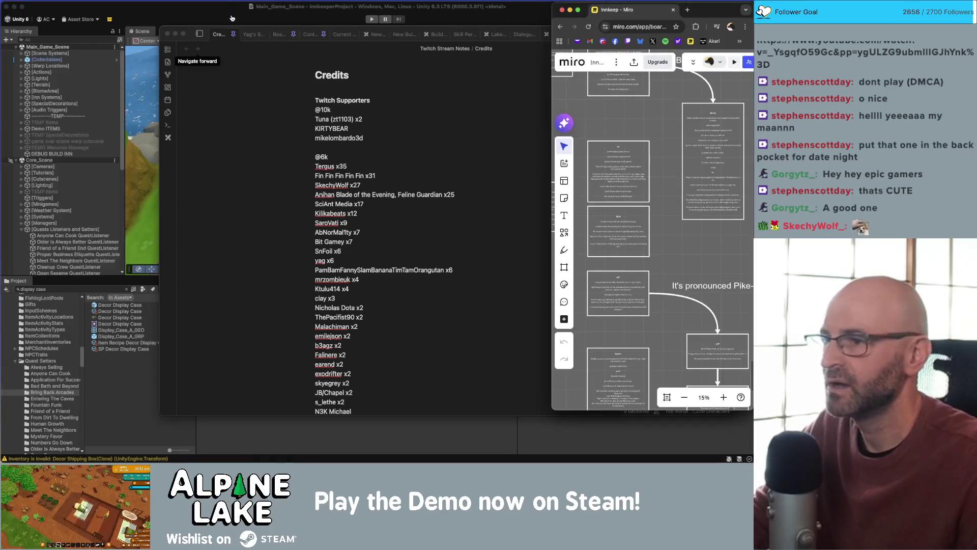
click(238, 26)
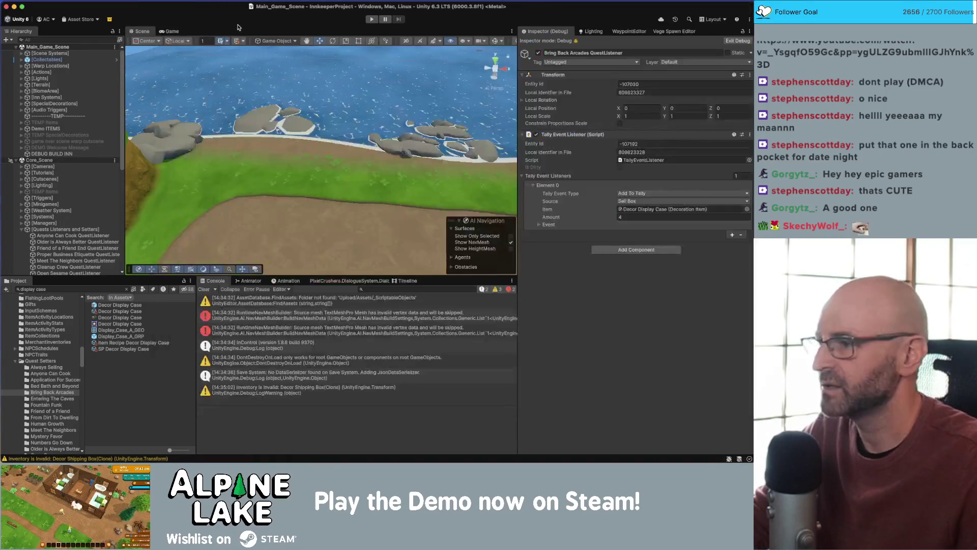
key(super+Tab)
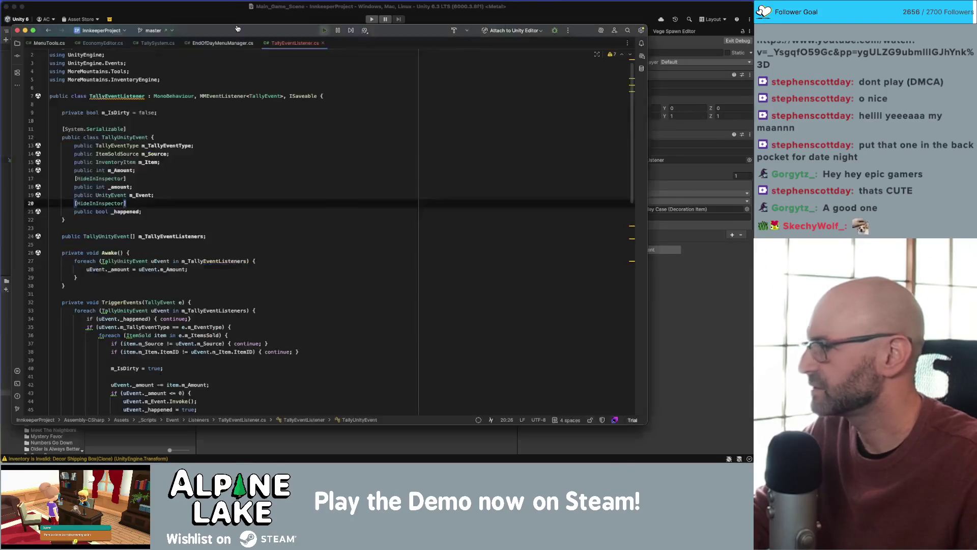
- Comment out the [HideInInspector] attributes above _amount and _happened in TallyEventListener.cs
click(244, 190)
key(Up)
key(shift+Home)
key(BackSpace)
key(Down)
key(Down)
key(Down)
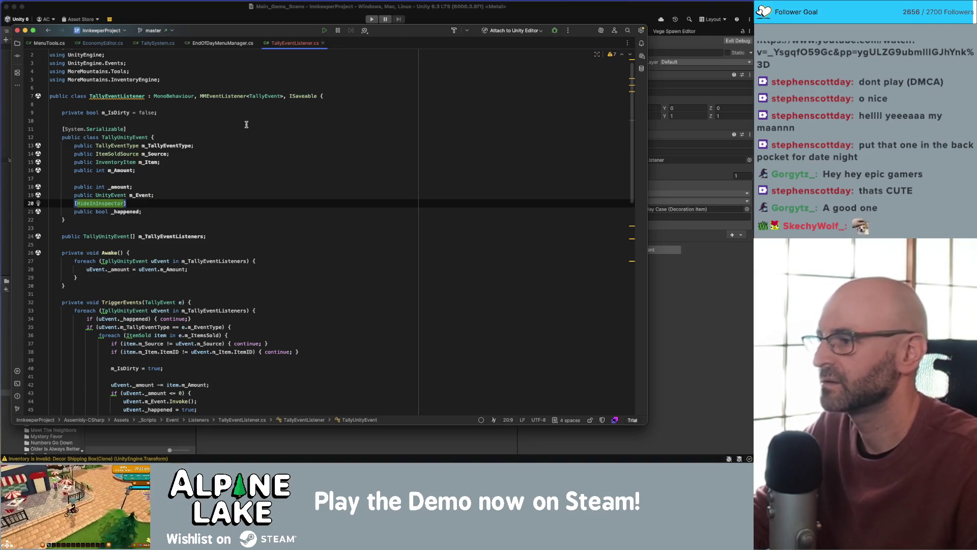
text([HideInInspector])
key(Up)
key(Up)
key(Up)
text([HideInInspector])
key(shift+Home)
key(ctrl+slash)
key(Down)
key(Down)
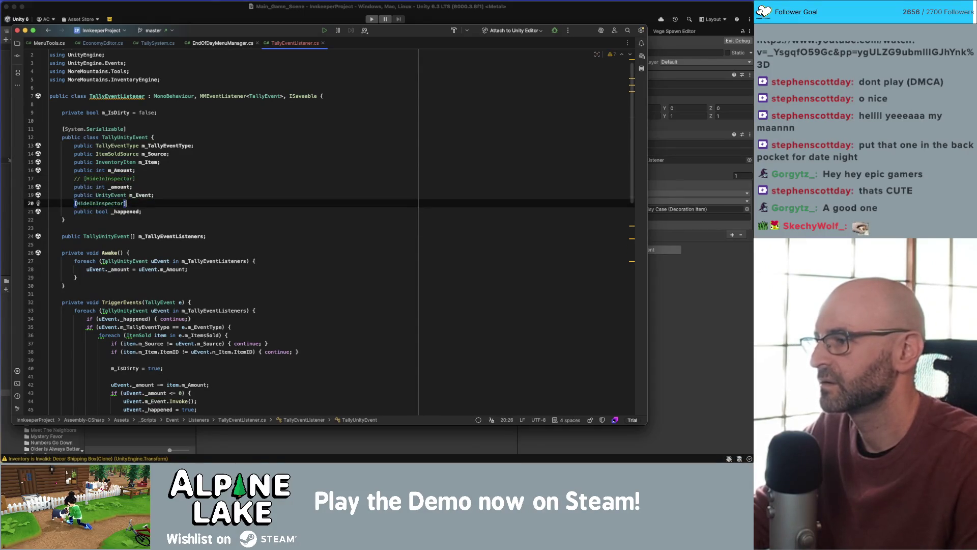
key(ctrl+slash)
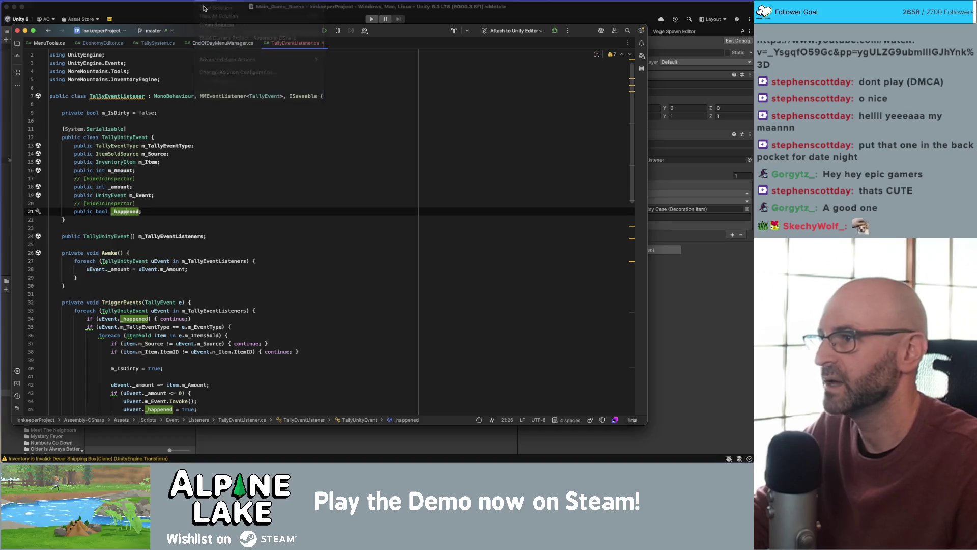
click(201, 17)
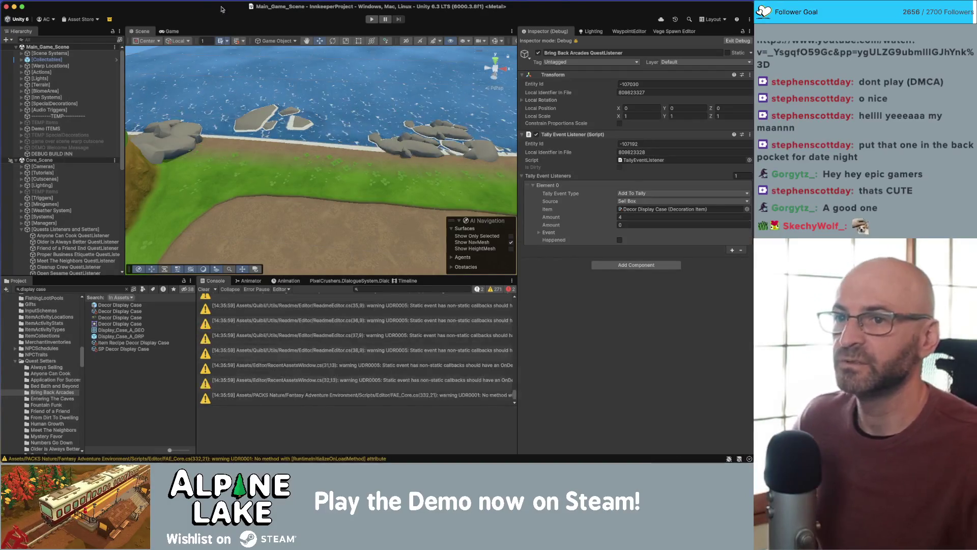
- Return the inspector to Normal view, play the main scene and walk to the shipping box
click(750, 31)
click(681, 62)
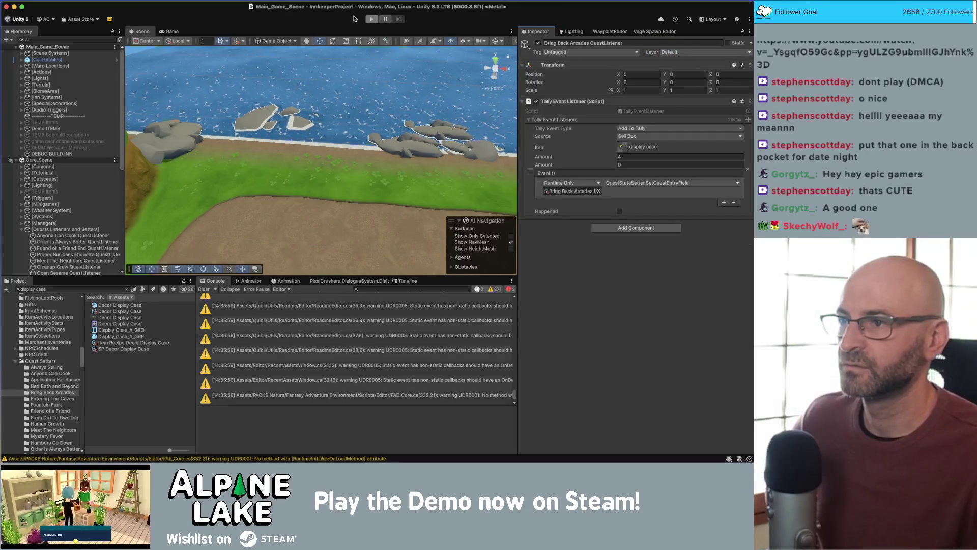
key(super+p)
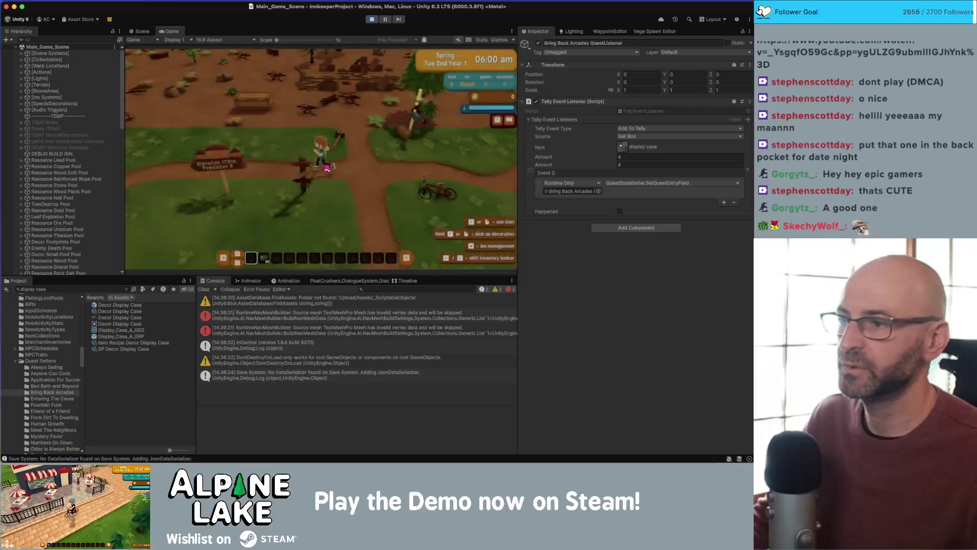
key(w)
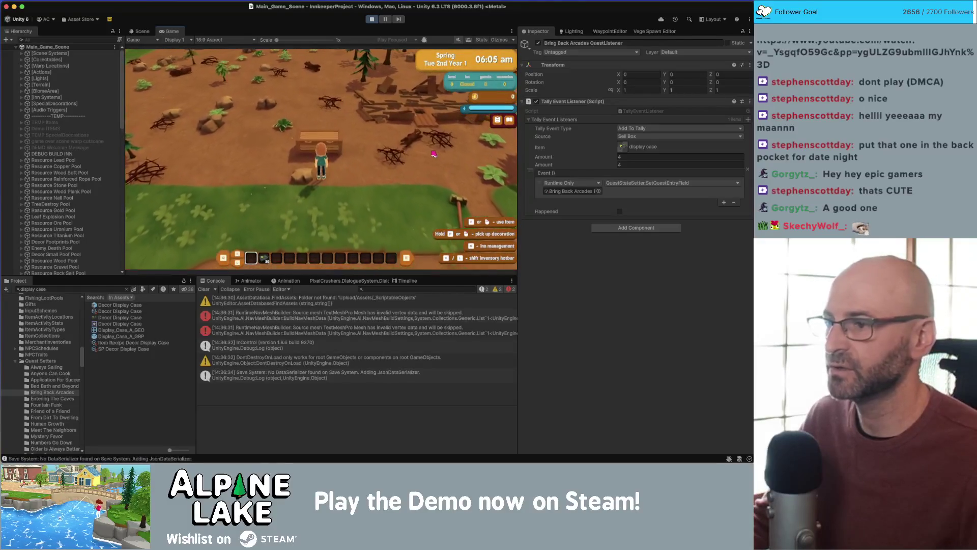
- Move the display case stack into the shipping box and back to the backpack
key(e)
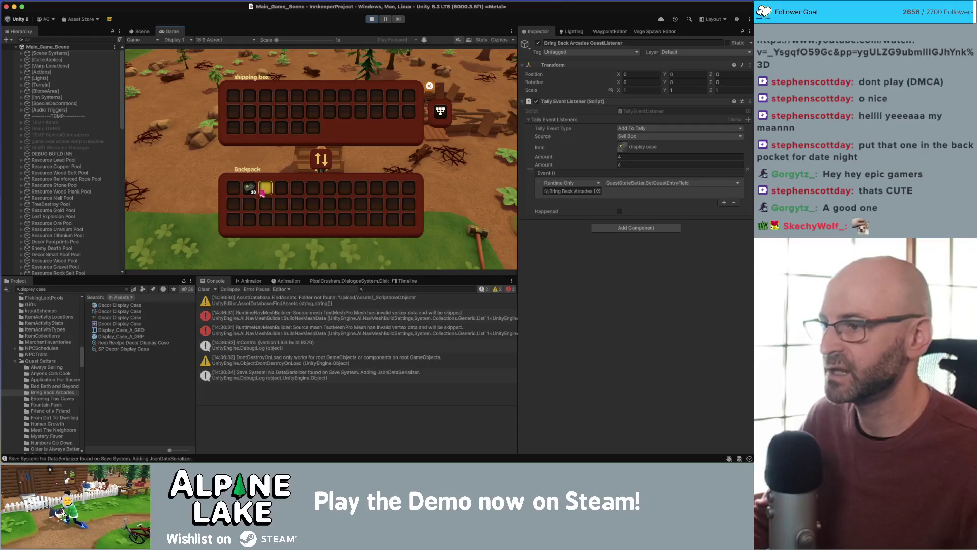
click(249, 188)
click(235, 99)
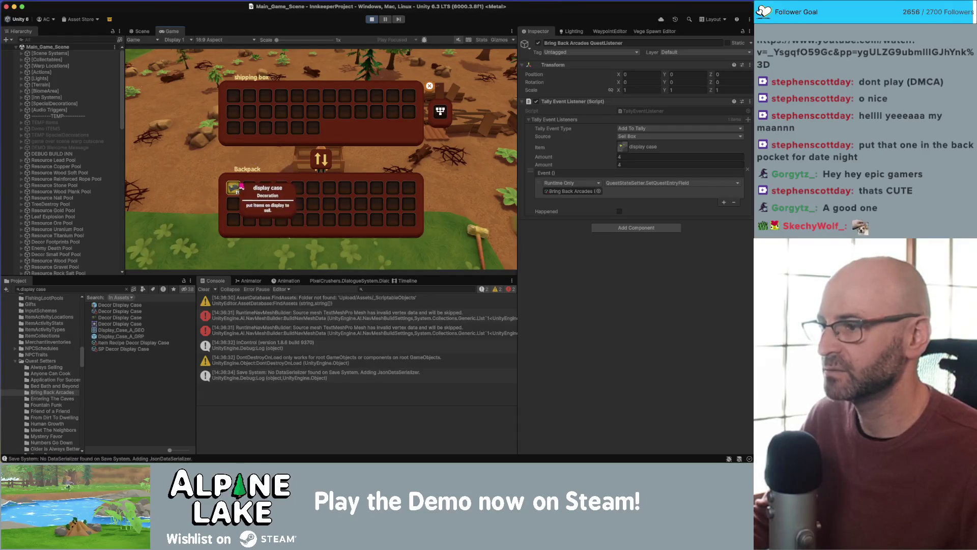
key(e)
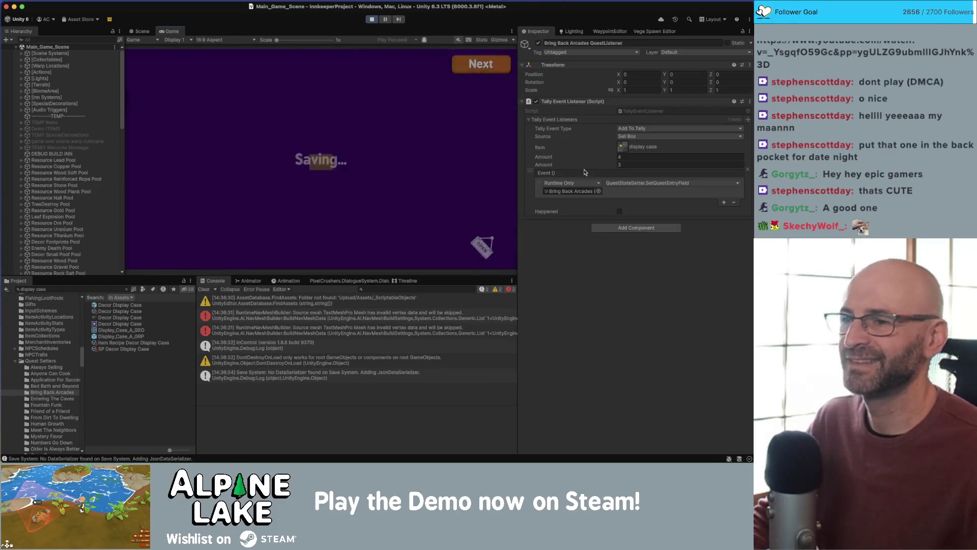
- Advance through the date, Summary and Totals screens to Spring Wed 3rd, then show quest watches
click(473, 65)
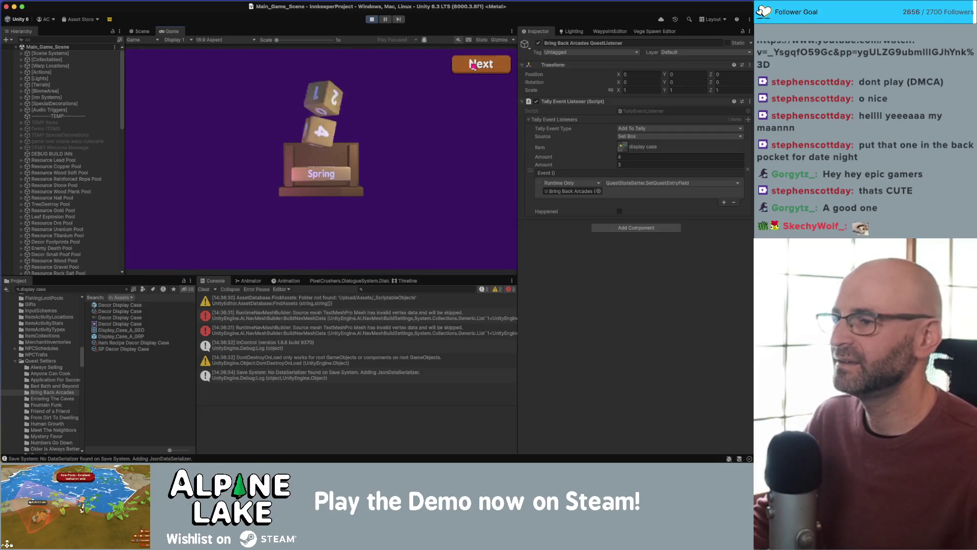
click(473, 66)
click(473, 67)
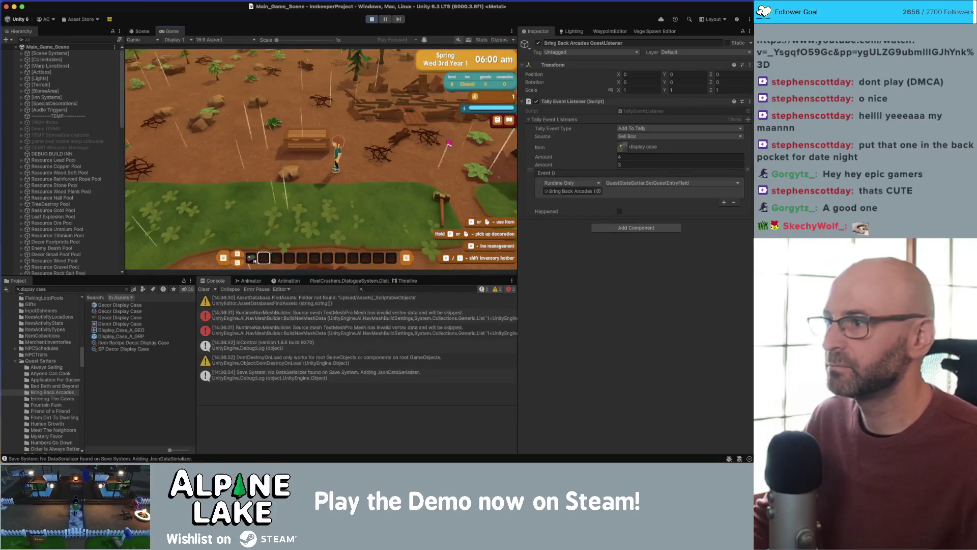
click(379, 282)
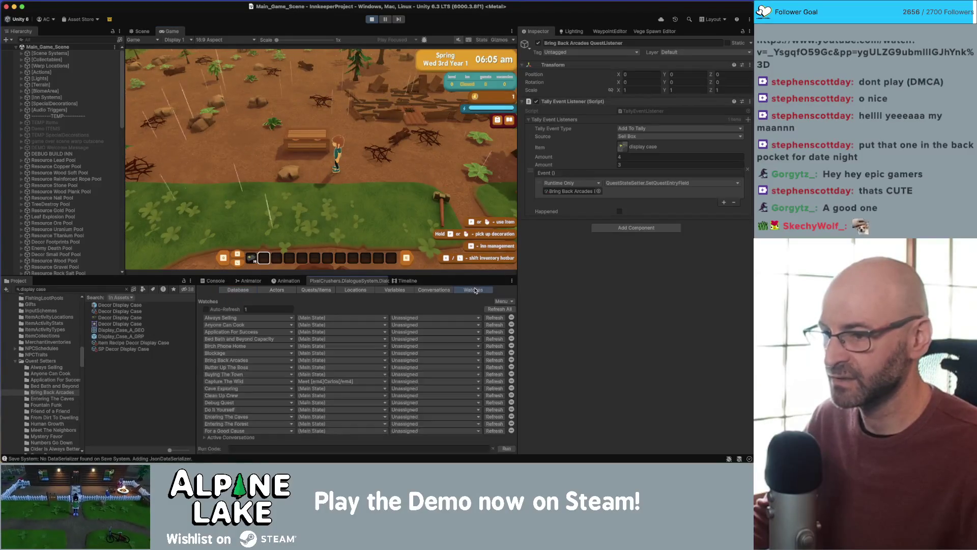
- Set the first watch to the Bring Back Arcades quest's main state, Active
click(270, 319)
scroll(257, 387, down, 1)
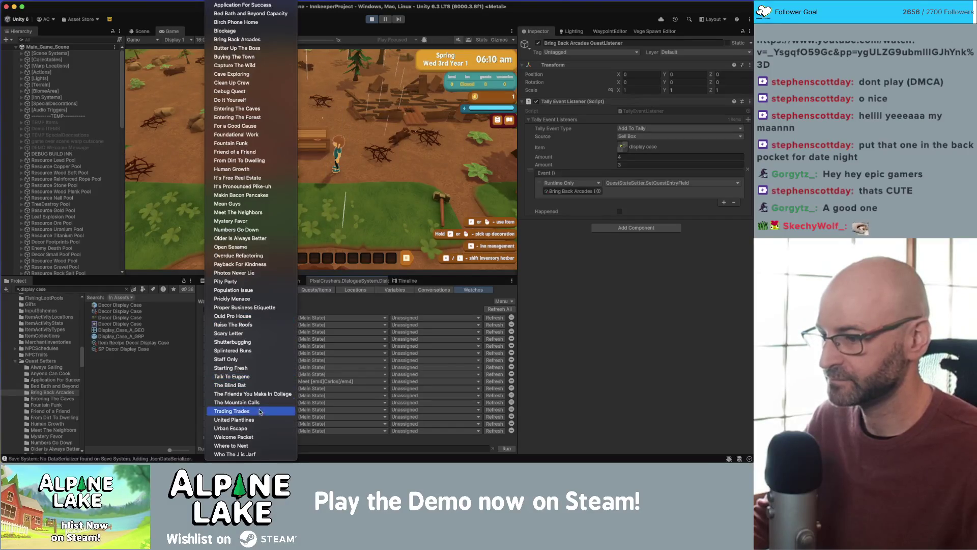
scroll(257, 417, up, 1)
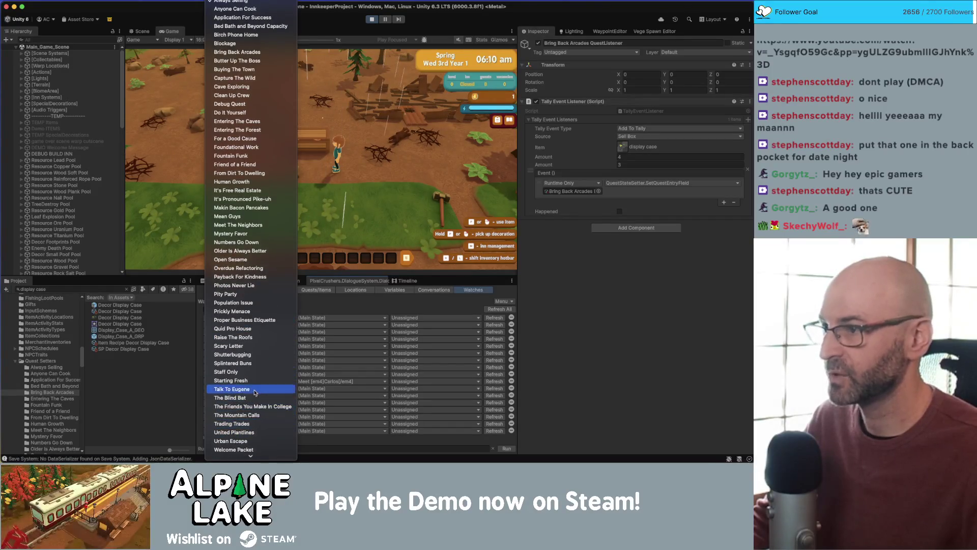
click(251, 53)
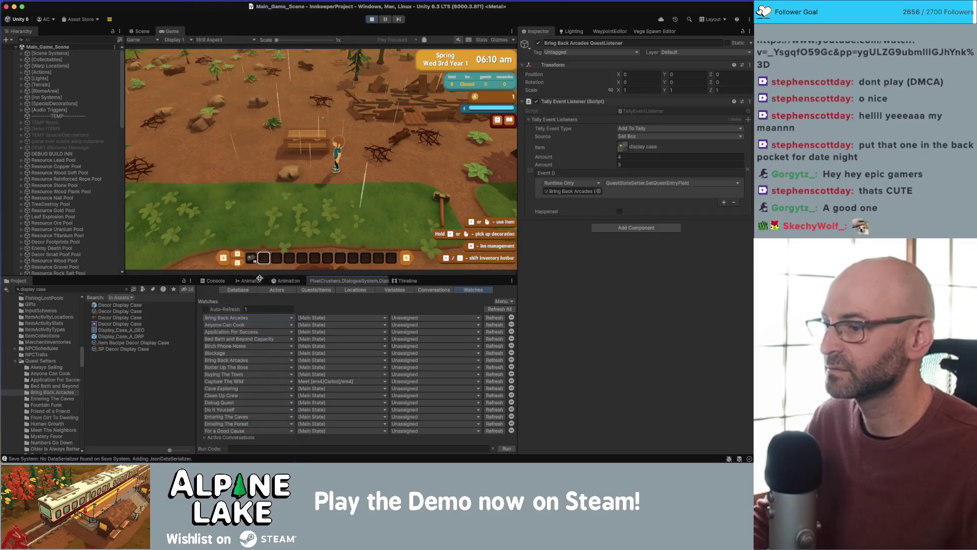
click(305, 318)
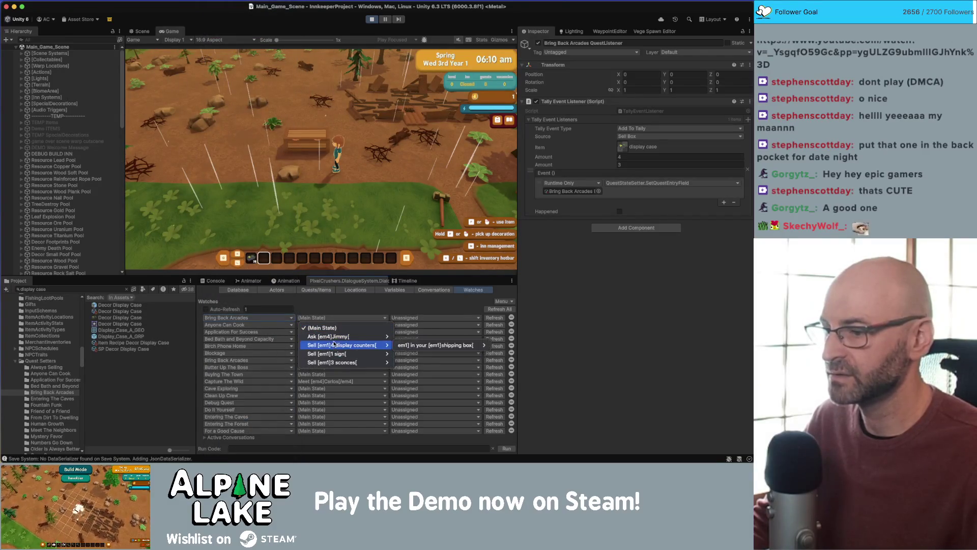
click(354, 328)
click(402, 318)
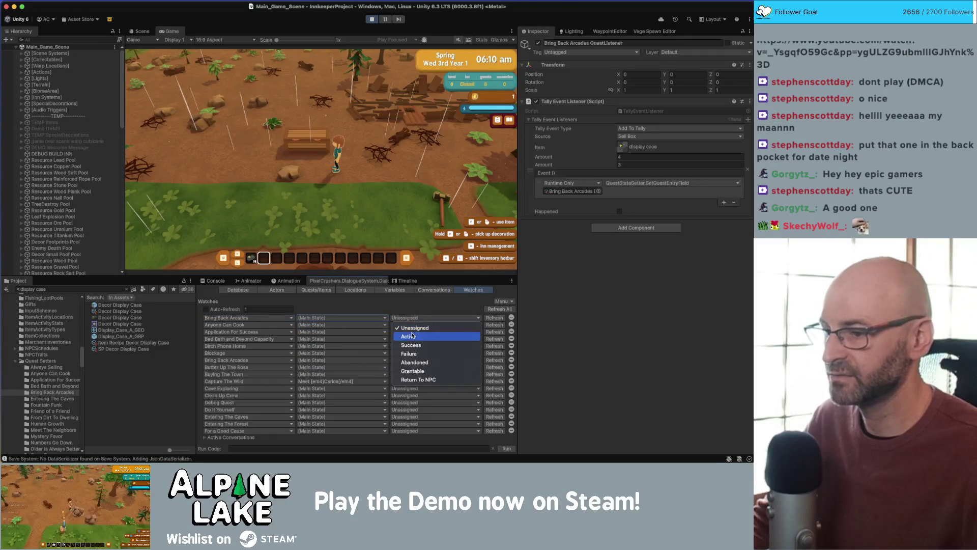
click(407, 335)
- Set the second watch to Bring Back Arcades' selling display counters entry, Active
click(279, 326)
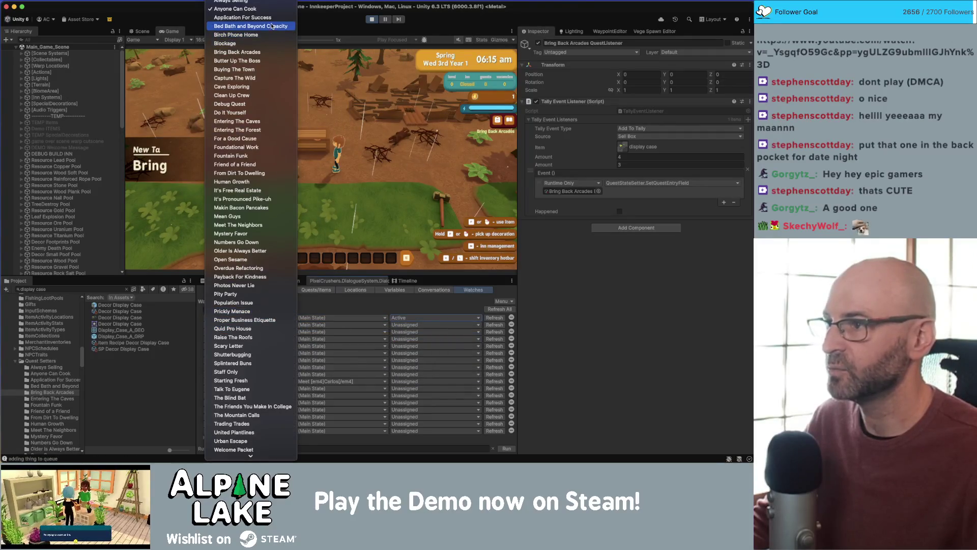
click(264, 53)
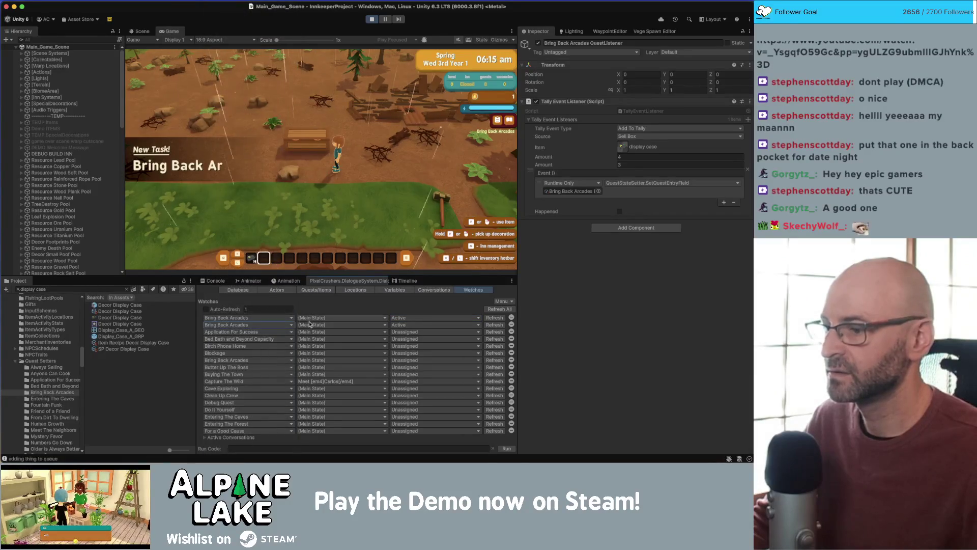
click(341, 325)
mouse_move(332, 351)
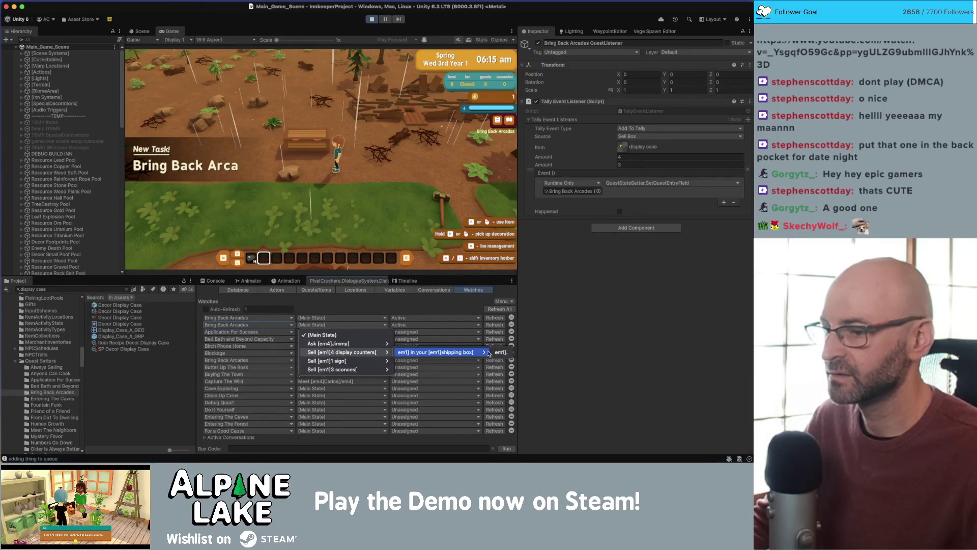
click(500, 352)
click(402, 326)
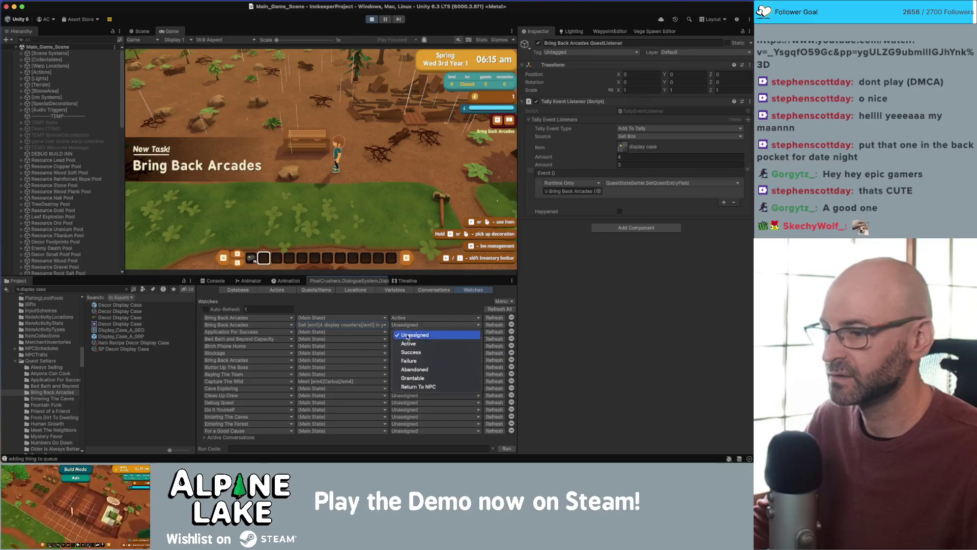
click(406, 333)
- Walk the farmer around the field and continue past the end-of-day and totals screens
key(w)
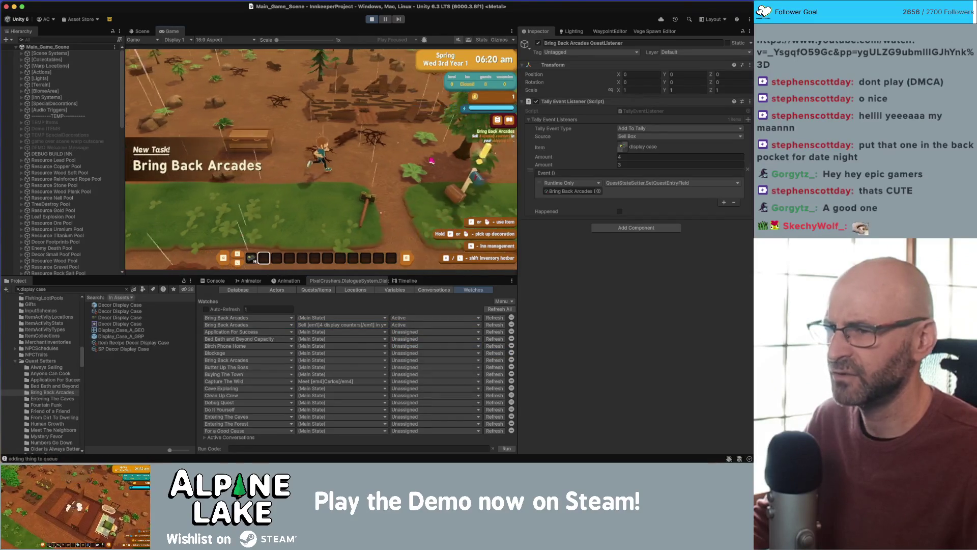
key(s)
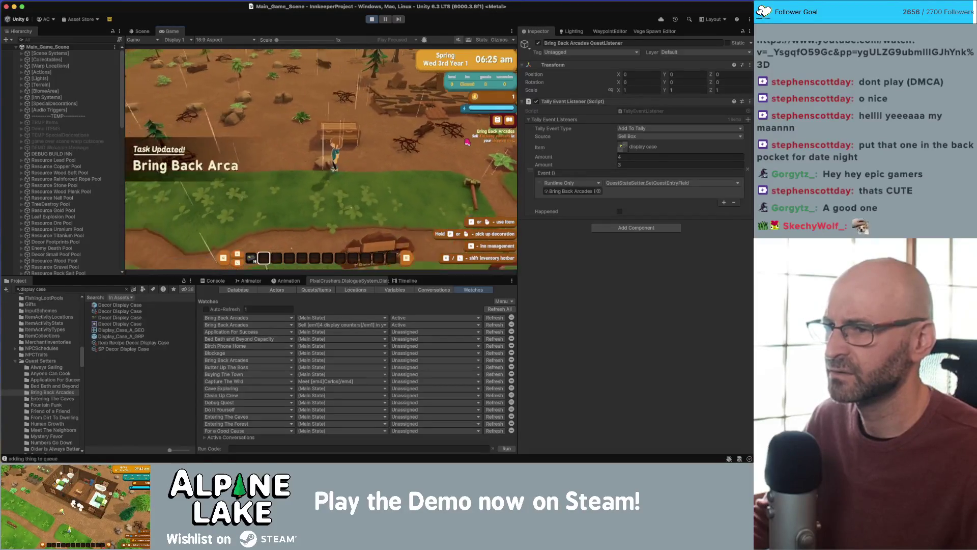
key(d)
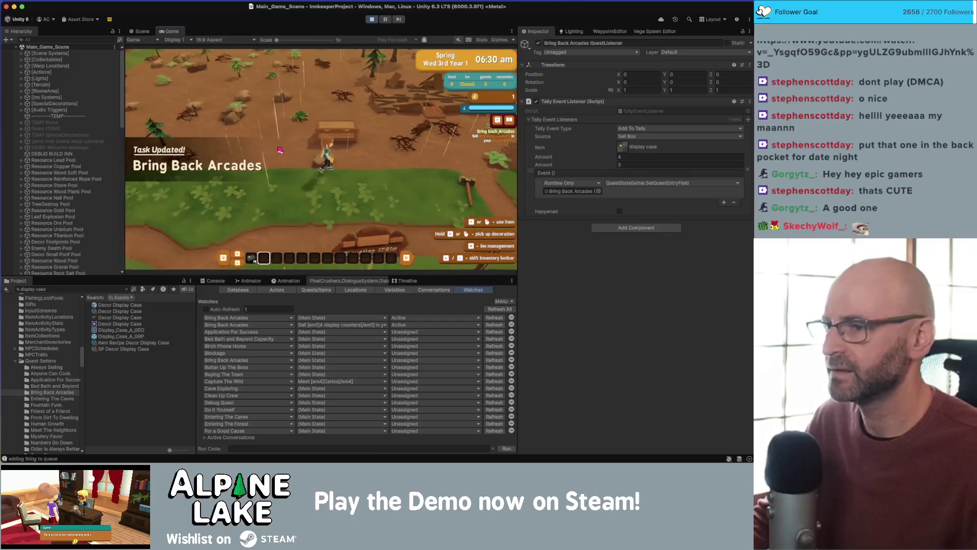
click(472, 63)
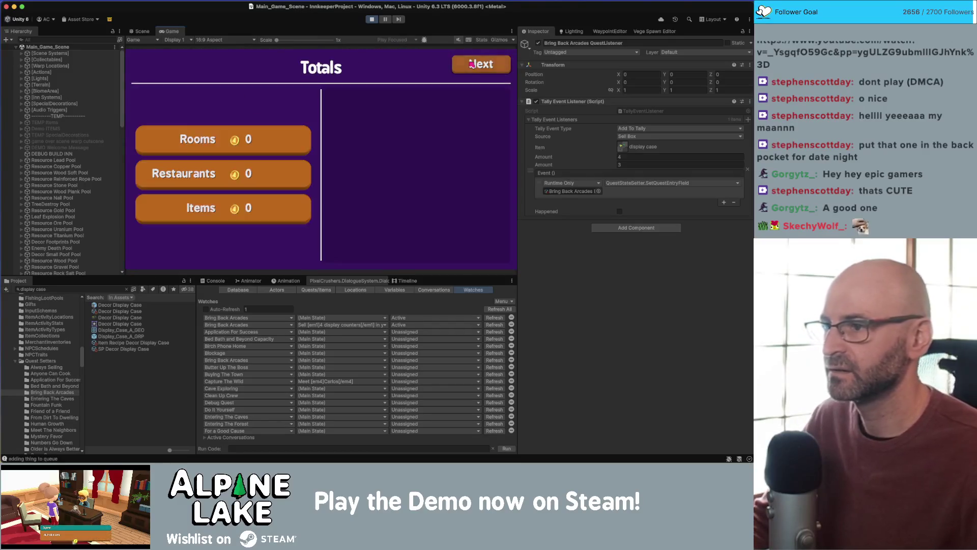
click(471, 64)
- Walk the farmer up to the shipping box and check its inventory
key(e)
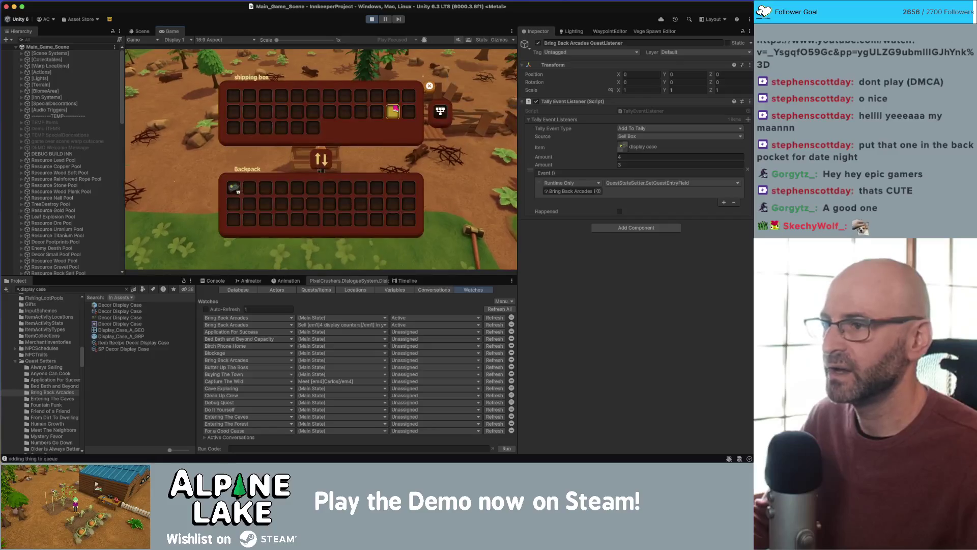
key(Escape)
key(s)
key(w)
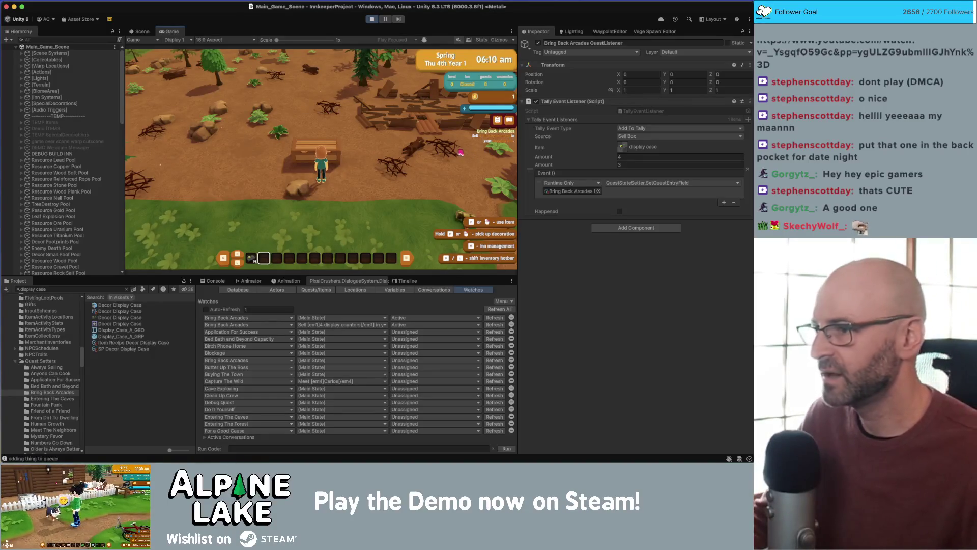
key(w)
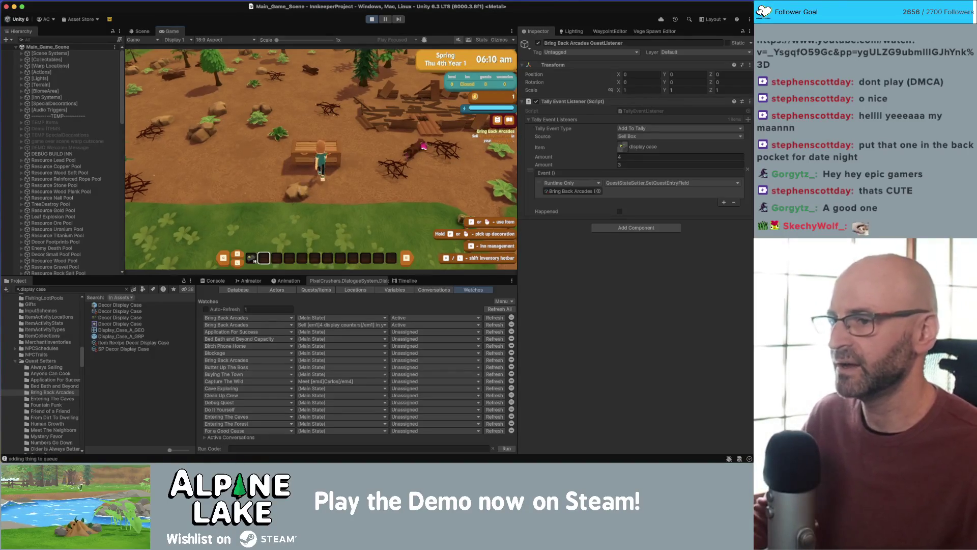
key(e)
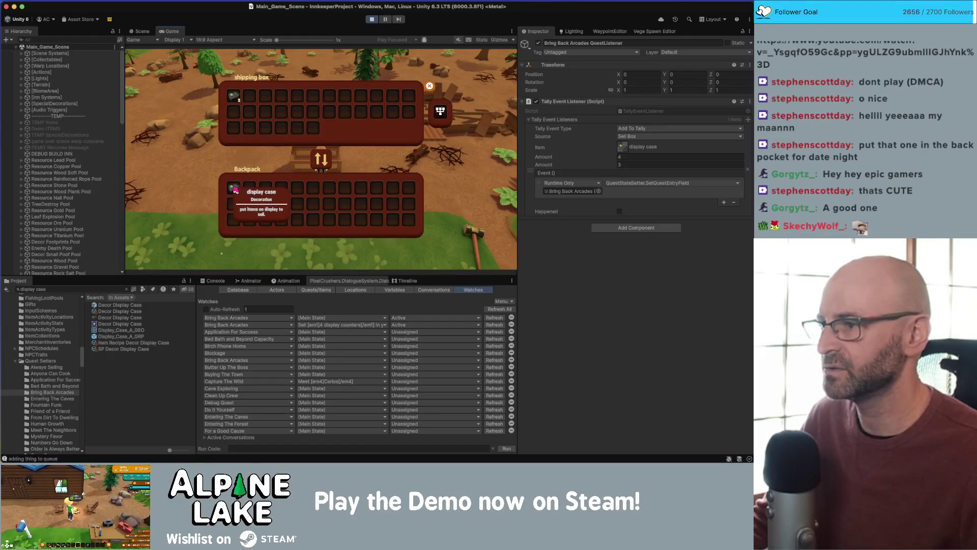
key(Escape)
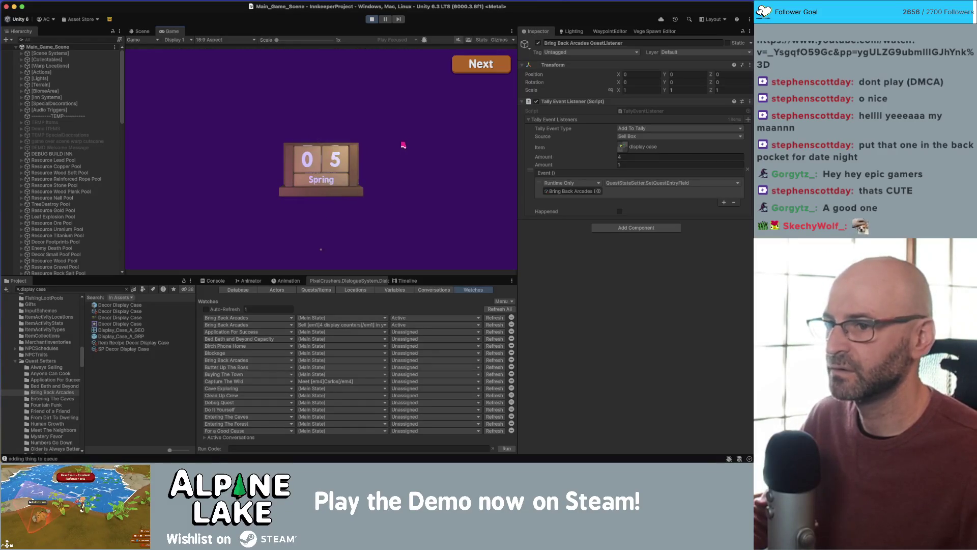
- Advance past the calendar and sales screens, then put the display case into the shipping box
click(463, 73)
click(465, 72)
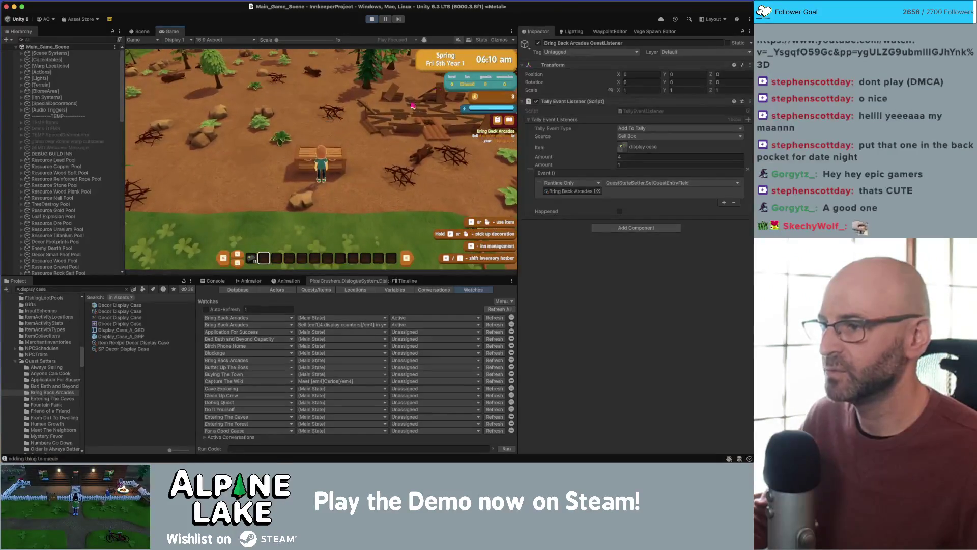
click(308, 136)
click(231, 192)
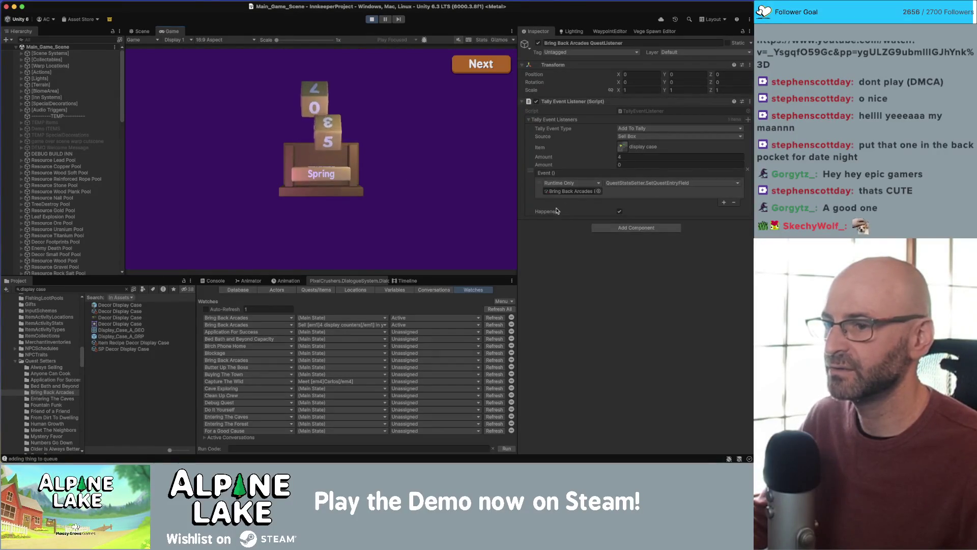
- Advance through the calendar, items-sold and totals pages, then walk the farmer back to the chest
click(477, 70)
click(478, 70)
click(477, 69)
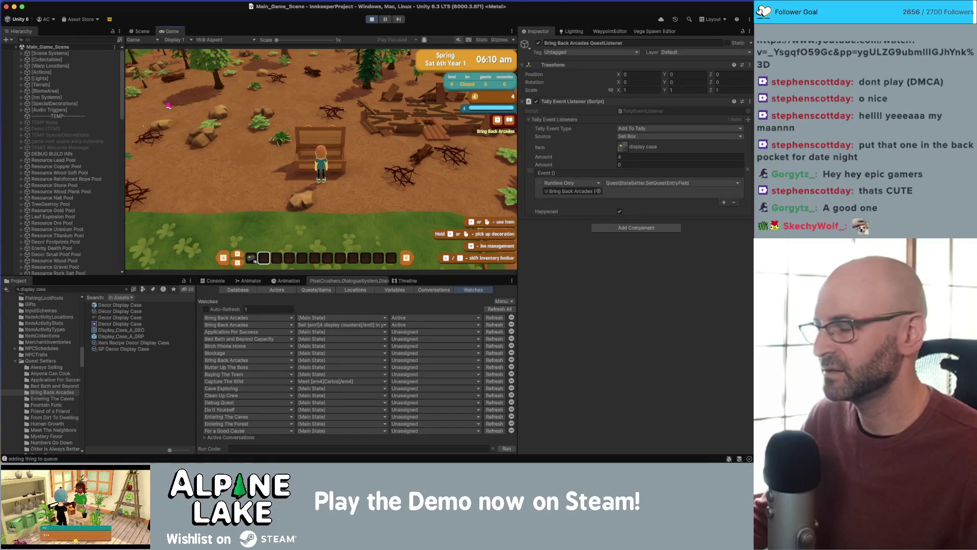
key(d)
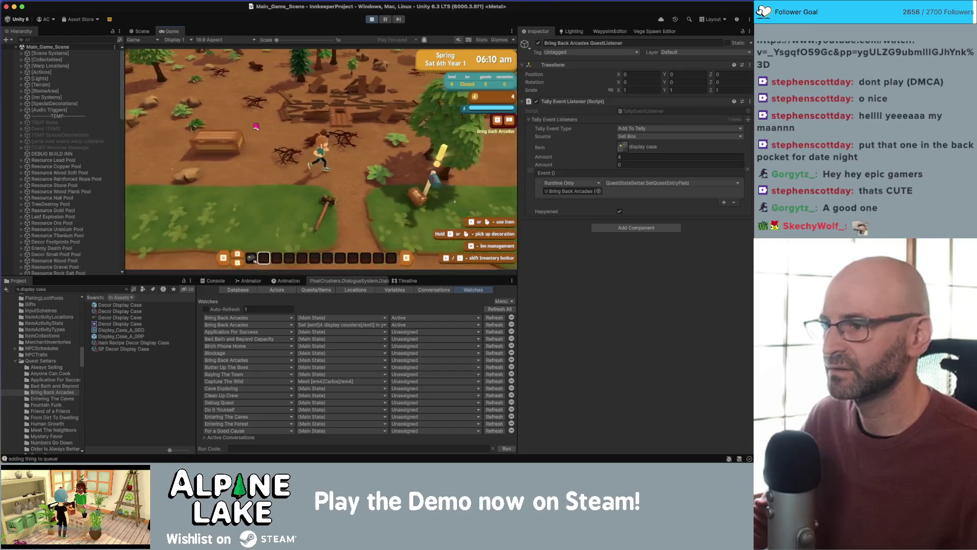
key(a)
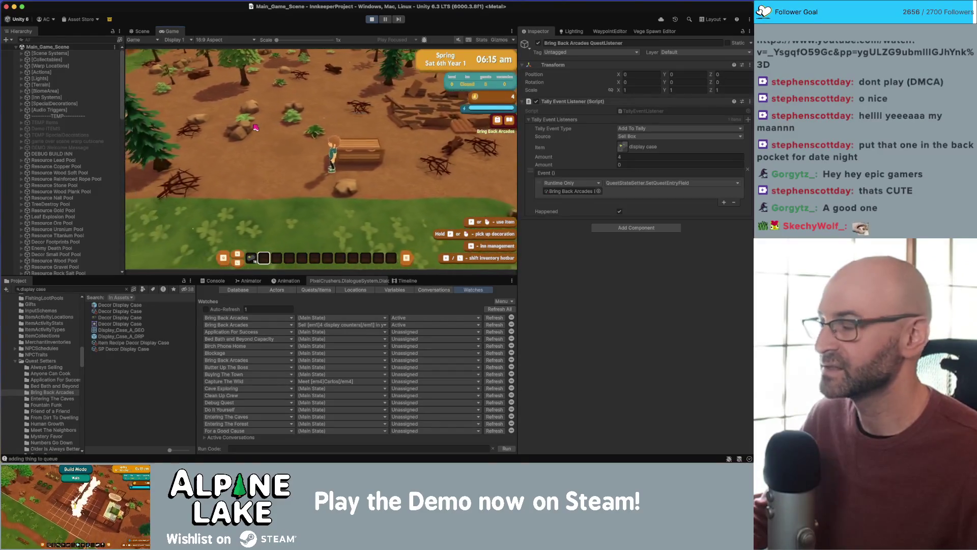
click(255, 127)
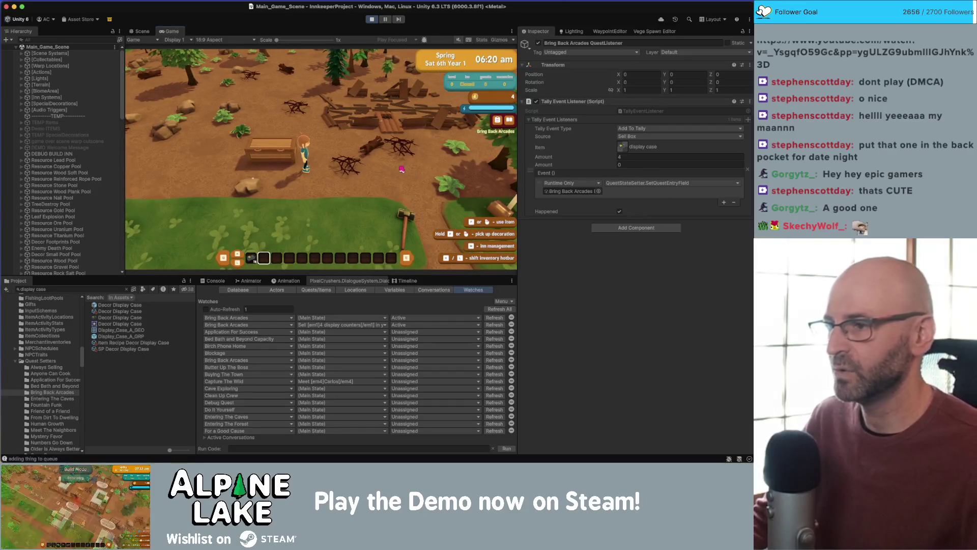
- Check the shipping box, then continue through the day-end screens into Sun 7th and walk south
key(e)
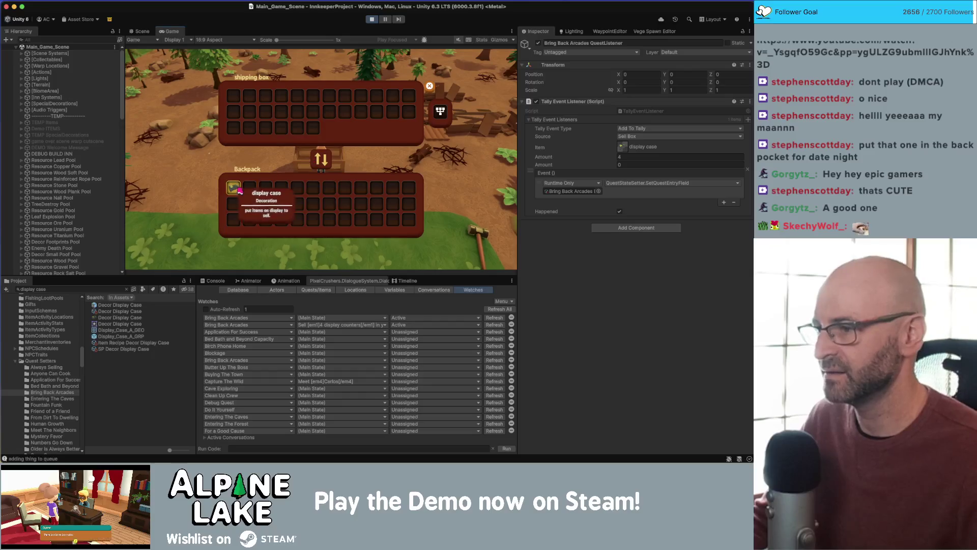
click(429, 85)
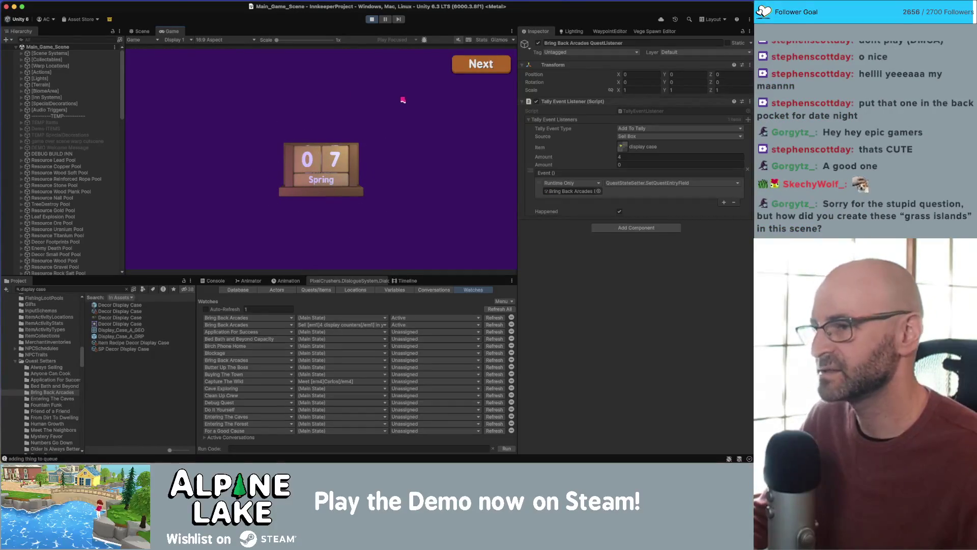
click(476, 65)
click(473, 65)
click(472, 65)
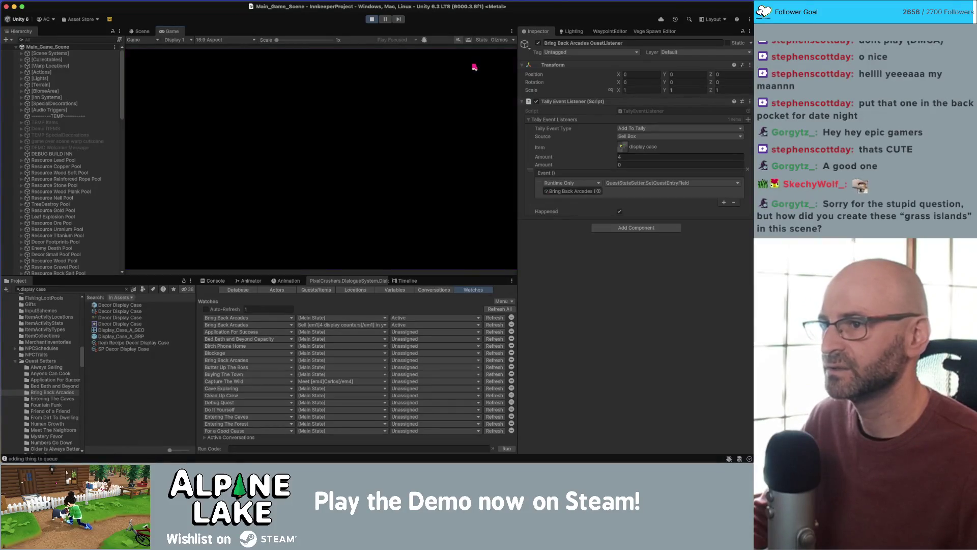
key(s)
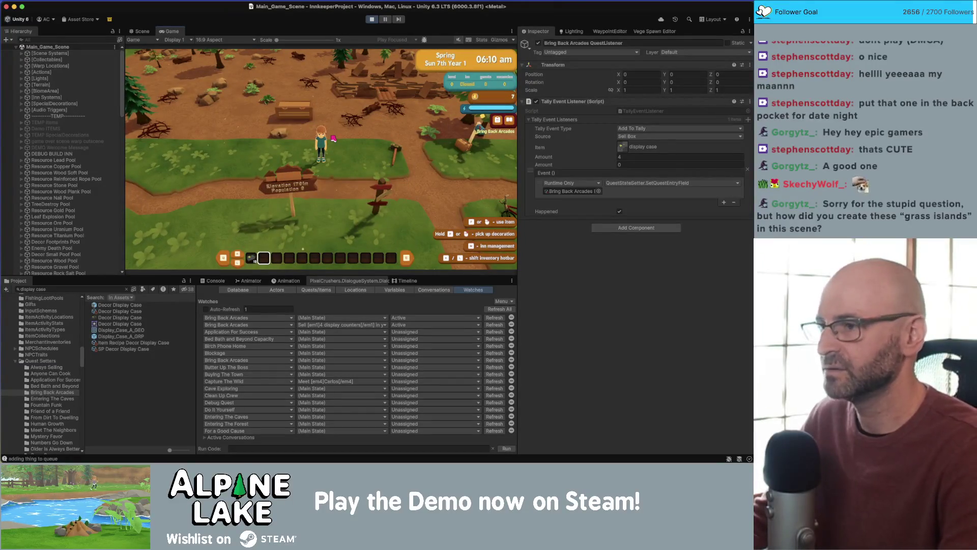
- Switch to the Scene view, orbit above the terrain and check the Gizmos options
click(146, 31)
mouse_move(305, 153)
mouse_down()
mouse_move(465, 107)
mouse_move(286, 126)
mouse_move(340, 50)
mouse_up()
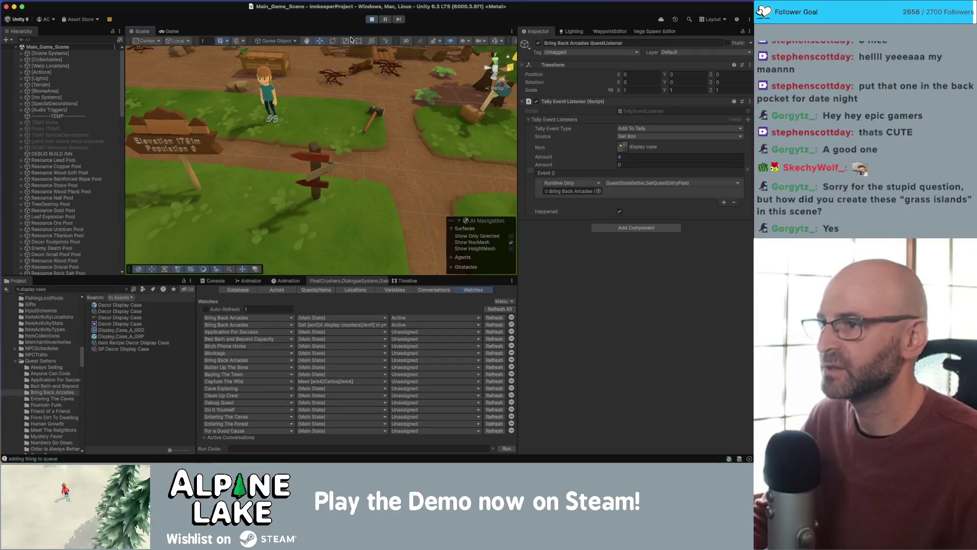
click(502, 41)
click(501, 43)
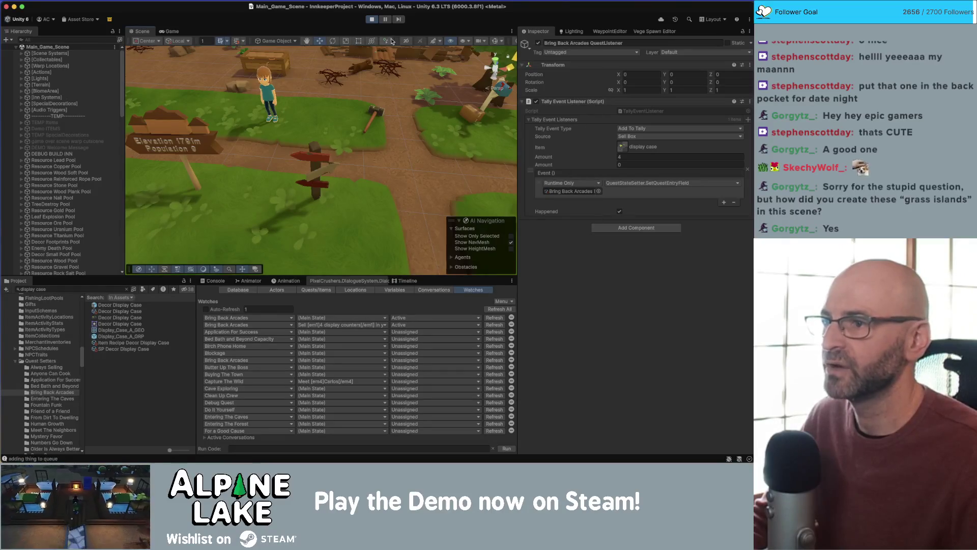
- Widen the Scene panel and frame the Ground_8m_PathwayCross (1) tile
drag(309, 85, 264, 49)
drag(518, 55, 546, 54)
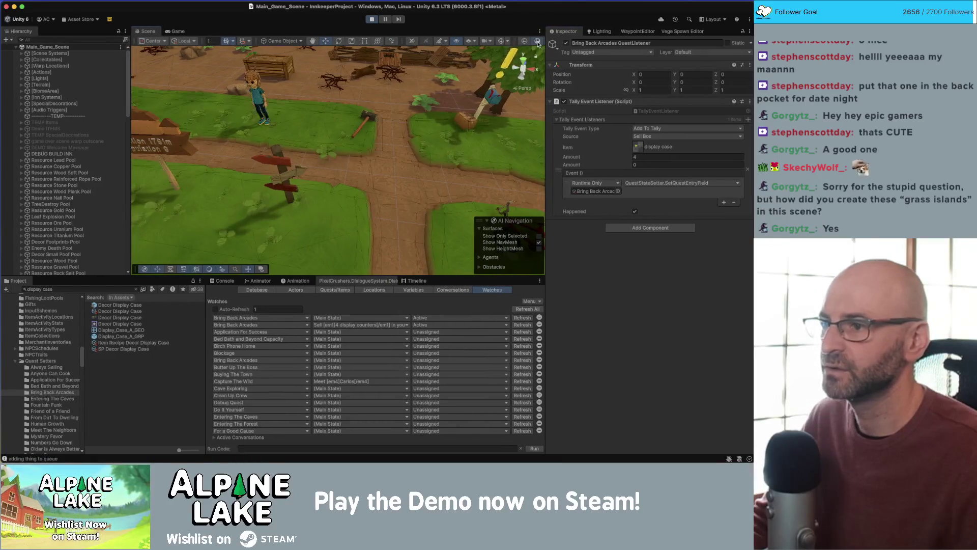
scroll(353, 111, up, 5)
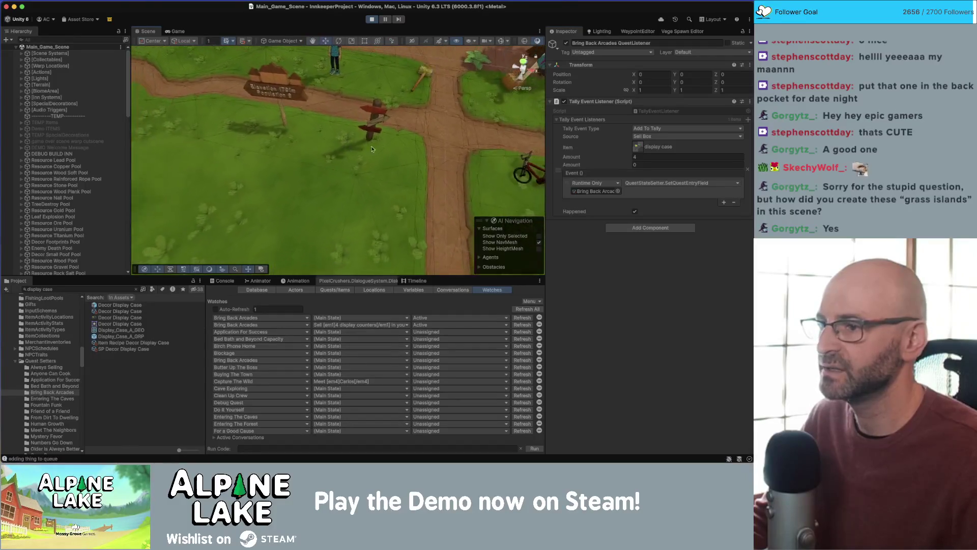
click(383, 149)
key(f)
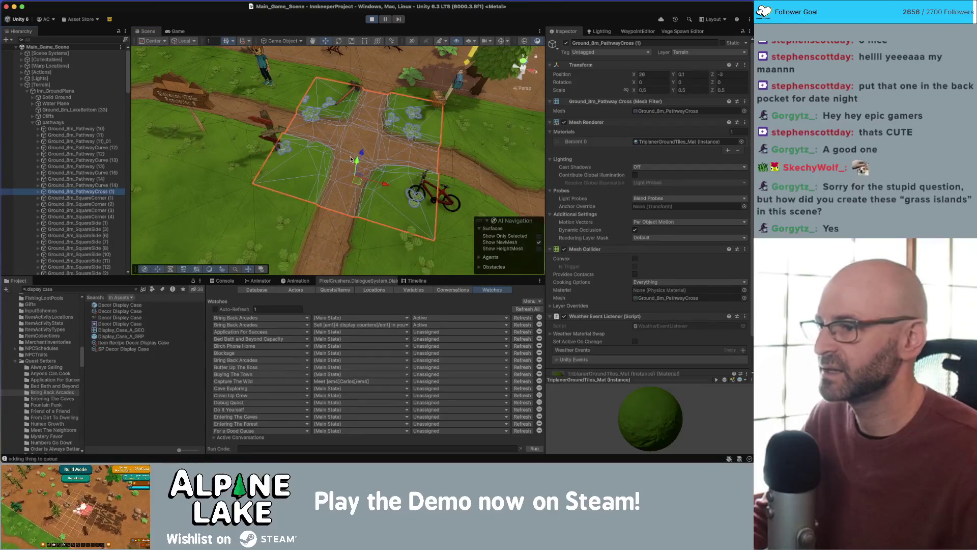
- Select Ground_8m_Pathway (31), widen the Scene view further, then select Ground_8m_SquarePathway (2)
mouse_move(353, 161)
mouse_down()
mouse_move(351, 123)
mouse_move(334, 127)
mouse_move(320, 106)
mouse_move(344, 149)
mouse_up()
click(341, 153)
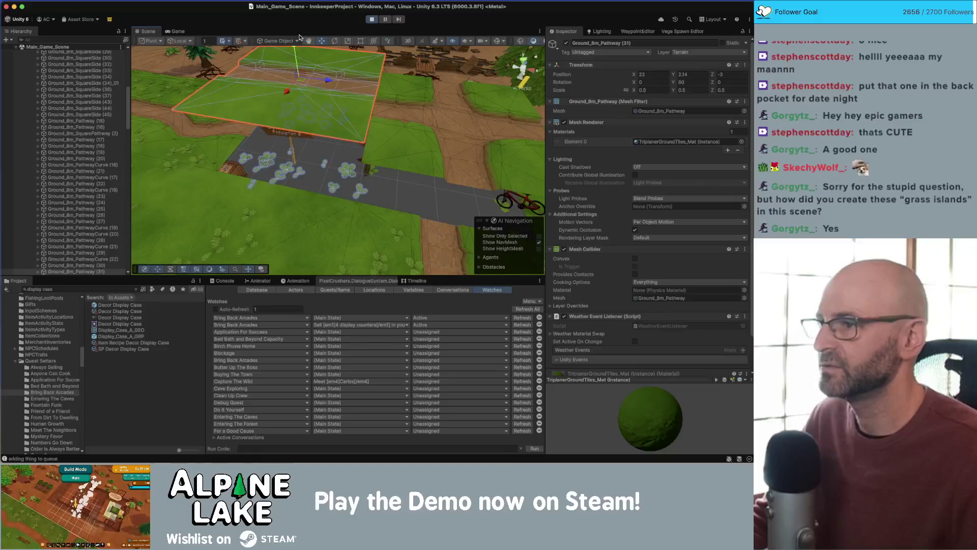
drag(544, 44, 587, 43)
mouse_move(443, 78)
mouse_down()
mouse_move(419, 105)
mouse_move(433, 140)
mouse_move(272, 149)
mouse_move(485, 75)
mouse_move(588, 78)
mouse_up()
click(311, 147)
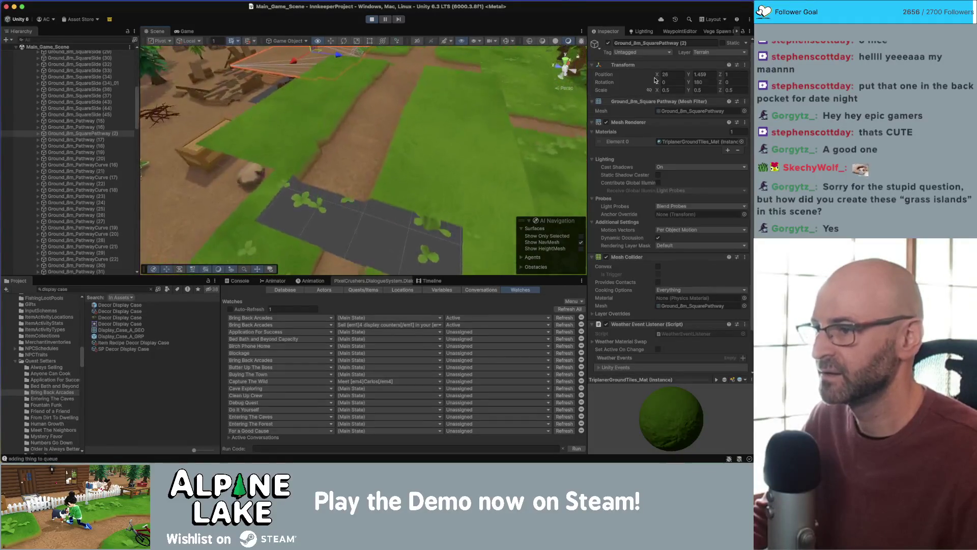
- Look straight down on the path and select the Ground_8m_PathwayCurve (20) tile
scroll(339, 191, up, 3)
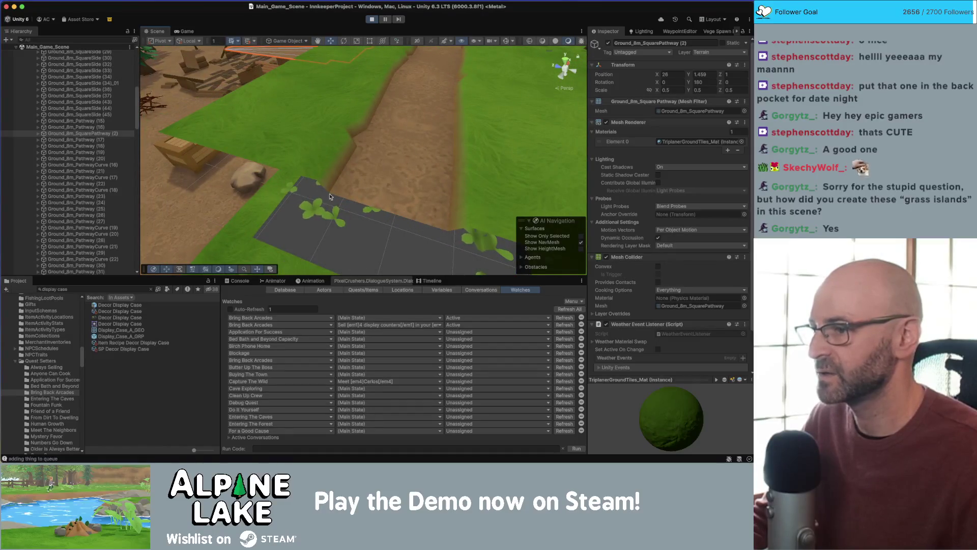
mouse_move(216, 140)
mouse_down()
mouse_move(331, 105)
mouse_move(366, 152)
mouse_up()
click(365, 152)
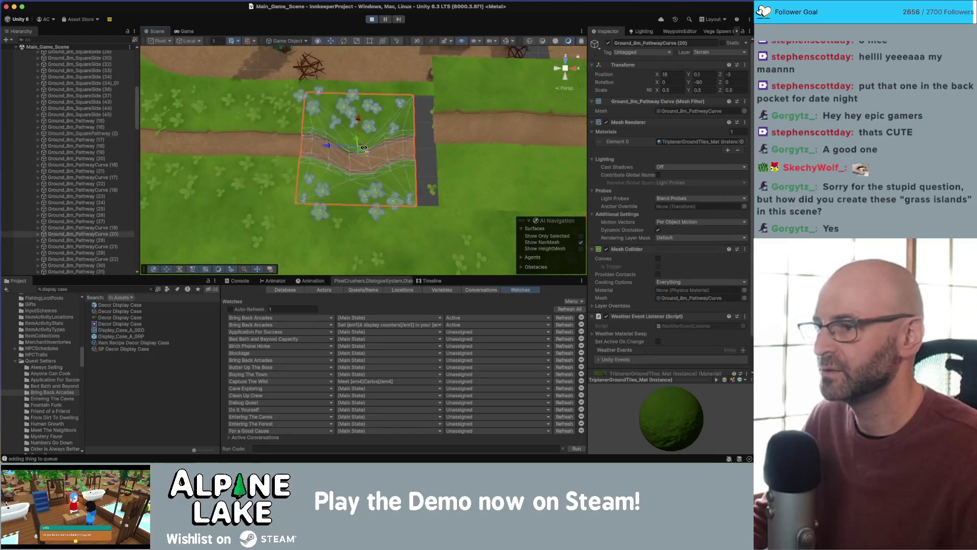
- Frame the curved path tile and raise it to Y 1.85
key(f)
scroll(355, 118, up, 2)
mouse_move(354, 118)
mouse_down()
mouse_move(358, 137)
mouse_move(248, 100)
mouse_move(300, 111)
mouse_move(346, 90)
mouse_move(346, 65)
mouse_up()
- Inspect the Ground_8m (67), Ground_8m_Square_24 and Ground_8m_Square_29 ground tiles across the clearing
click(300, 112)
scroll(341, 76, up, 5)
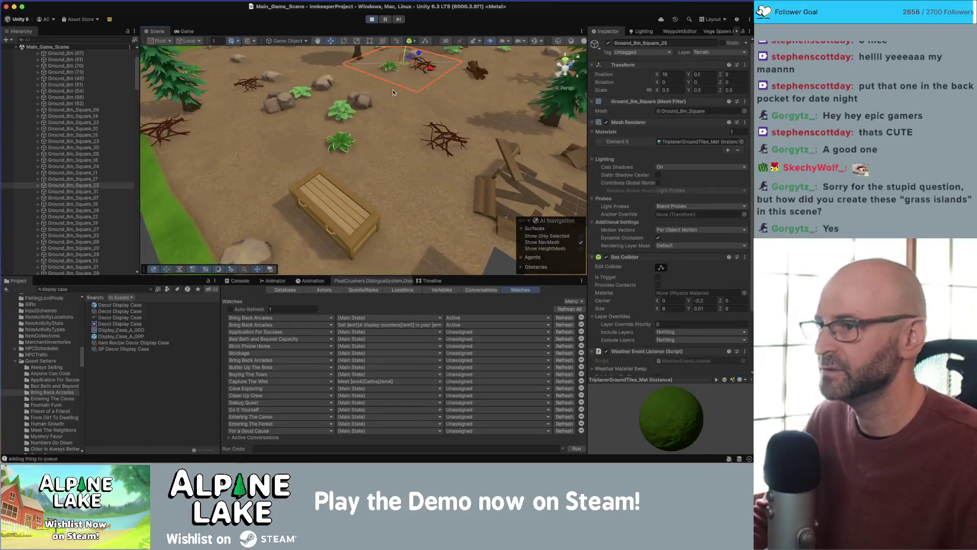
drag(393, 89, 360, 113)
click(360, 113)
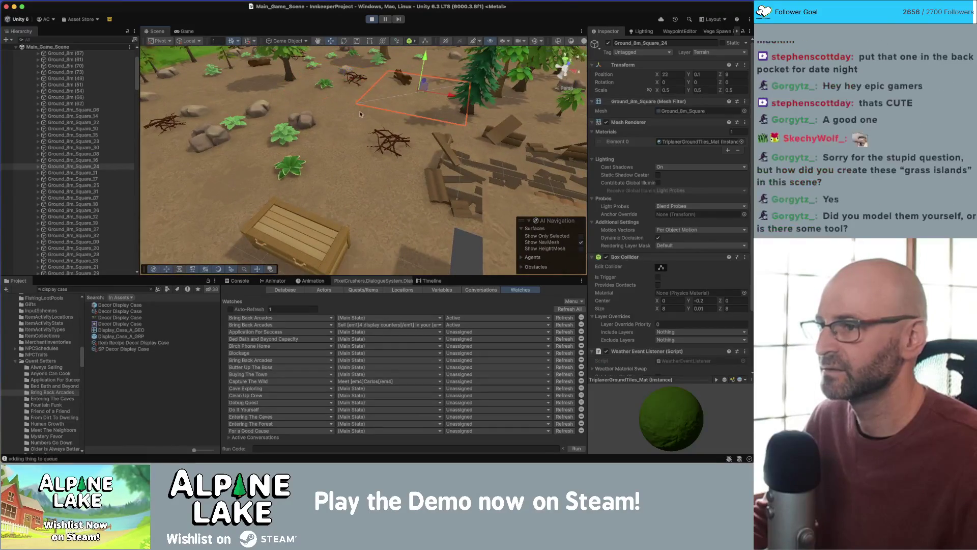
click(330, 113)
click(348, 100)
mouse_move(348, 99)
mouse_down()
mouse_move(166, 81)
mouse_move(303, 87)
mouse_up()
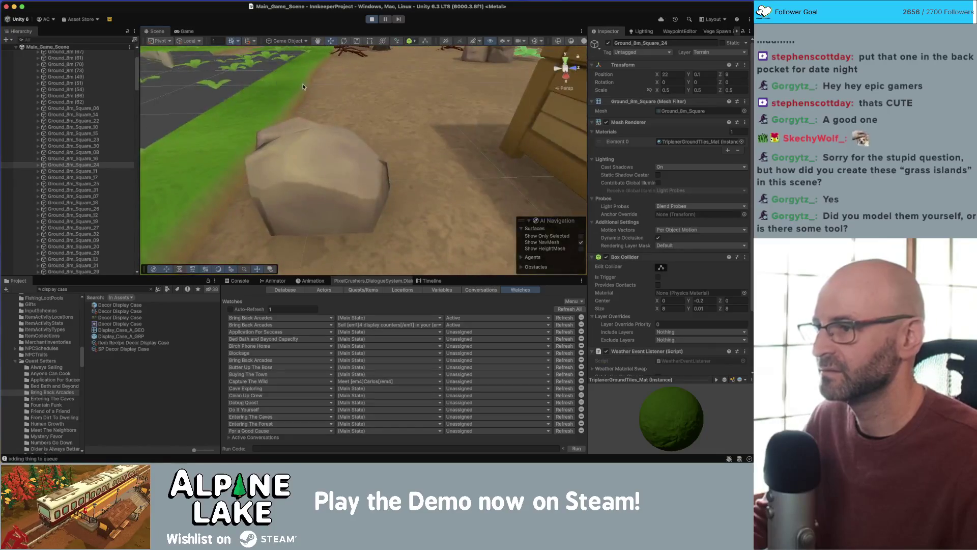
- Inspect the SquareSide (33) edge, Coast (1)_05, CliffCornerOutside (5) and 8m_Cliff_B tiles
click(351, 101)
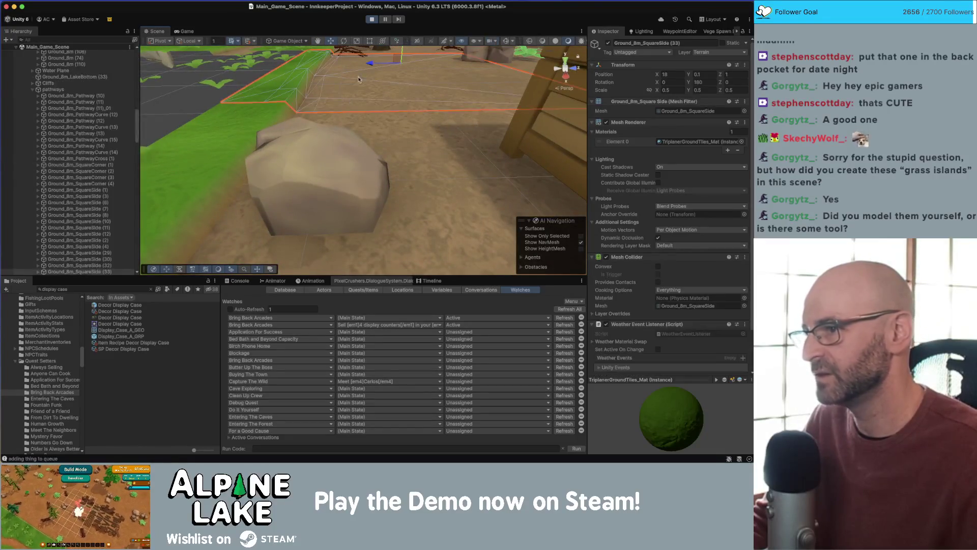
key(f)
click(481, 166)
mouse_move(481, 166)
mouse_down()
mouse_move(548, 118)
mouse_move(408, 152)
mouse_up()
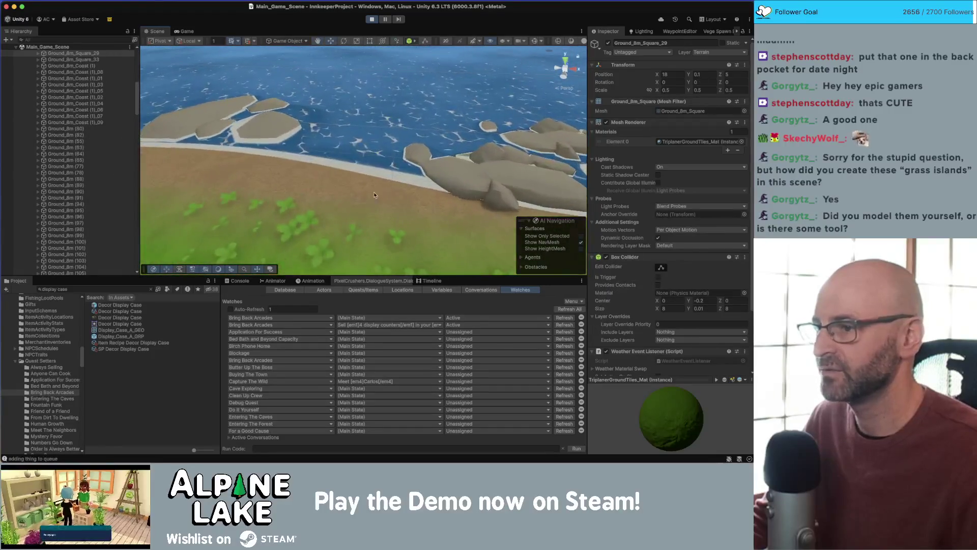
click(285, 168)
mouse_move(285, 168)
mouse_down()
mouse_move(153, 155)
mouse_move(312, 165)
mouse_up()
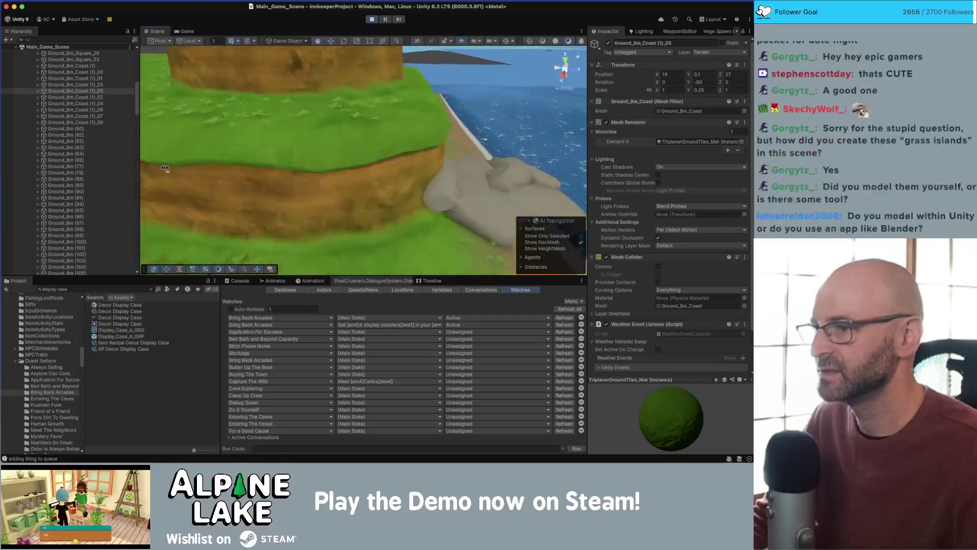
click(313, 165)
key(f)
click(312, 165)
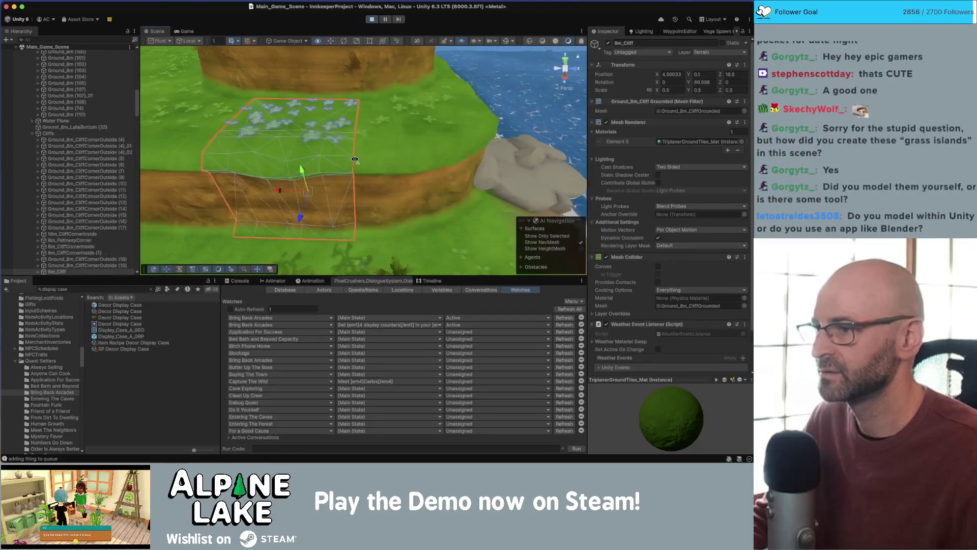
key(f)
click(327, 152)
key(f)
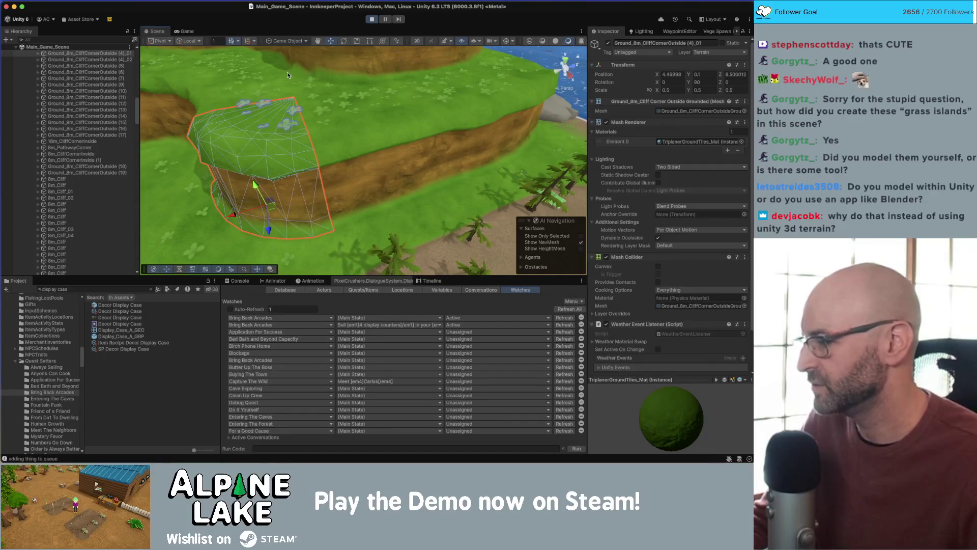
mouse_move(291, 114)
mouse_down()
mouse_move(460, 116)
mouse_move(342, 101)
mouse_move(281, 141)
mouse_up()
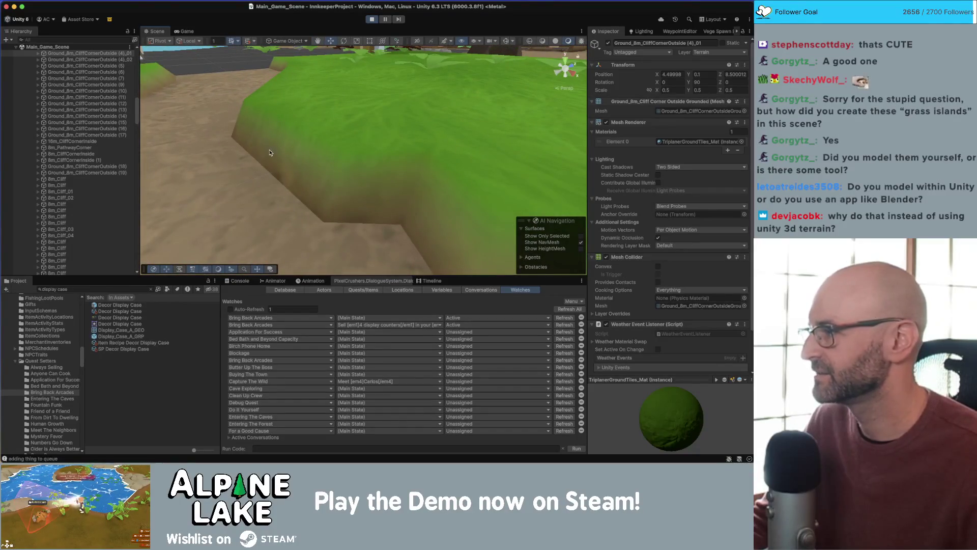
scroll(269, 153, down, 5)
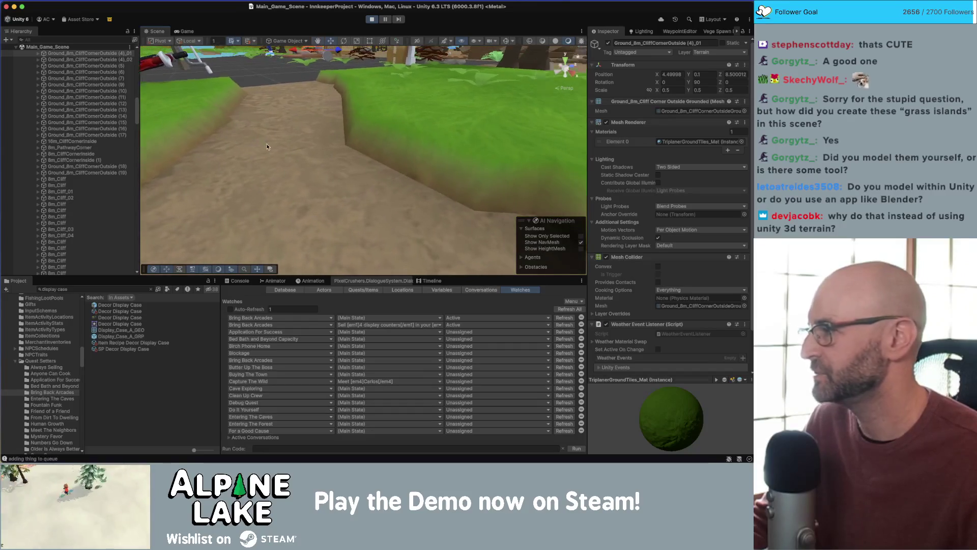
drag(269, 145, 125, 66)
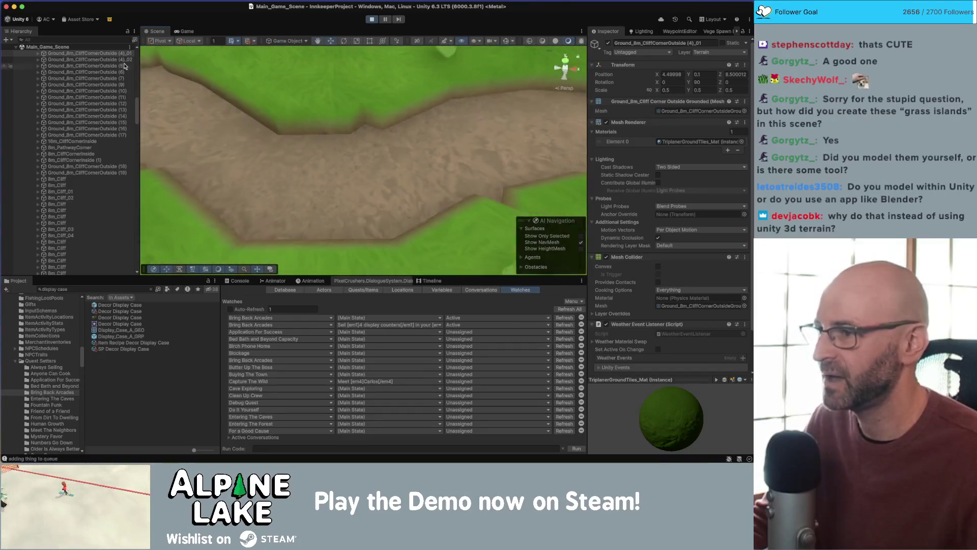
mouse_move(329, 93)
mouse_down()
mouse_move(598, 17)
mouse_move(352, 80)
mouse_up()
mouse_move(303, 114)
mouse_down()
mouse_move(367, 143)
mouse_move(326, 126)
mouse_move(306, 131)
mouse_up()
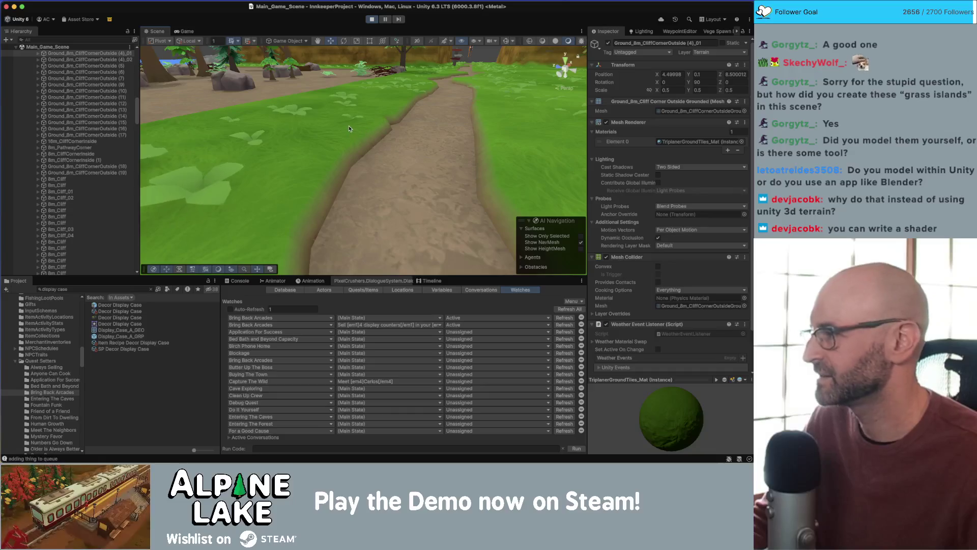
key(f)
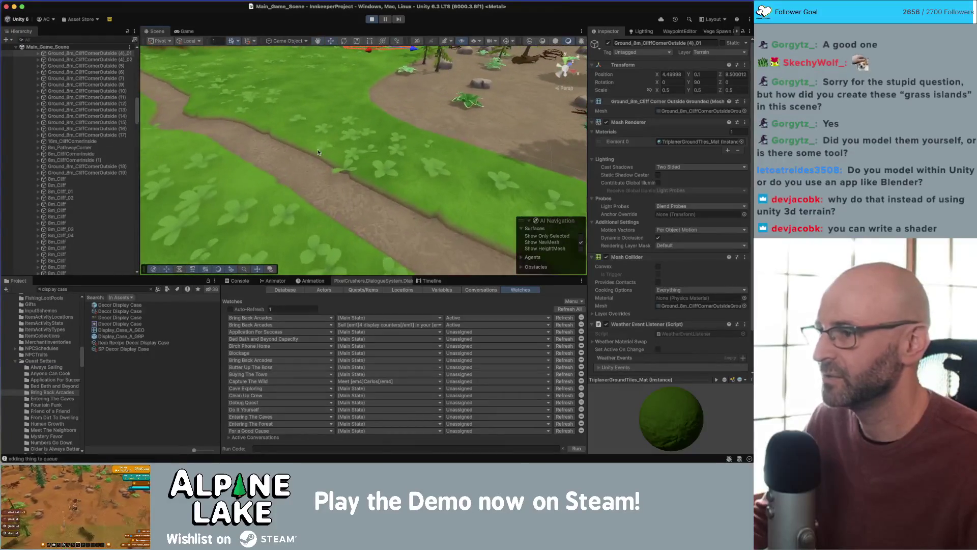
click(351, 158)
key(f)
click(351, 158)
key(f)
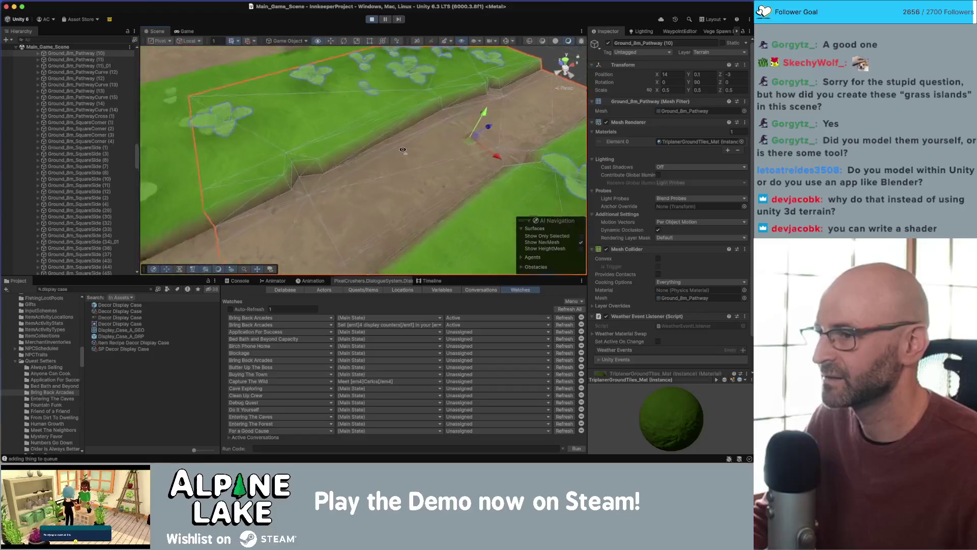
drag(476, 85, 398, 114)
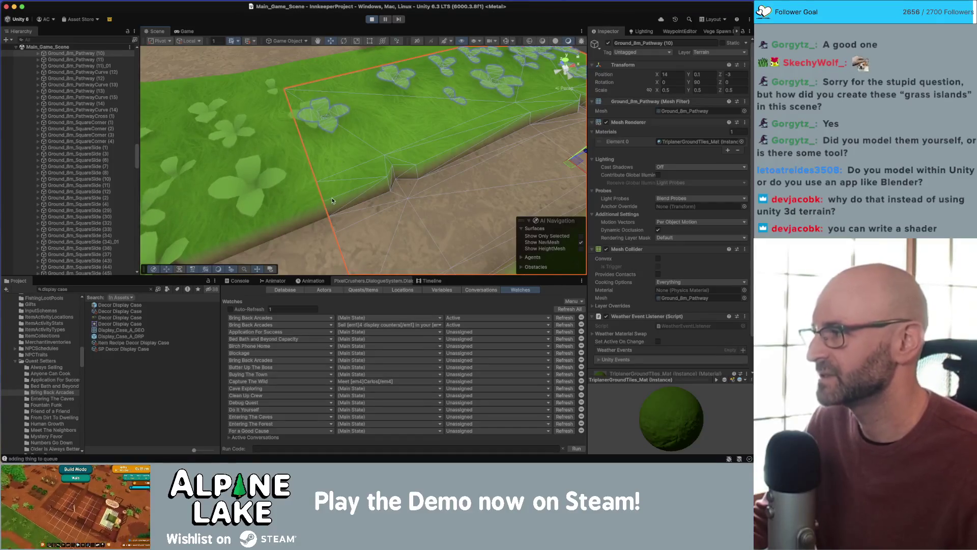
drag(363, 197, 318, 175)
click(316, 175)
key(f)
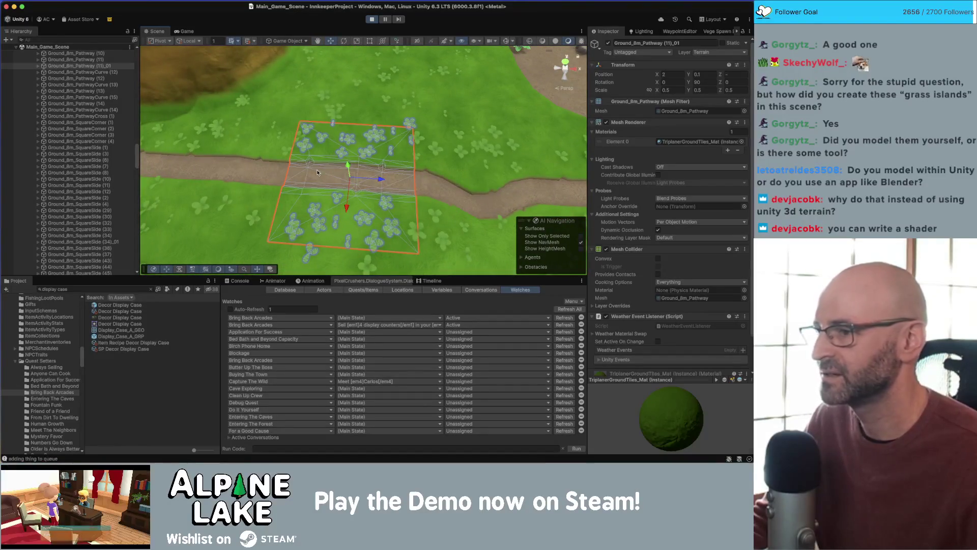
click(532, 183)
scroll(331, 155, up, 5)
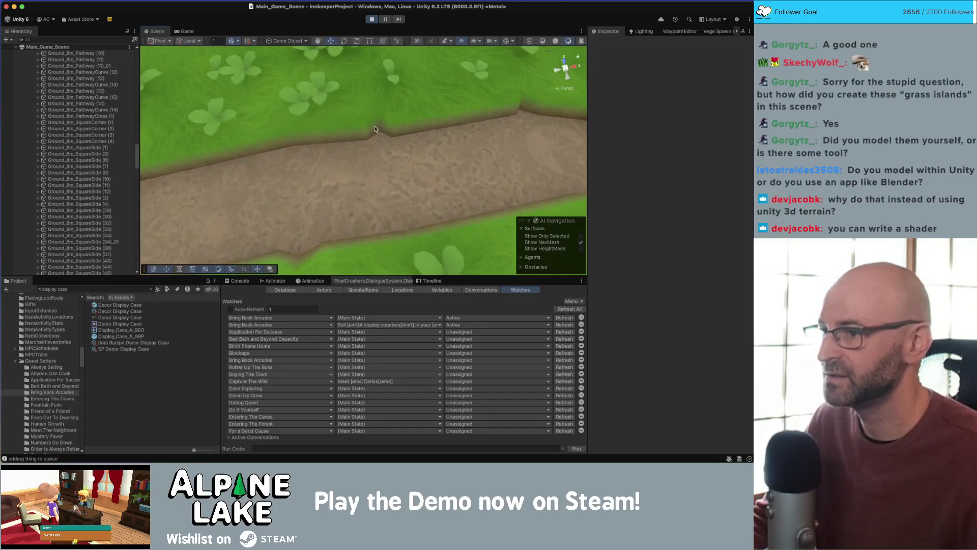
scroll(356, 147, down, 5)
scroll(369, 126, down, 5)
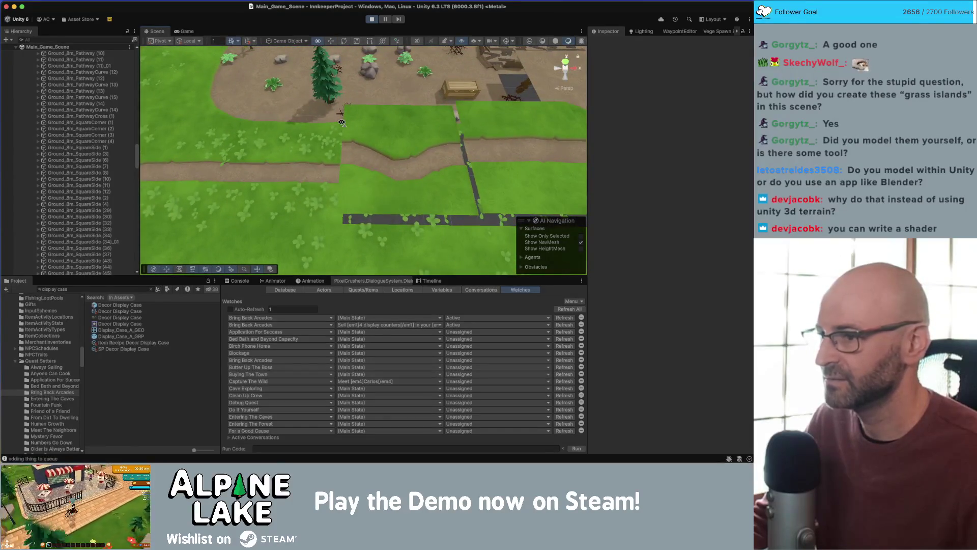
scroll(342, 124, up, 5)
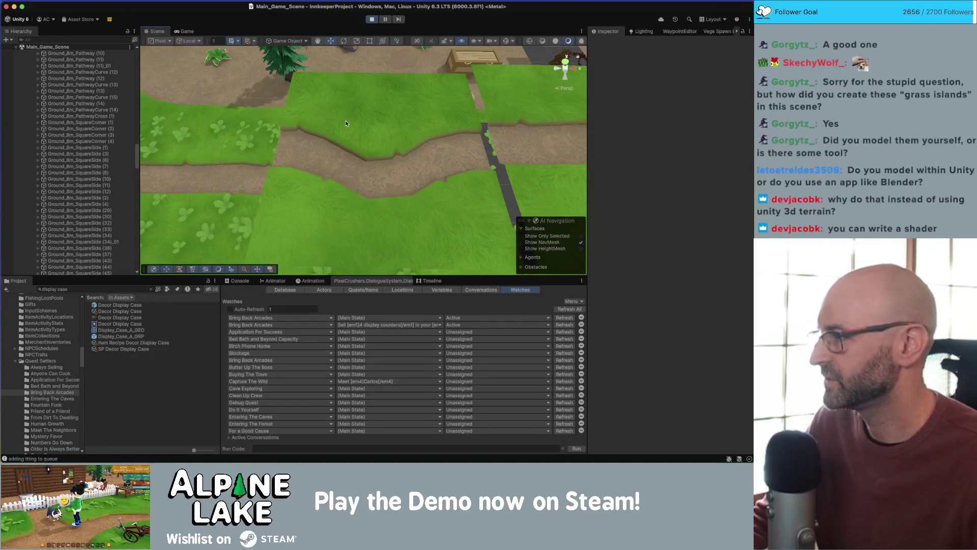
mouse_move(404, 130)
mouse_down()
mouse_move(400, 117)
mouse_move(374, 158)
mouse_move(383, 135)
mouse_up()
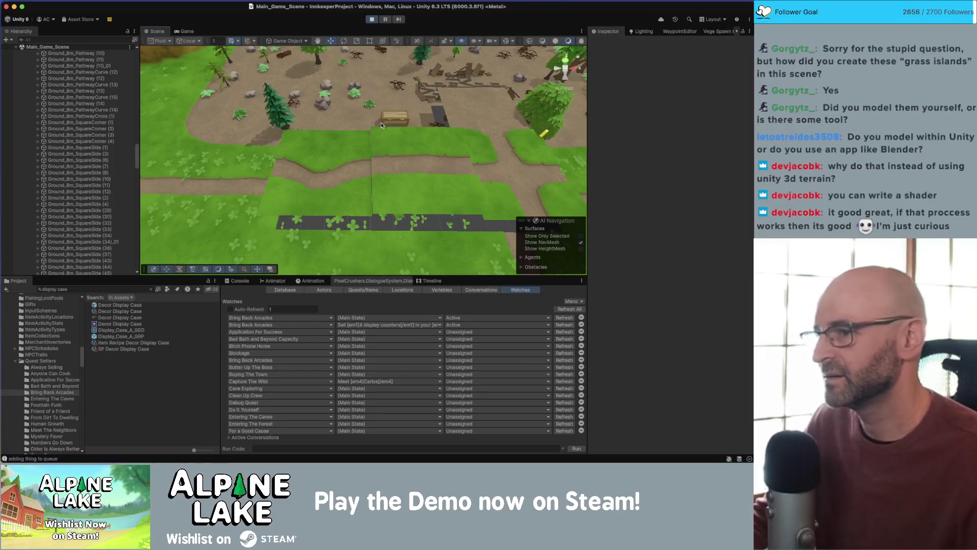
drag(383, 140, 354, 118)
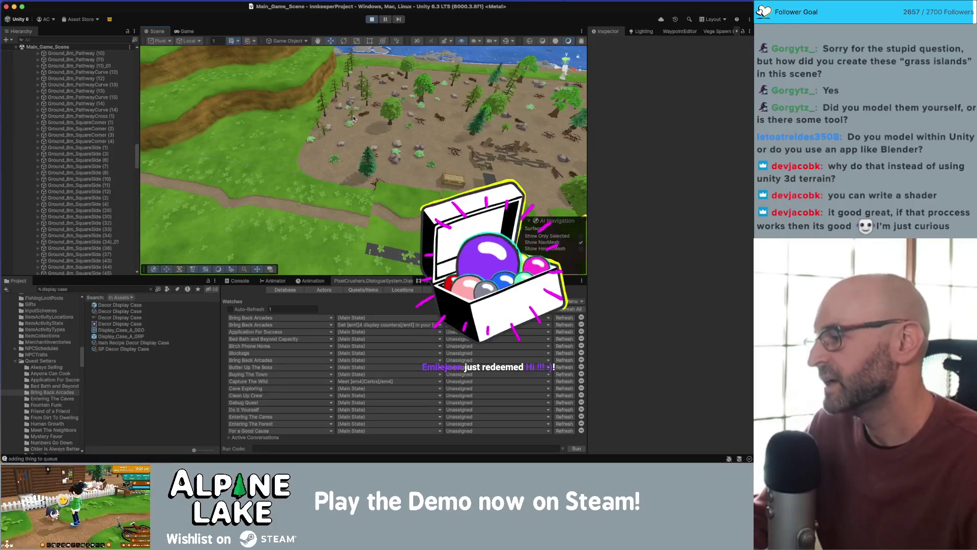
mouse_move(381, 136)
mouse_down()
mouse_move(425, 146)
mouse_move(388, 143)
mouse_move(376, 124)
mouse_move(338, 113)
mouse_move(408, 107)
mouse_move(423, 119)
mouse_up()
scroll(420, 122, down, 3)
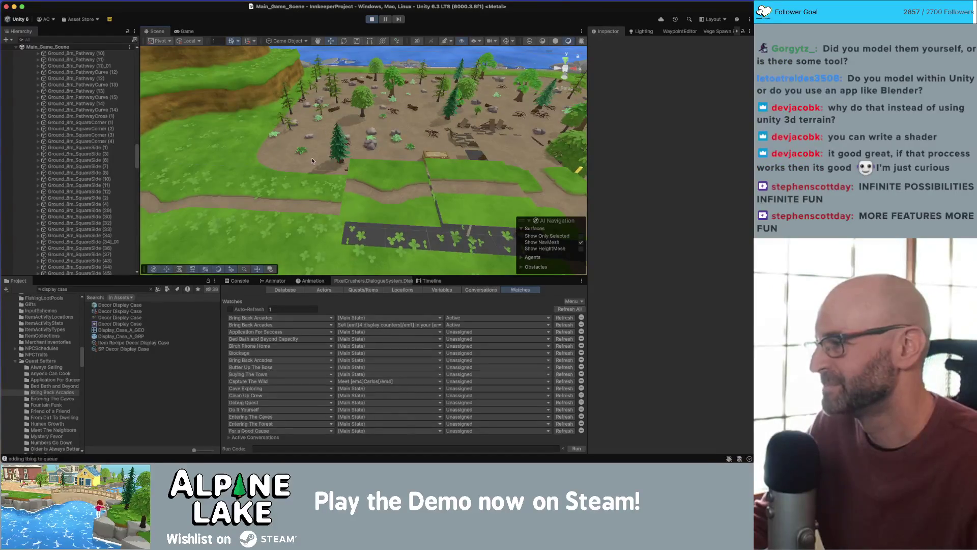
scroll(312, 161, down, 5)
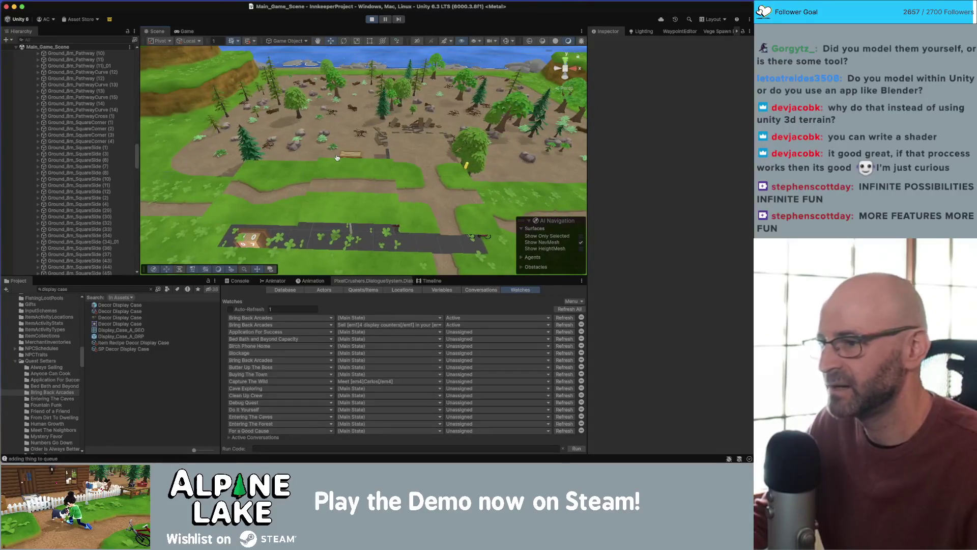
key(super+Tab)
key(super+space)
text(raycast)
key(Escape)
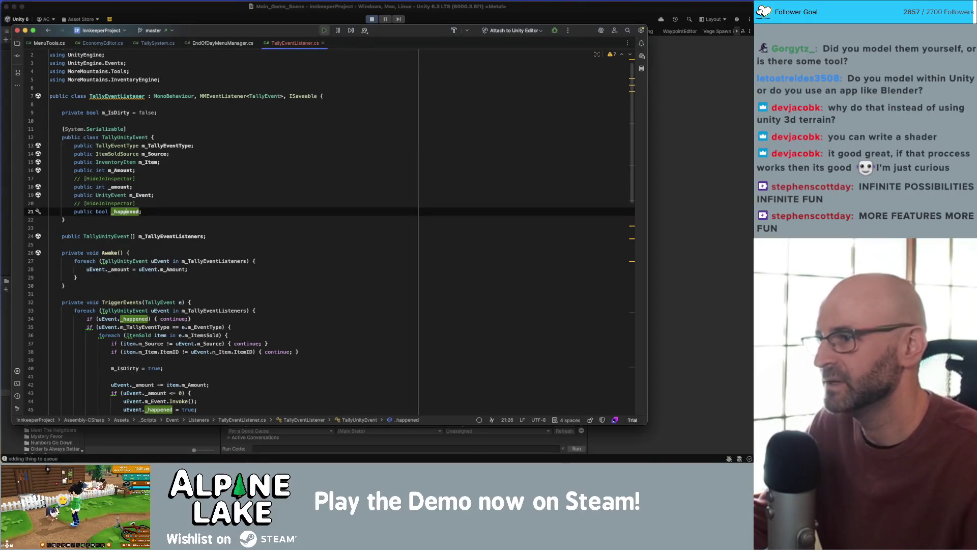
click(380, 153)
click(343, 137)
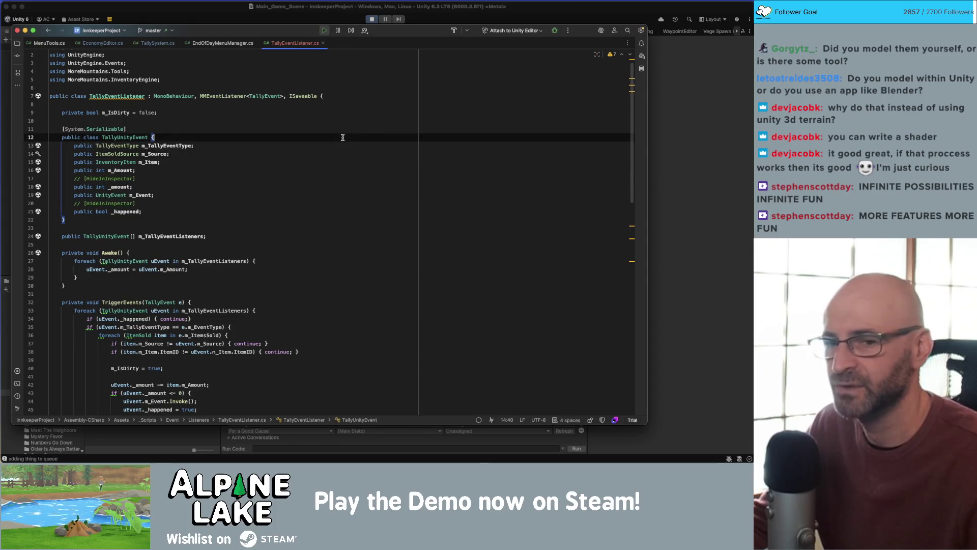
click(164, 7)
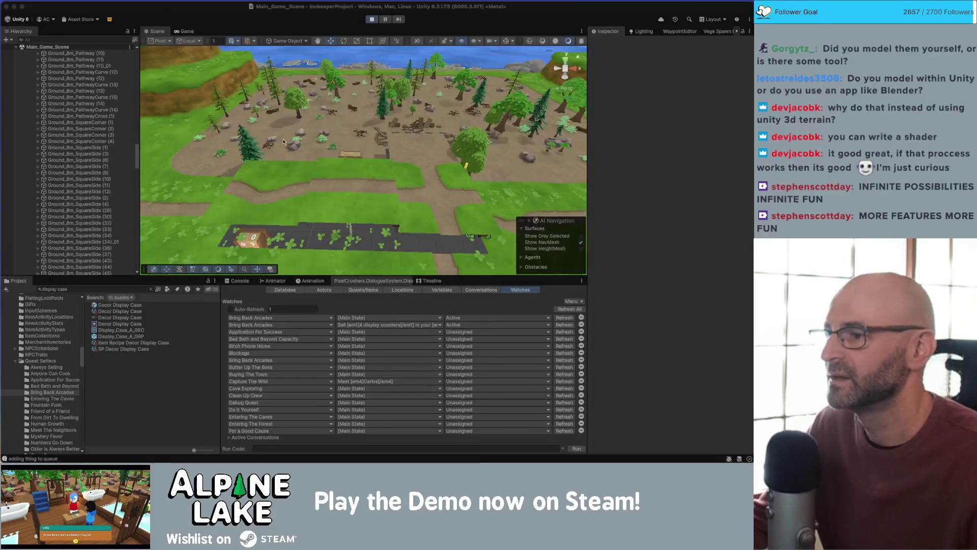
scroll(284, 142, up, 5)
- Set the two raised path tiles to Transform Position Y 0
click(224, 164)
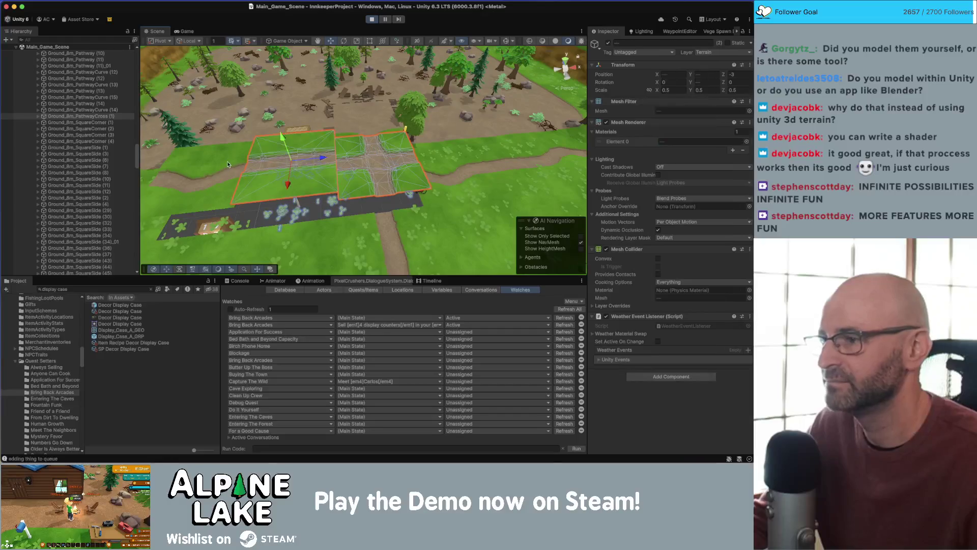
shift+click(228, 164)
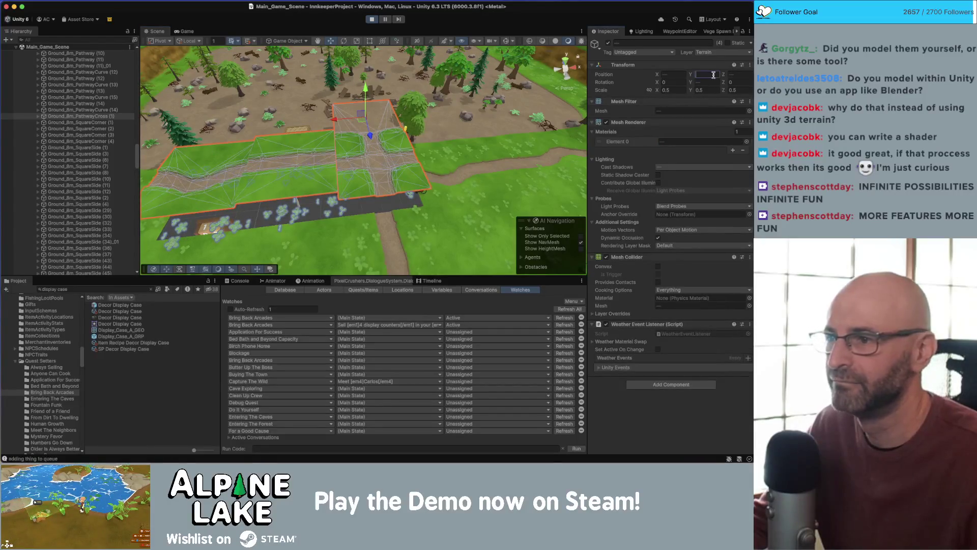
text(0)
key(Return)
- Select the ground tiles near the lake path and check them in the running Game view
mouse_move(392, 153)
alt+mouse_down()
mouse_move(386, 70)
mouse_move(356, 143)
mouse_move(310, 204)
alt+mouse_up()
click(307, 206)
shift+click(308, 204)
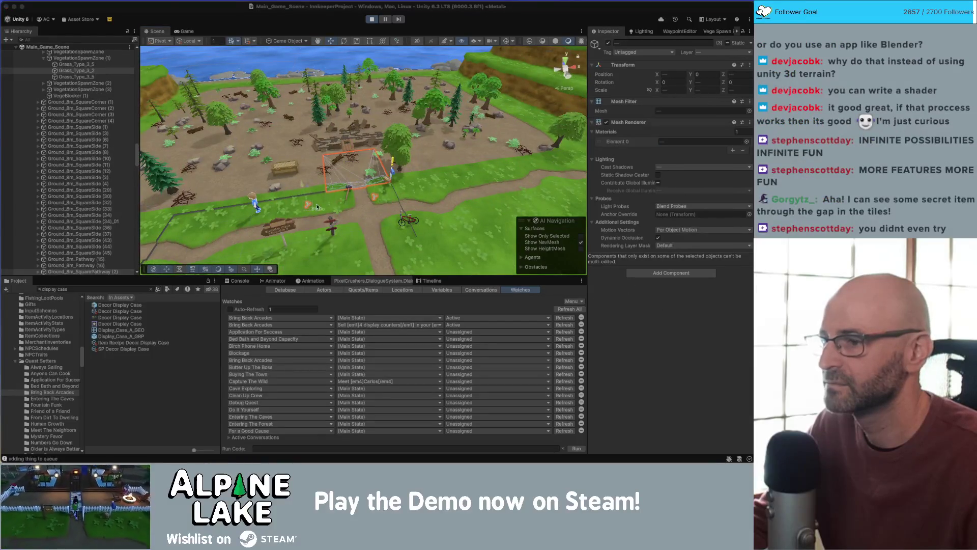
shift+click(362, 184)
click(187, 30)
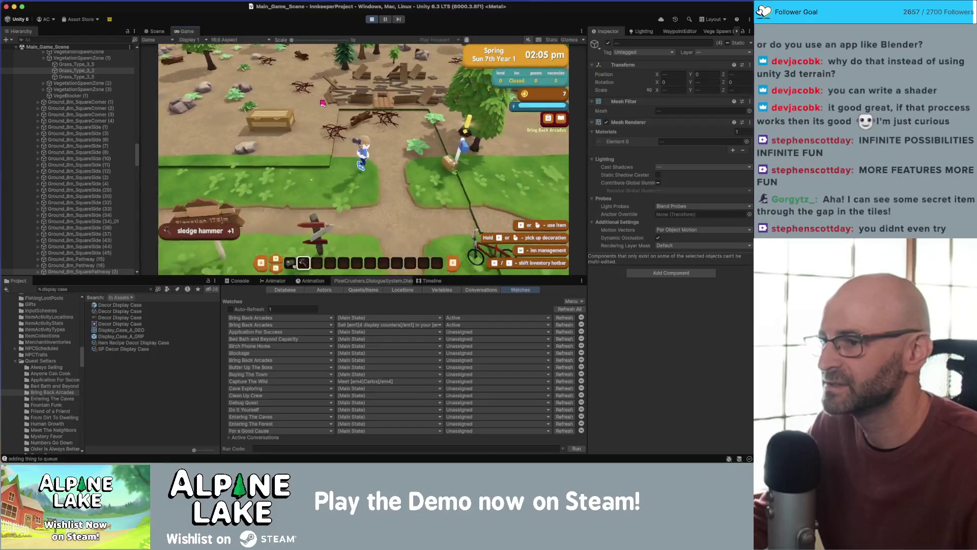
click(359, 200)
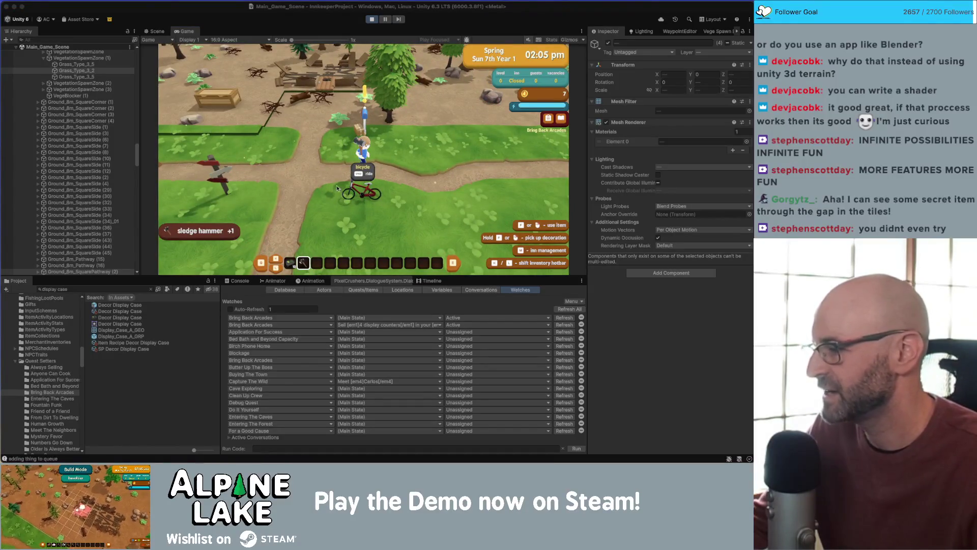
click(157, 31)
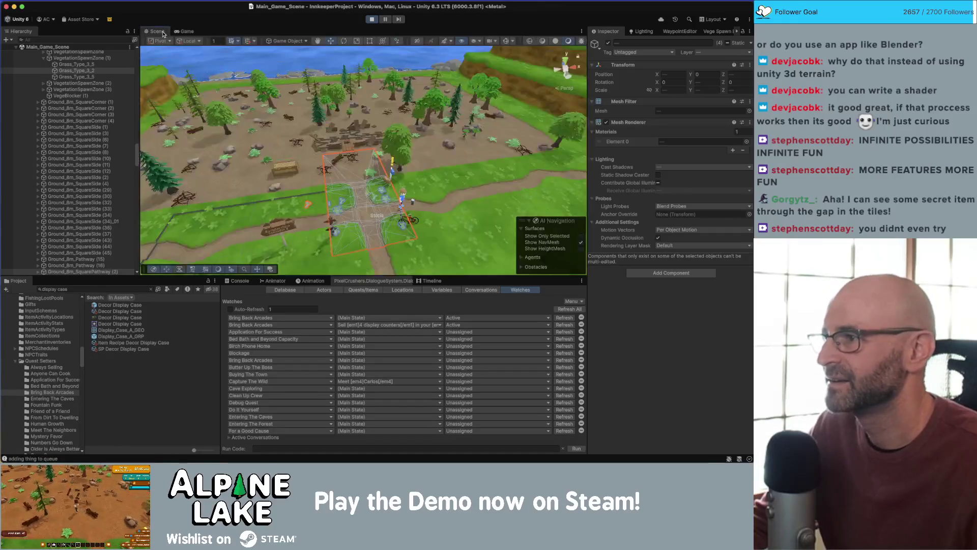
- Frame the Ground_8m_PathwayCurve (20) tile in the Scene view and orbit out toward the mountains
drag(354, 134, 287, 130)
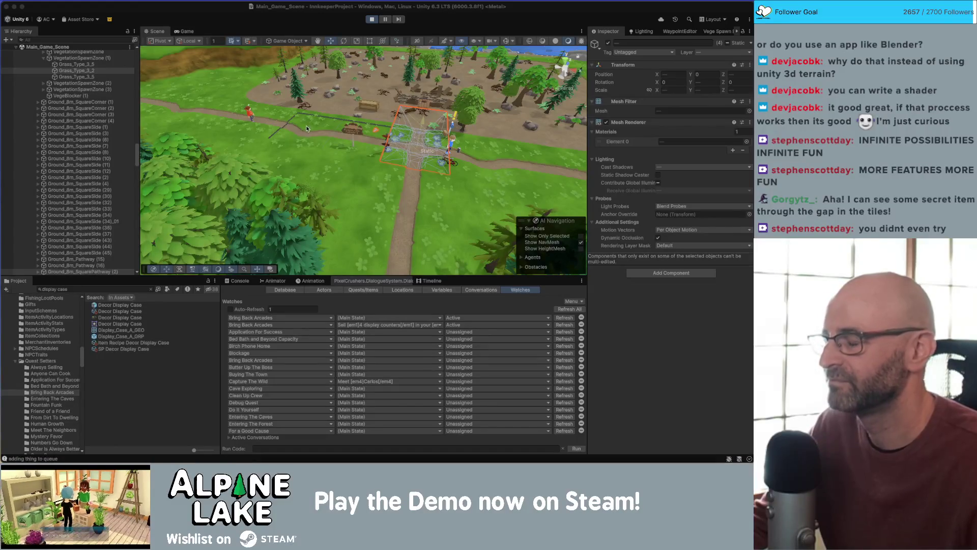
click(308, 132)
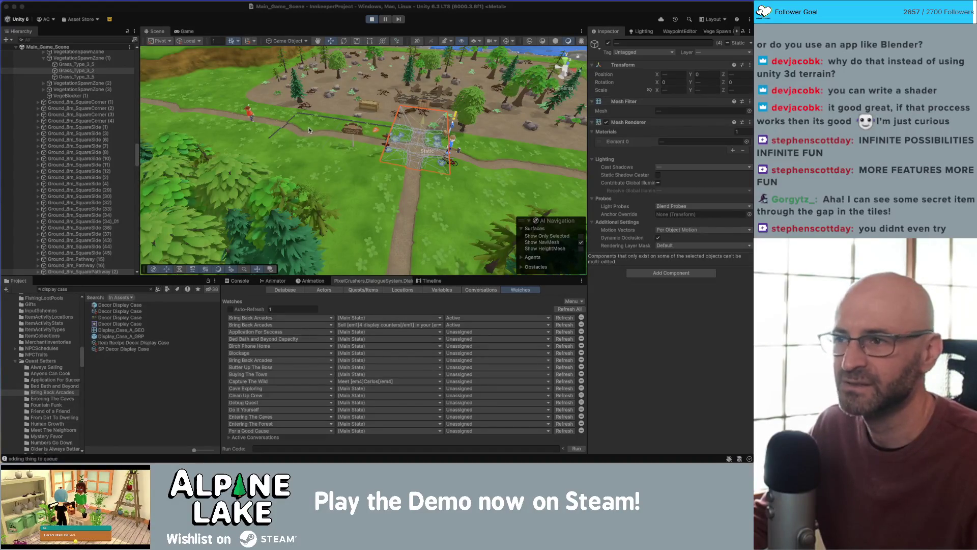
key(f)
mouse_move(308, 151)
mouse_down()
mouse_move(322, 110)
mouse_move(338, 100)
mouse_move(366, 150)
mouse_up()
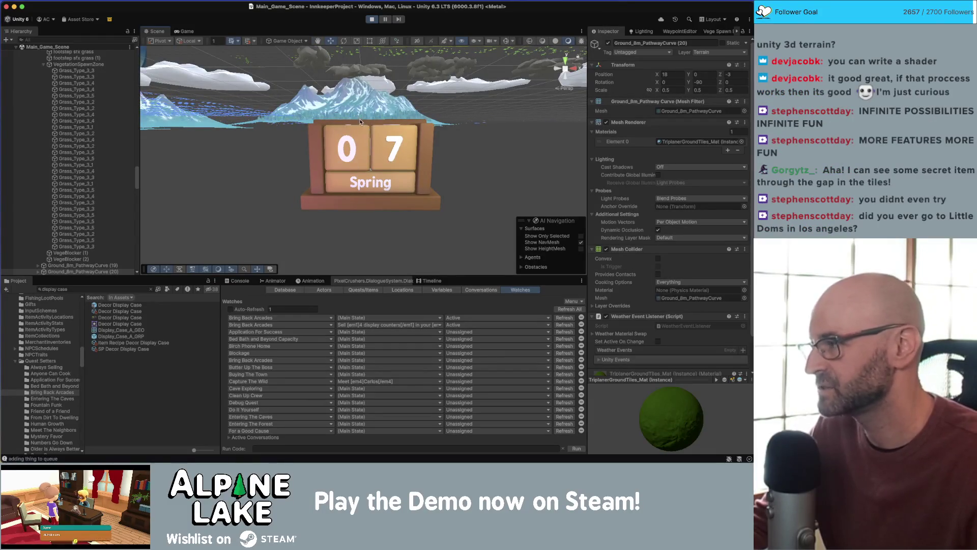
scroll(370, 135, down, 3)
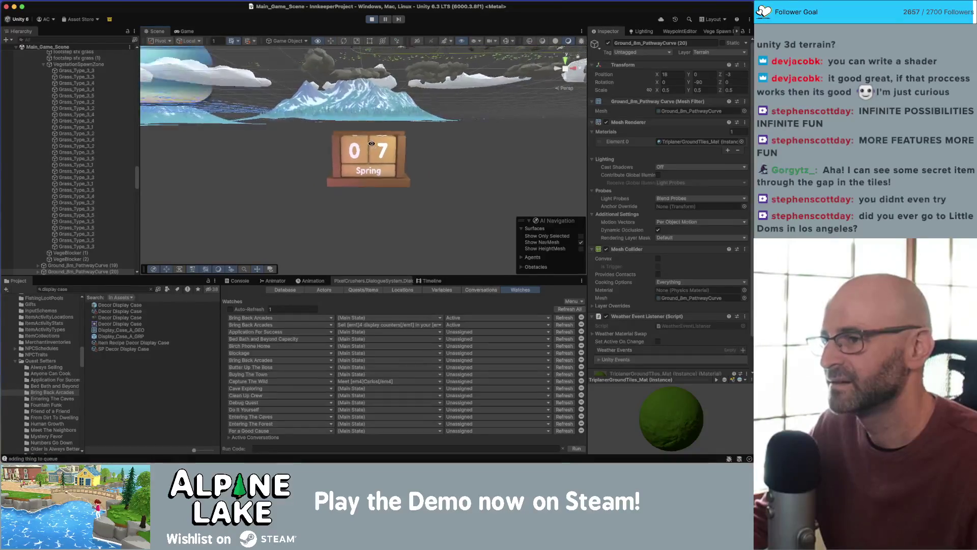
- Refocus the chosen tile, dismiss the tutorial popup in the Game view, and return to Scene
key(f)
click(187, 31)
click(351, 178)
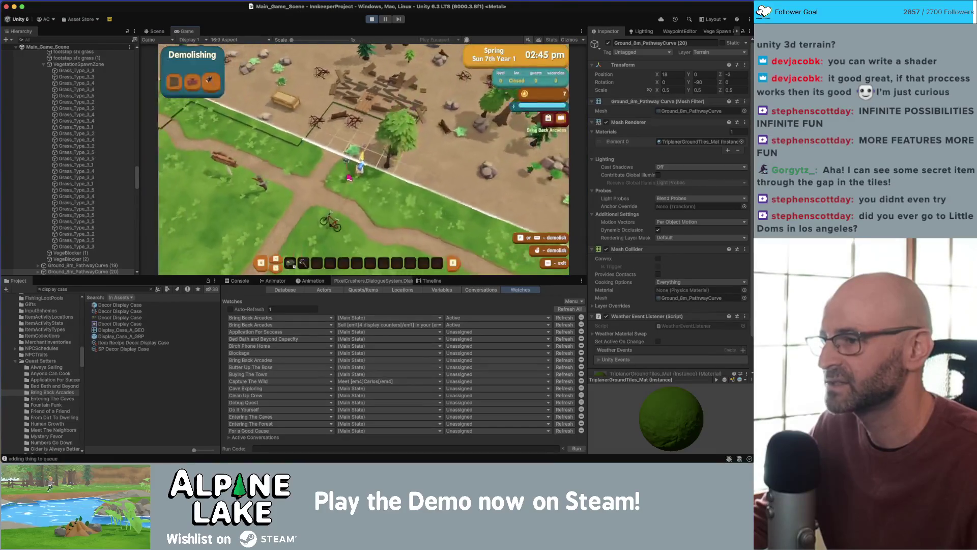
key(super+1)
- Select Ground_8m_Pathway (10) and three neighbouring path tiles
scroll(326, 174, down, 10)
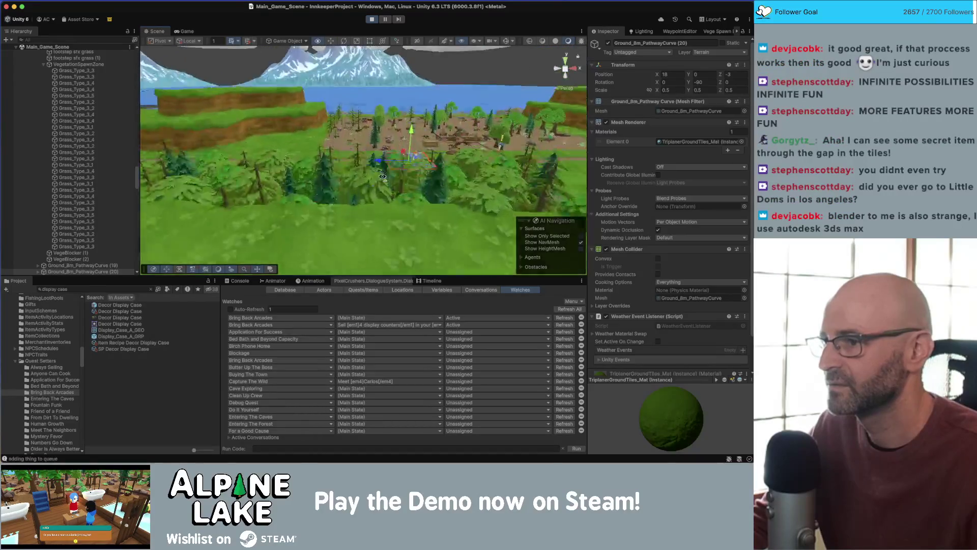
click(304, 178)
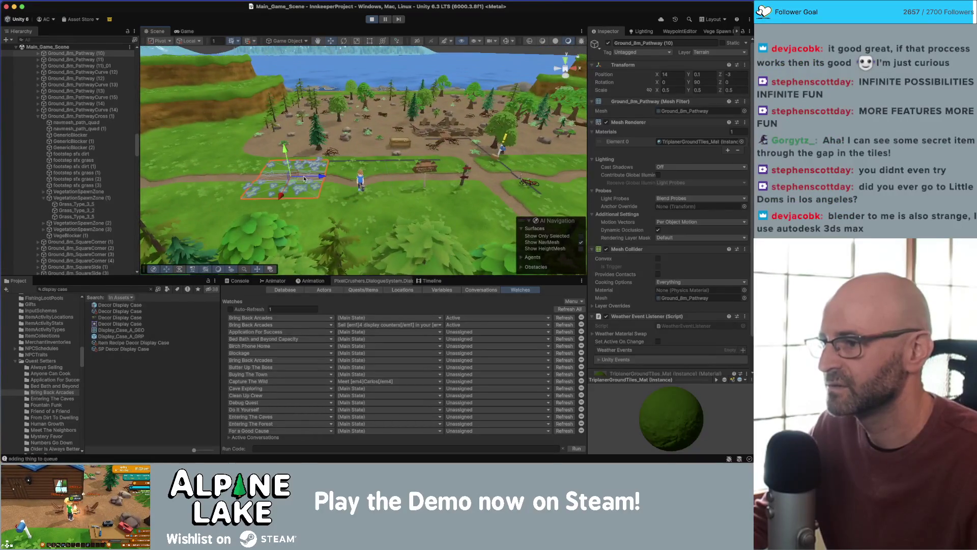
shift+click(351, 181)
shift+click(412, 165)
shift+click(426, 180)
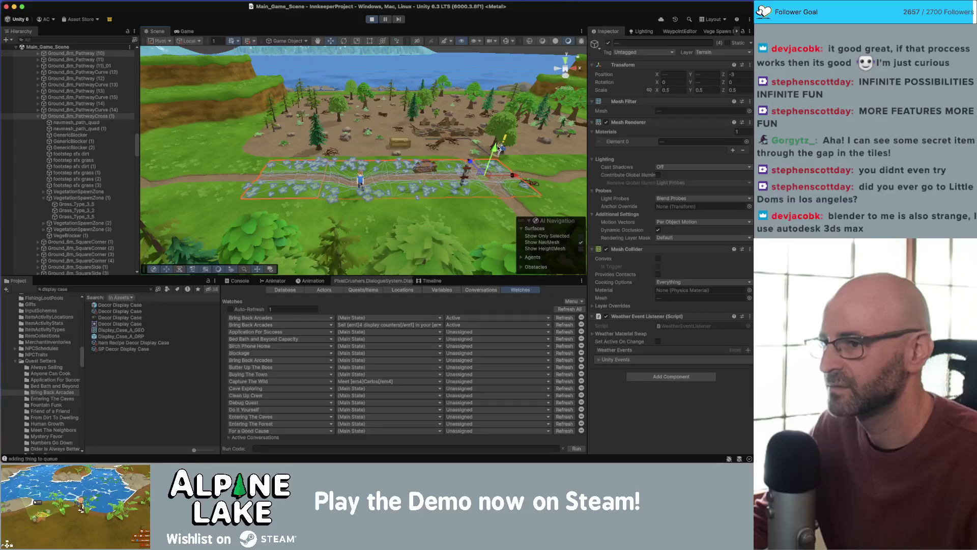
scroll(374, 200, up, 5)
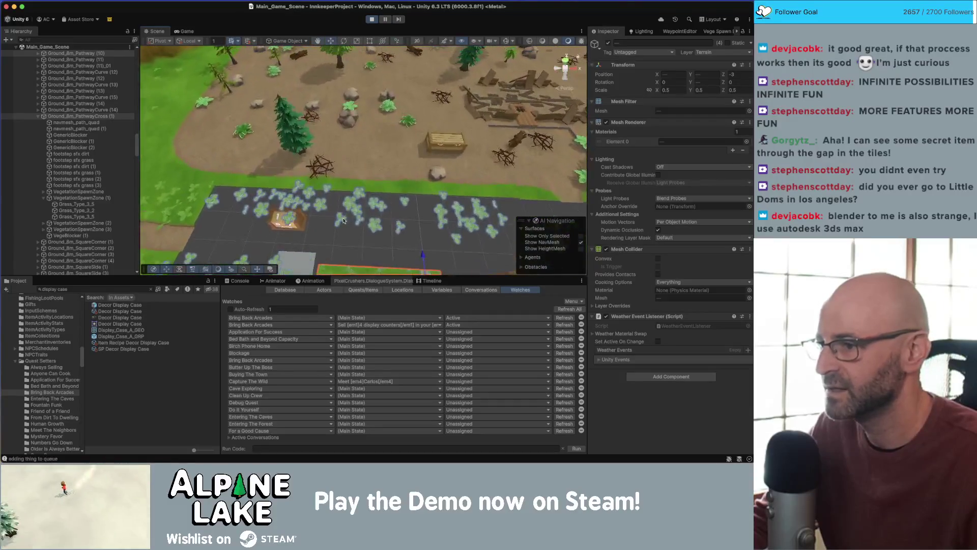
- Walk the player over the grass and dirt path, then collapse the Hierarchy to [Terrain]
click(181, 31)
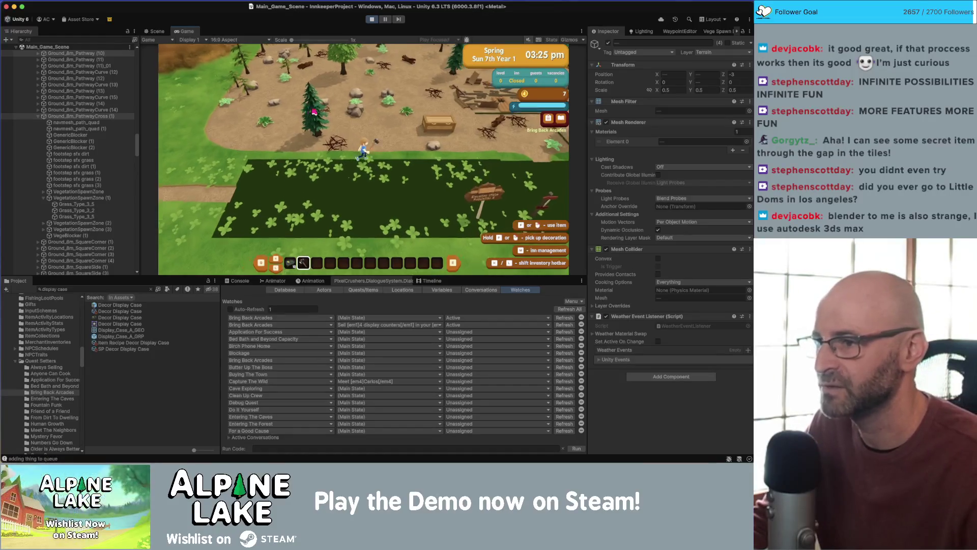
key(s)
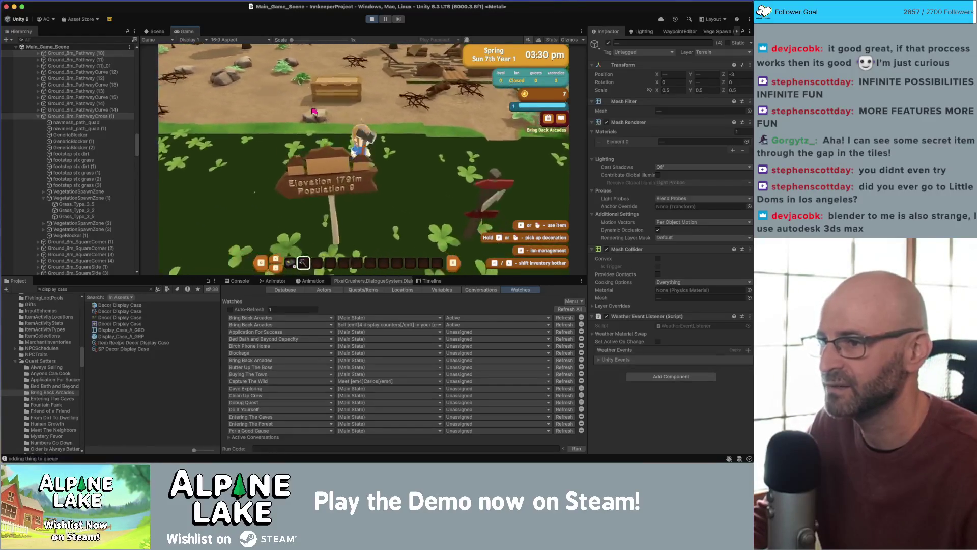
key(s)
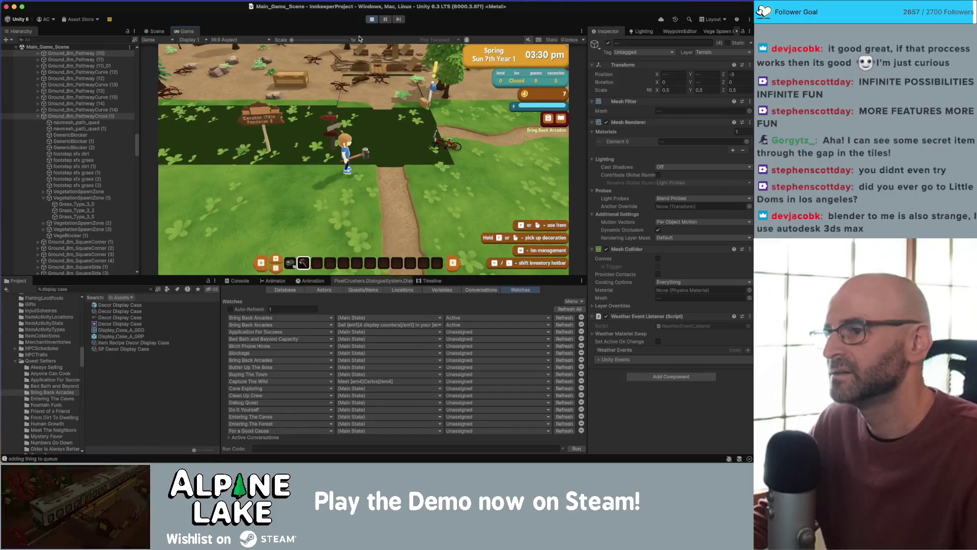
key(w)
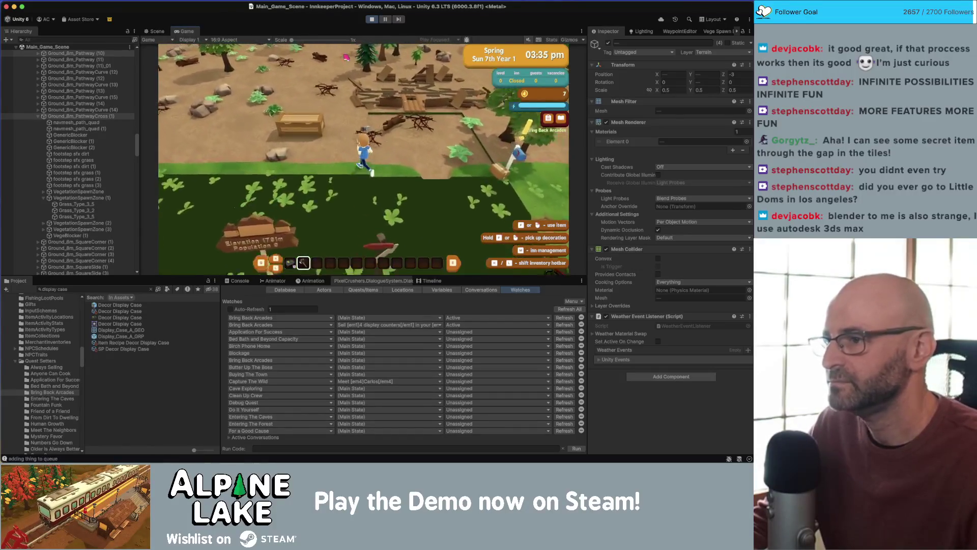
key(s)
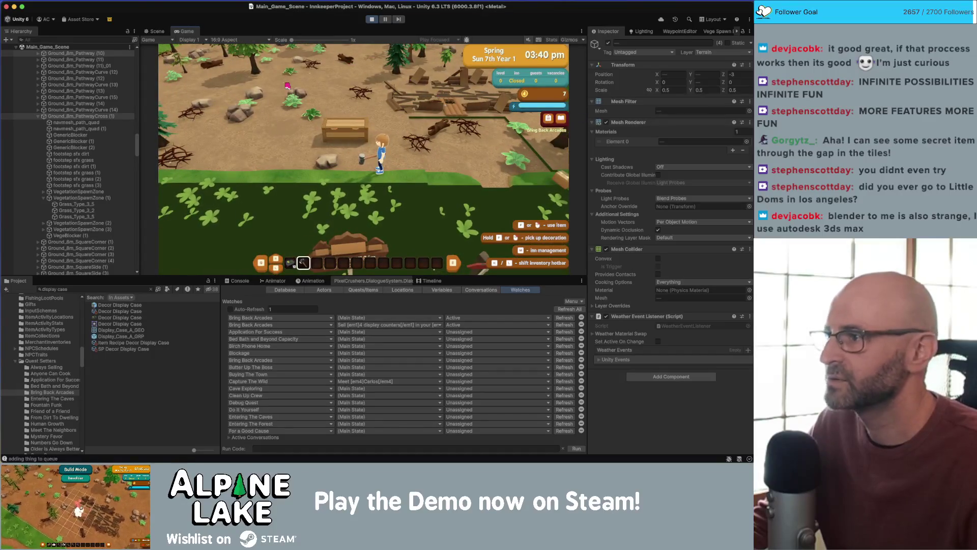
key(Left)
key(Left)
key(Left)
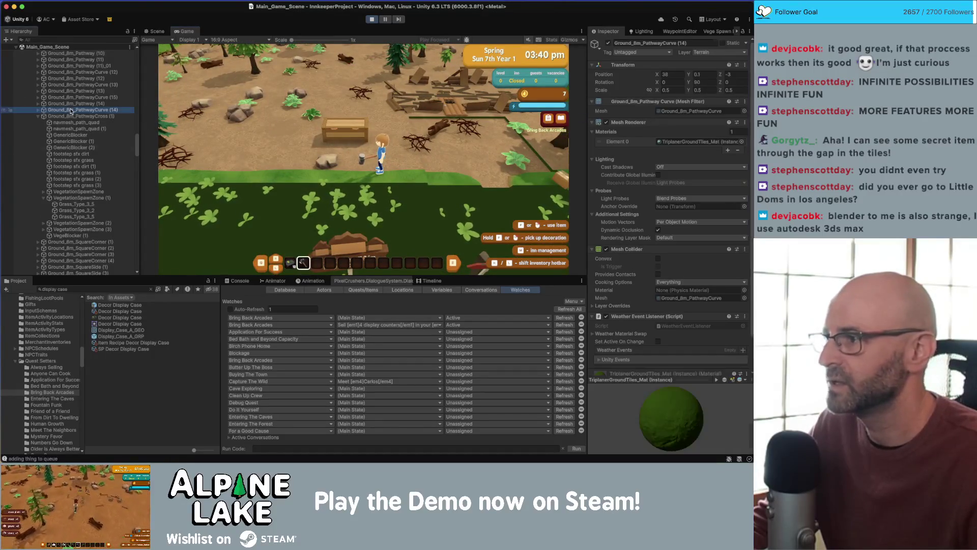
key(Left)
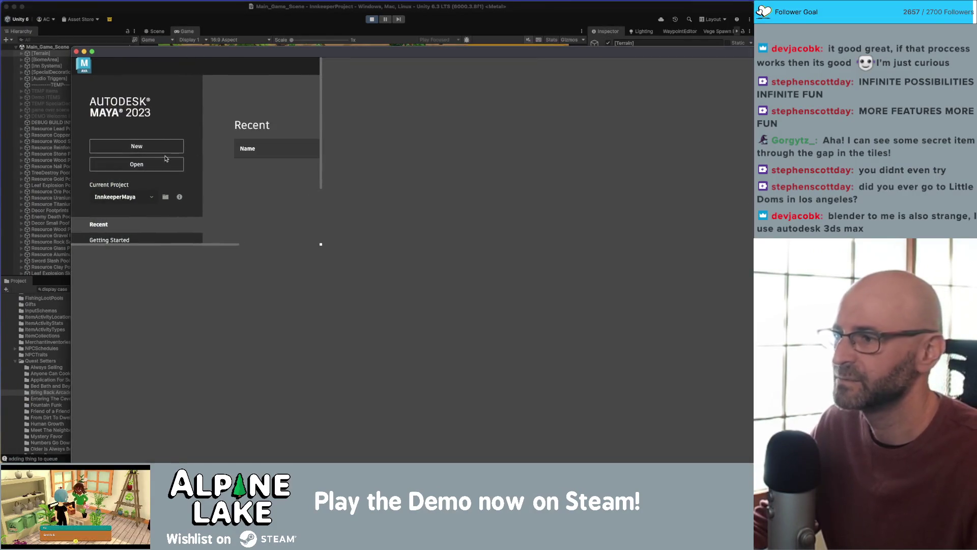
- Enlarge the Maya start window and open Modular_Landscapes_v10.mb from the Terrain folder
double_click(221, 50)
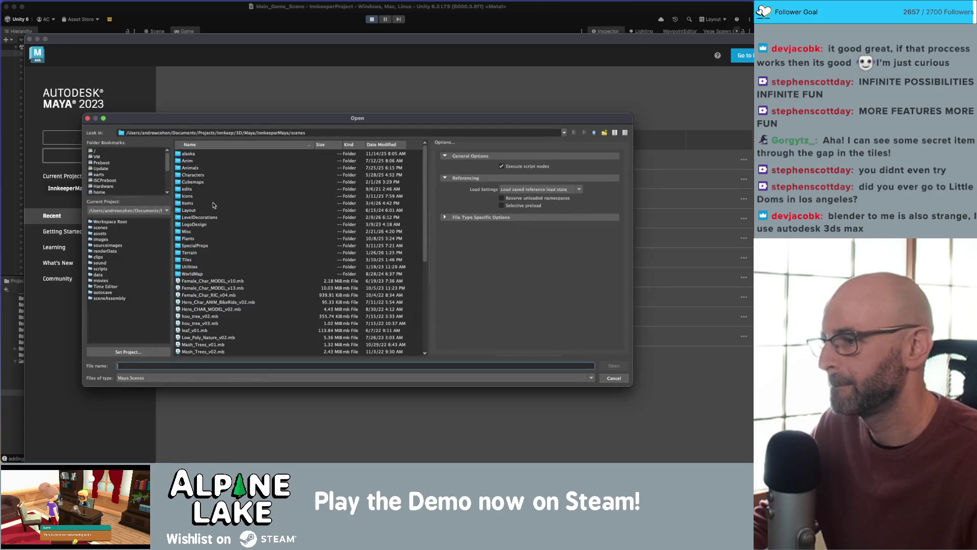
double_click(197, 253)
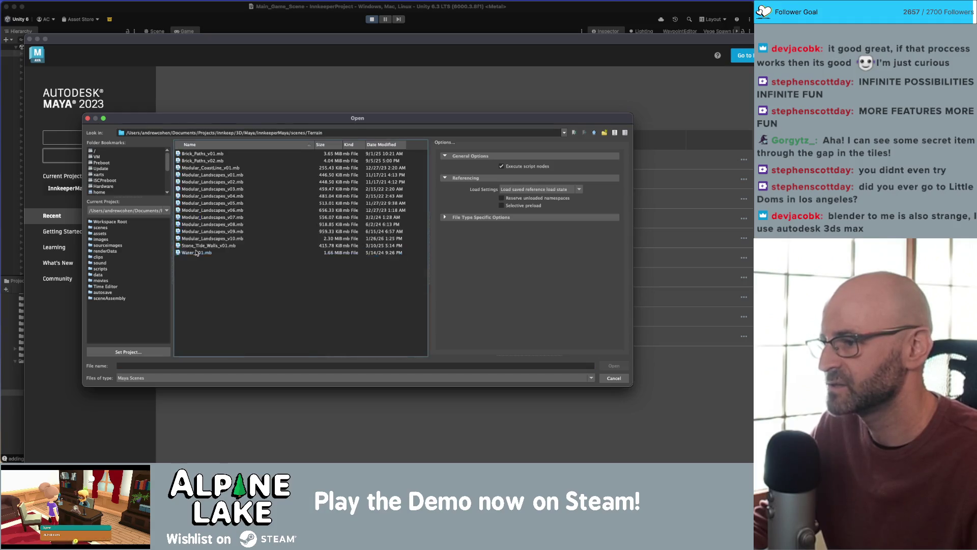
double_click(230, 239)
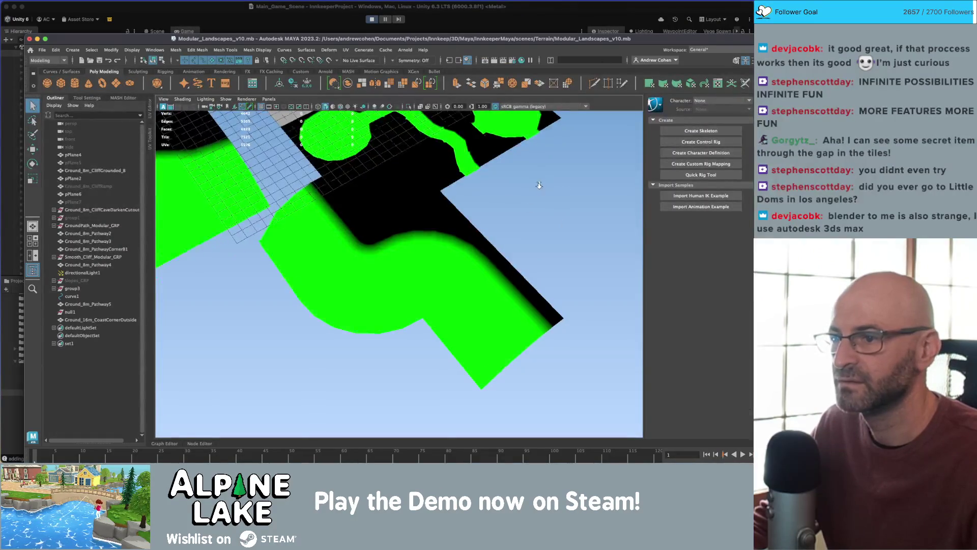
- Orbit low over the tiles and zoom in on the dome mesh
scroll(343, 269, down, 3)
drag(343, 269, 318, 220)
click(343, 247)
drag(343, 248, 392, 209)
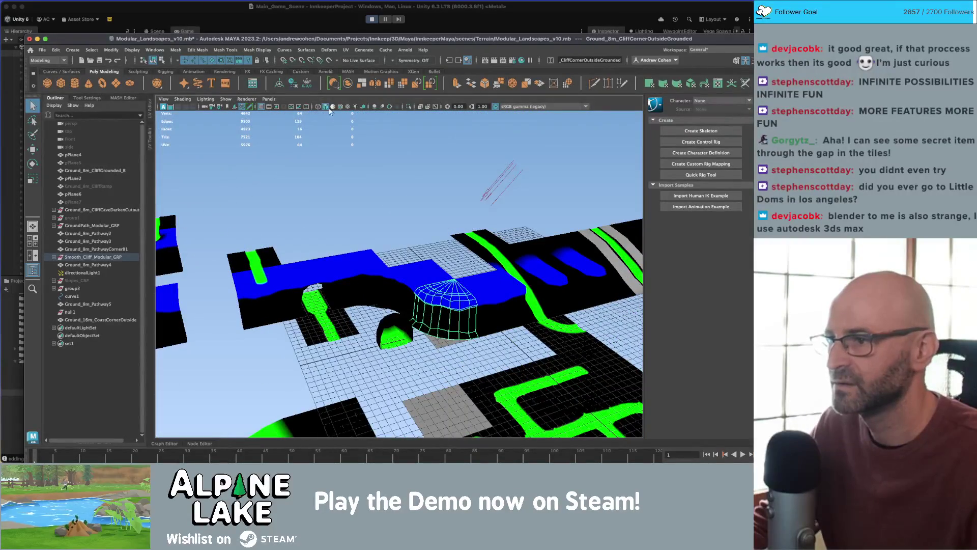
click(349, 150)
- Switch the tiles to plain grey shading without mesh edges and select the inside cliff corner
click(341, 109)
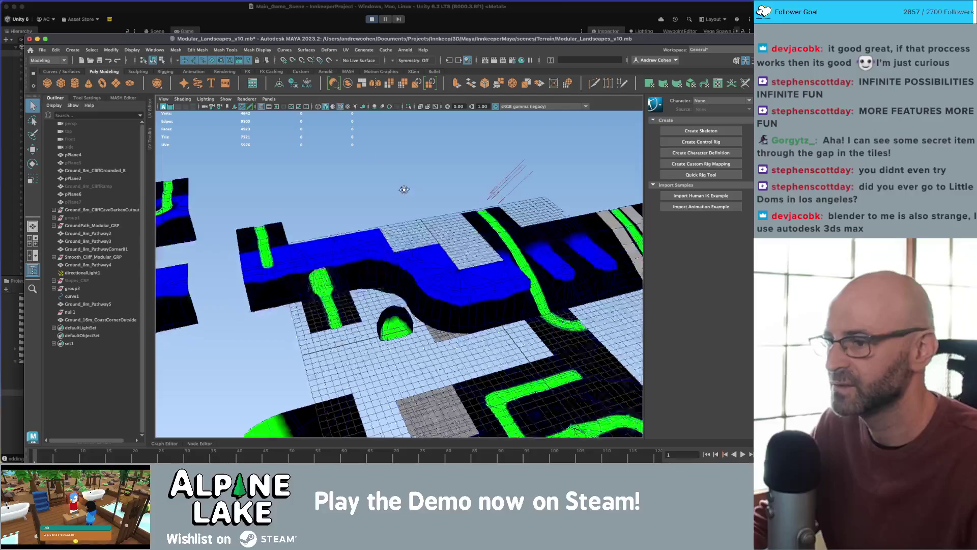
click(330, 108)
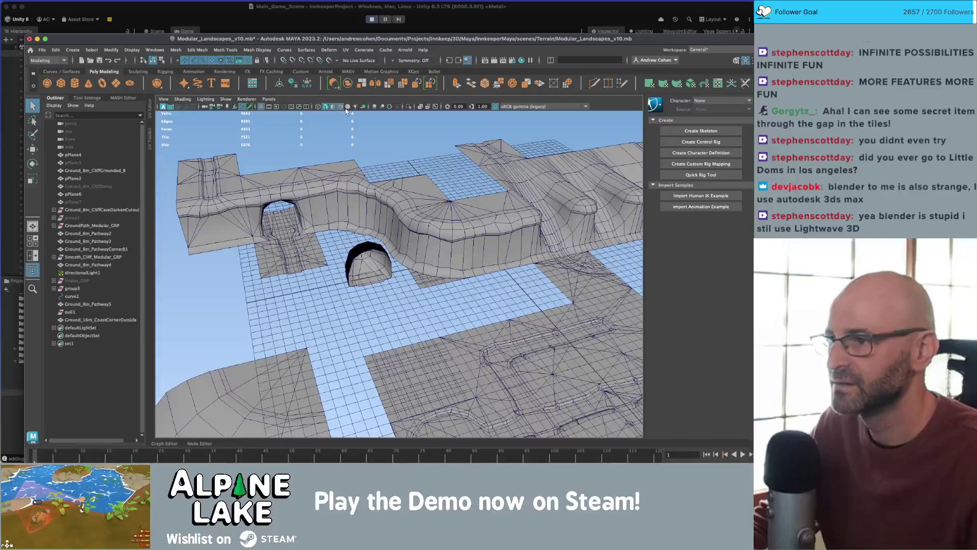
click(340, 106)
click(452, 233)
click(374, 196)
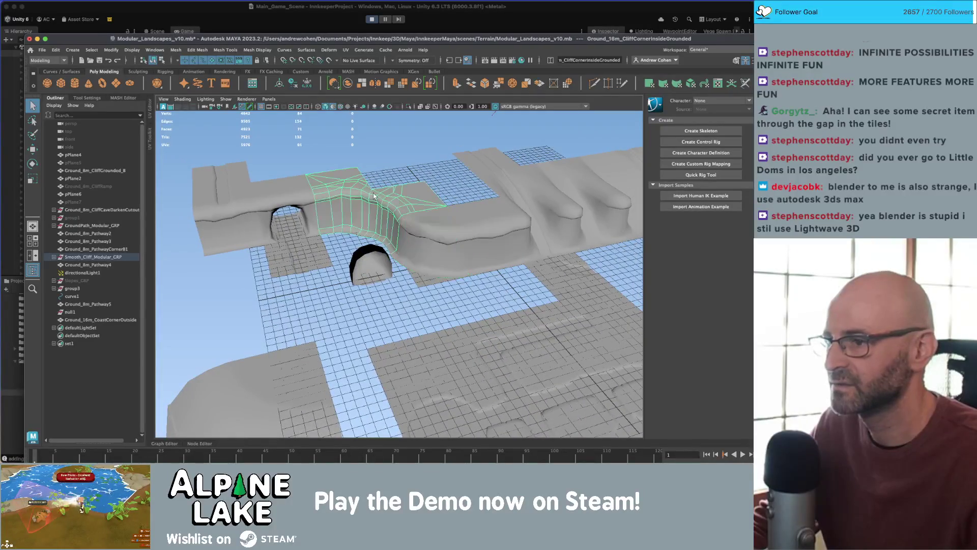
- Select and frame the Ground_8m_CliffCaveEntrance arch, orbiting around it
drag(286, 184, 326, 204)
click(232, 239)
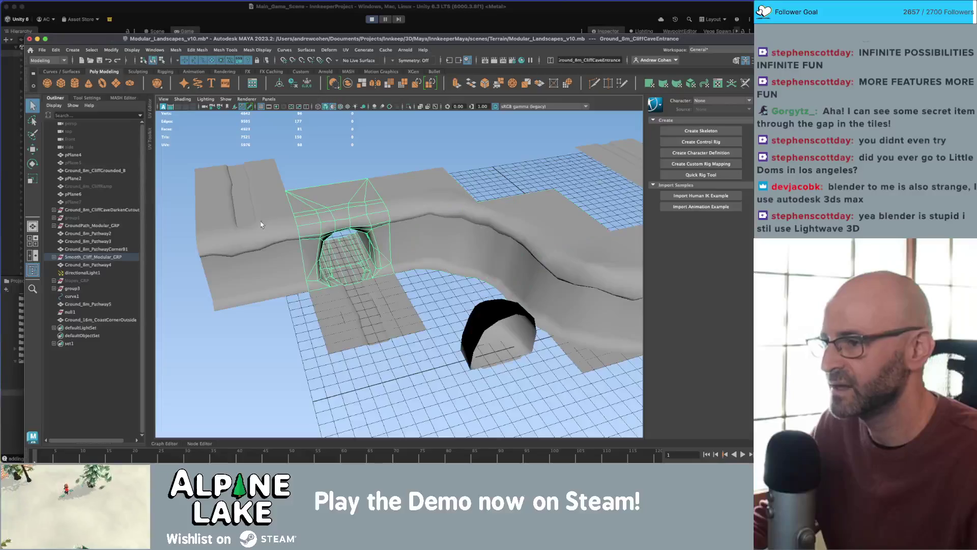
key(f)
mouse_move(397, 204)
mouse_down()
mouse_move(217, 226)
mouse_move(194, 213)
mouse_up()
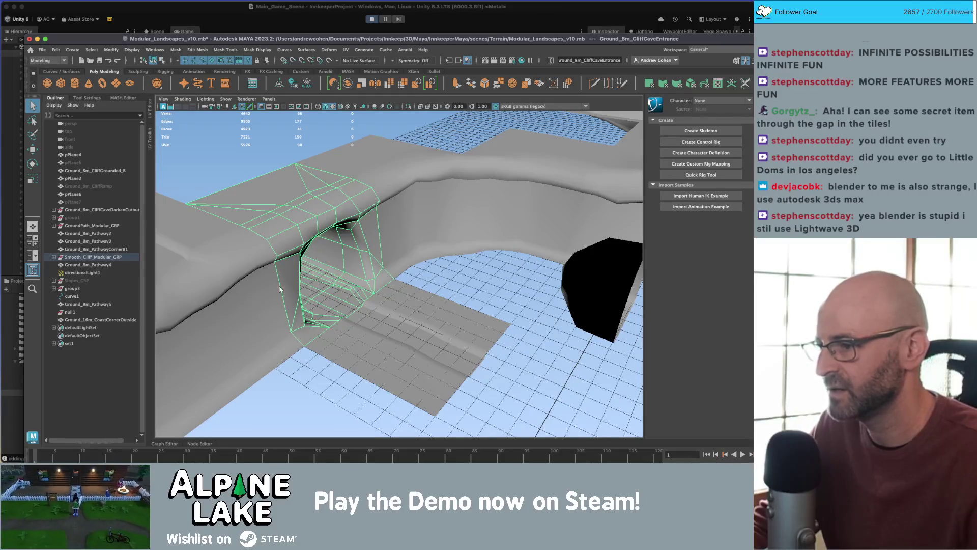
scroll(383, 265, down, 5)
mouse_move(383, 266)
mouse_down()
mouse_move(399, 248)
mouse_move(365, 145)
mouse_up()
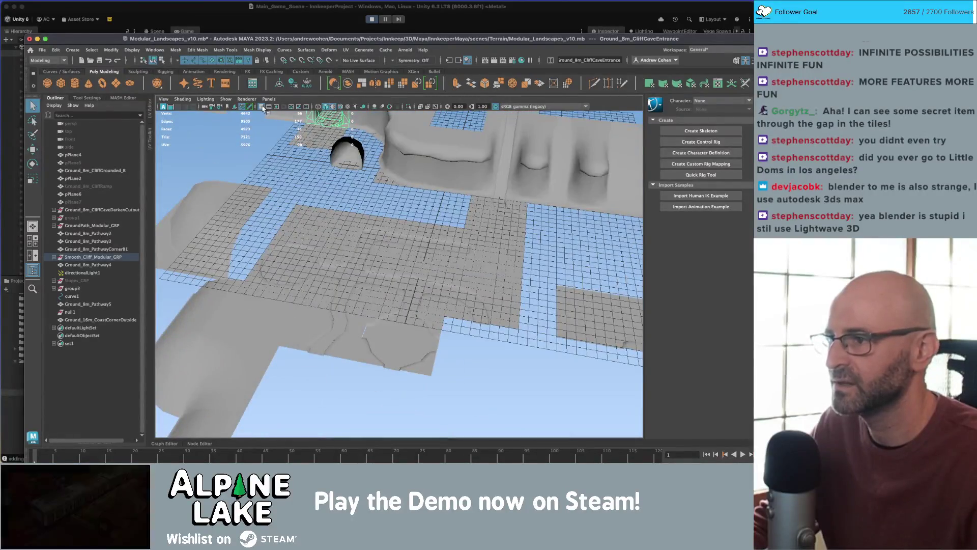
- Hide the grid and inspect the PathwayCross, Pathway and PathwayCrossT tiles
click(262, 108)
drag(338, 185, 338, 225)
click(410, 260)
scroll(410, 260, down, 3)
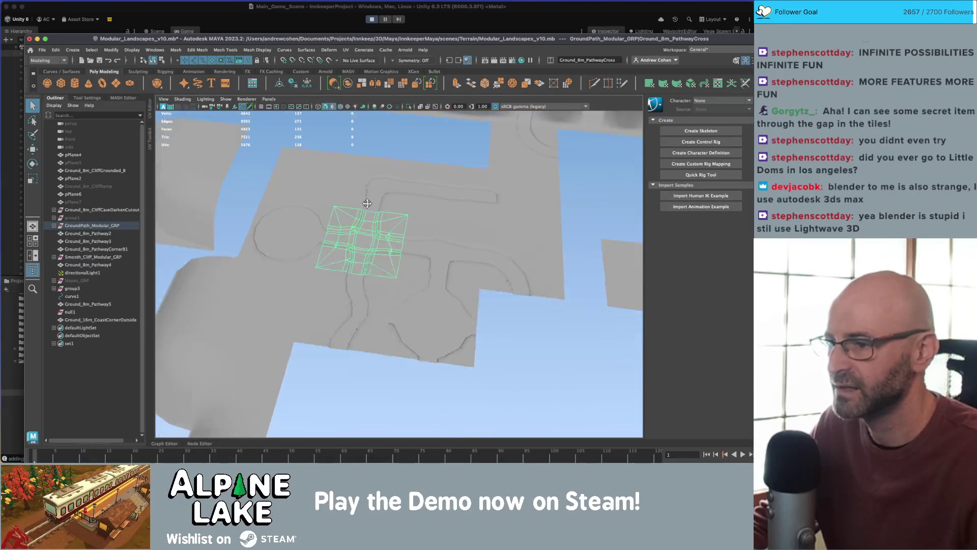
click(448, 254)
click(443, 193)
scroll(386, 170, up, 5)
click(385, 170)
scroll(387, 169, down, 5)
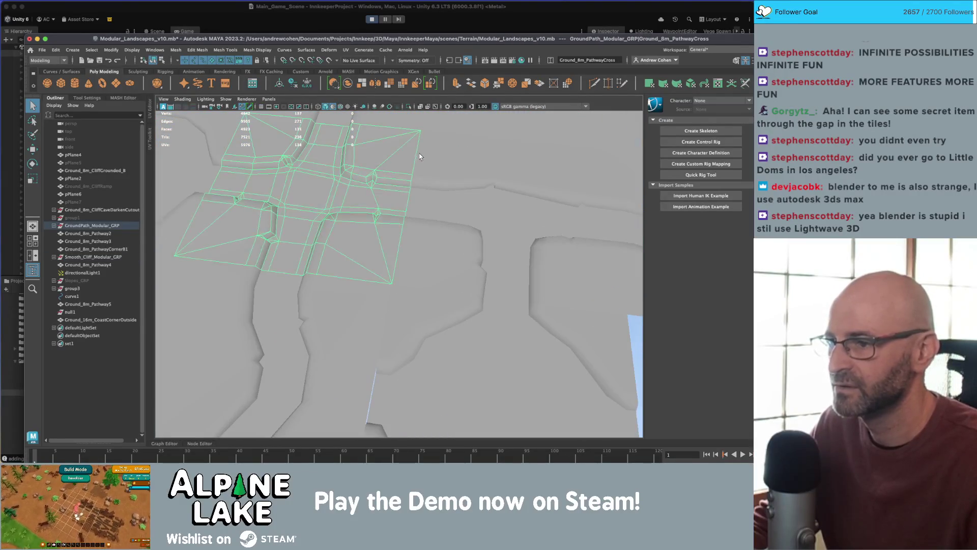
mouse_move(390, 273)
mouse_down()
mouse_move(439, 209)
mouse_move(490, 329)
mouse_move(459, 301)
mouse_move(506, 290)
mouse_move(356, 251)
mouse_move(282, 176)
mouse_move(443, 207)
mouse_move(392, 246)
mouse_up()
click(490, 330)
- Rotate the Ground_8m_PathwayCurve tile and view the path from above
click(389, 250)
key(e)
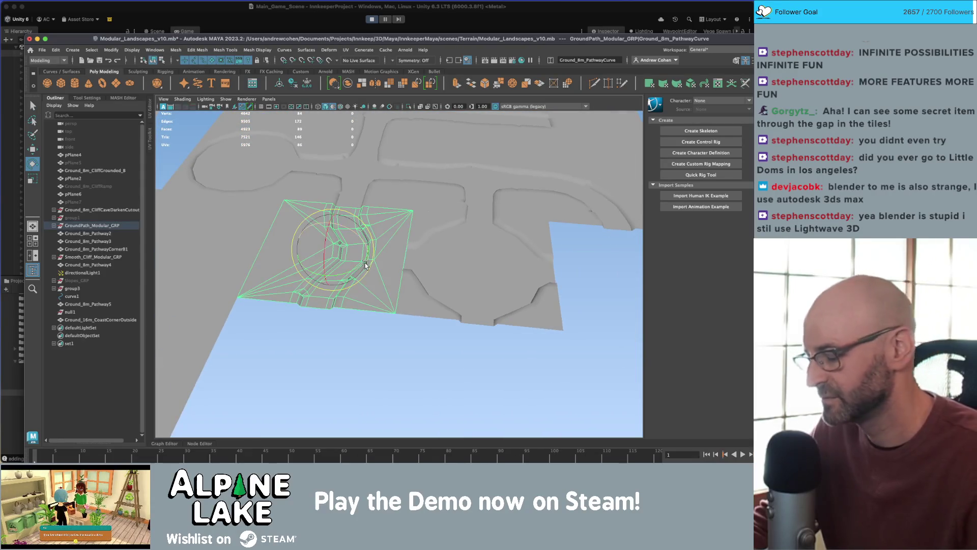
mouse_move(361, 265)
mouse_down()
mouse_move(354, 280)
mouse_move(369, 256)
mouse_up()
click(356, 285)
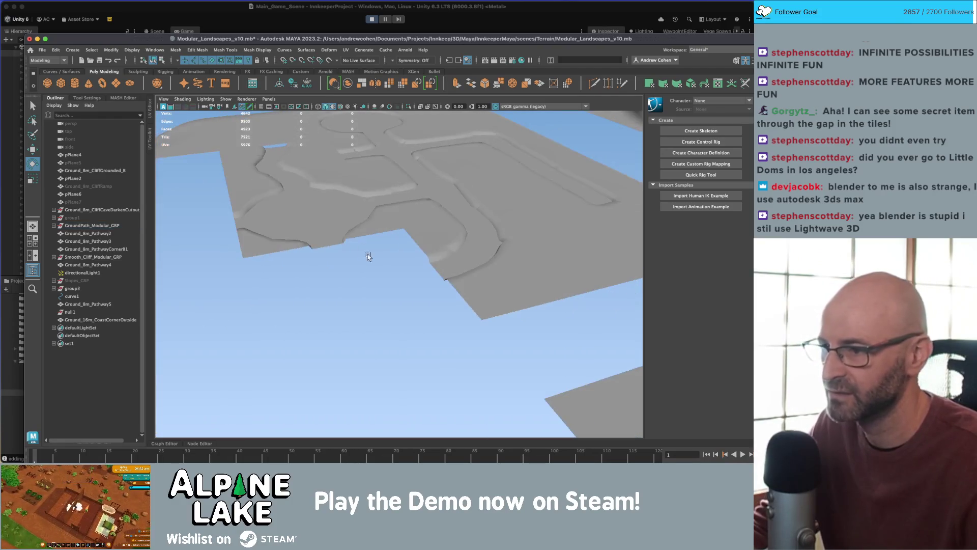
drag(301, 184, 306, 270)
click(306, 275)
click(541, 312)
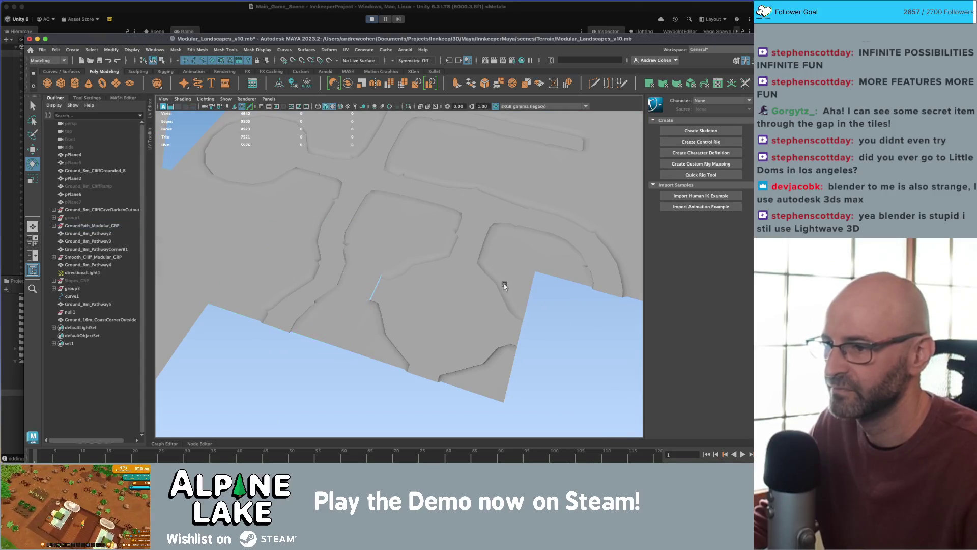
- Toggle Maya's viewport through wireframe and back to the coloured shaded tile display
key(4)
key(5)
key(5)
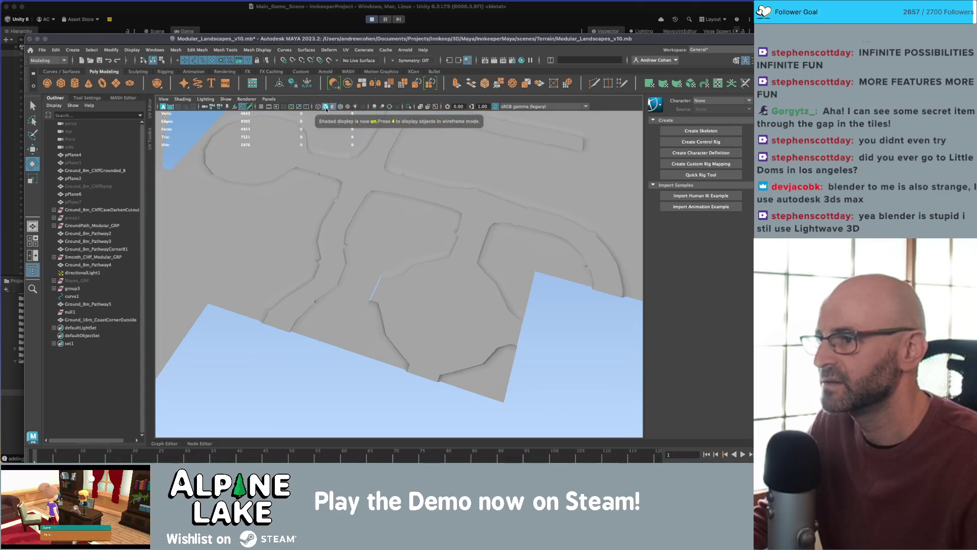
click(327, 107)
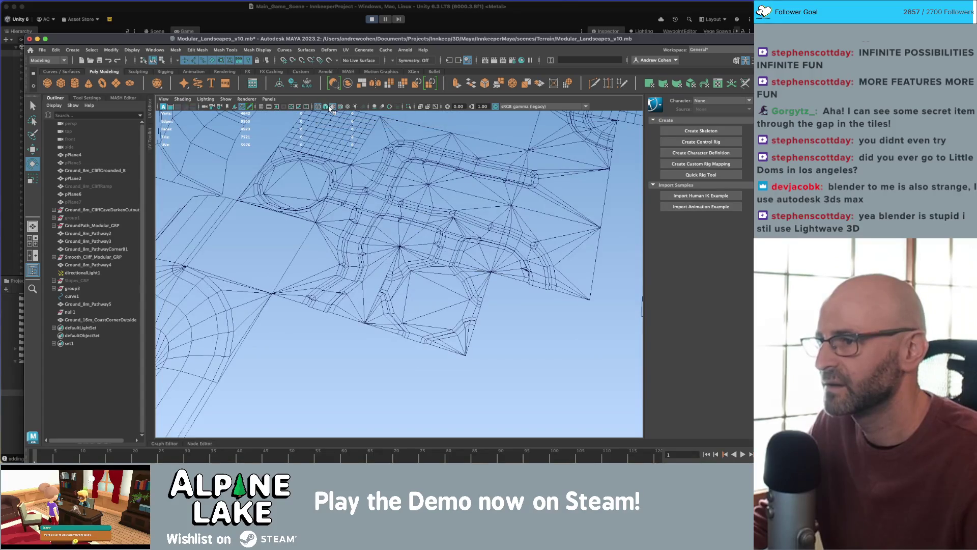
click(332, 108)
- Orbit, pan and zoom over the cave area and path junction, then return to Unity
drag(384, 184, 383, 216)
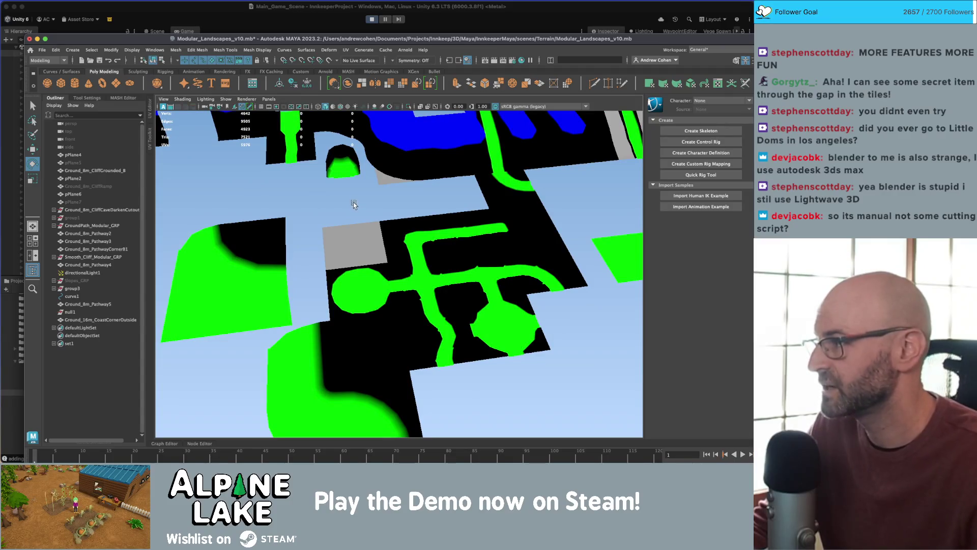
drag(354, 201, 364, 230)
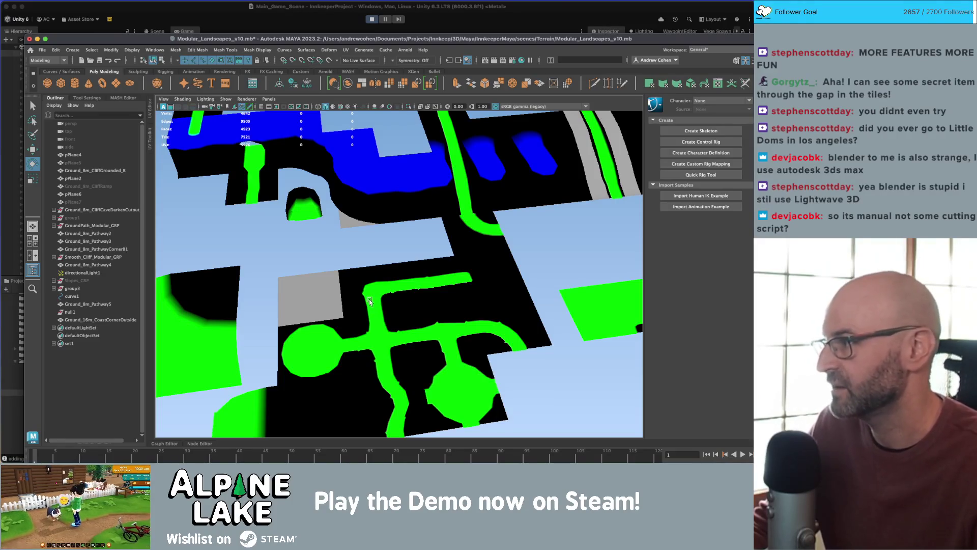
drag(344, 300, 463, 260)
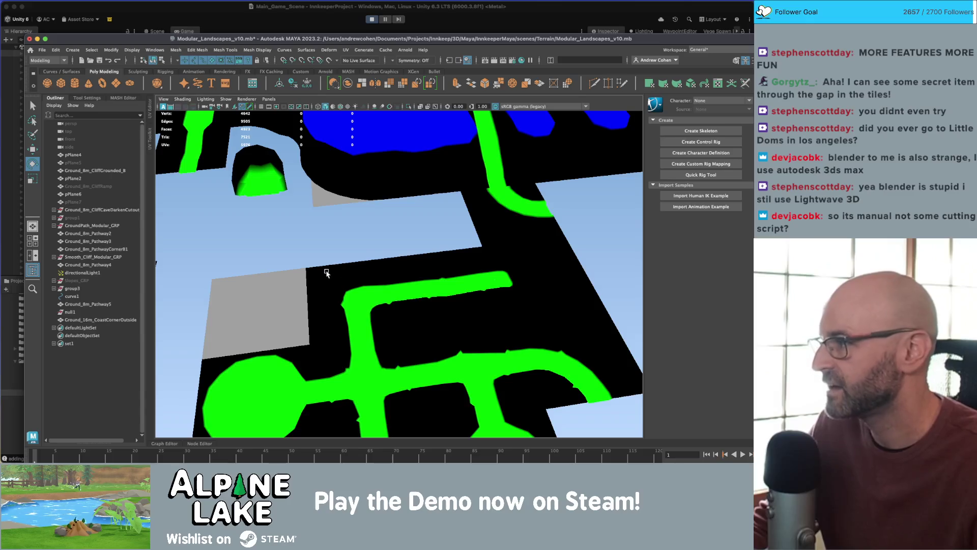
scroll(320, 280, down, 3)
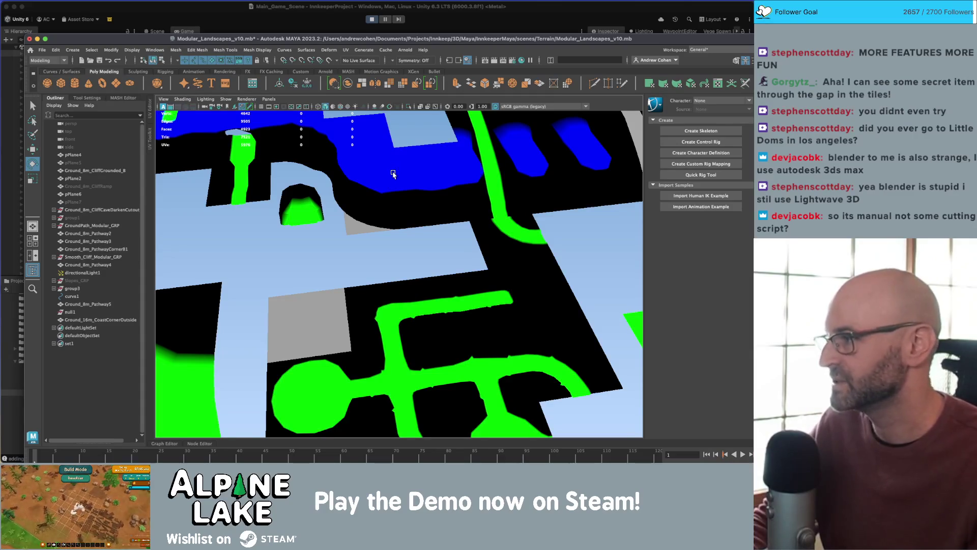
mouse_move(368, 173)
mouse_down()
mouse_move(384, 199)
mouse_move(348, 200)
mouse_up()
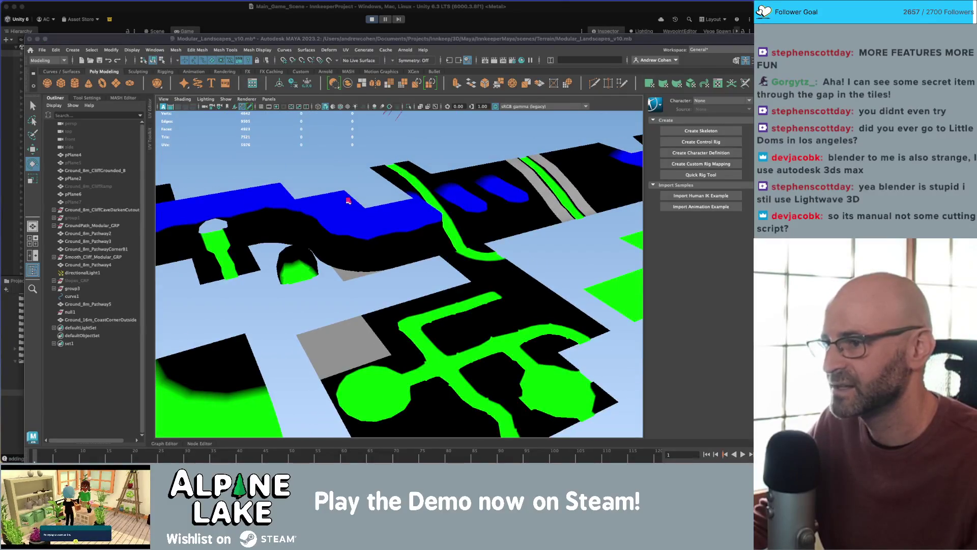
key(super+Tab)
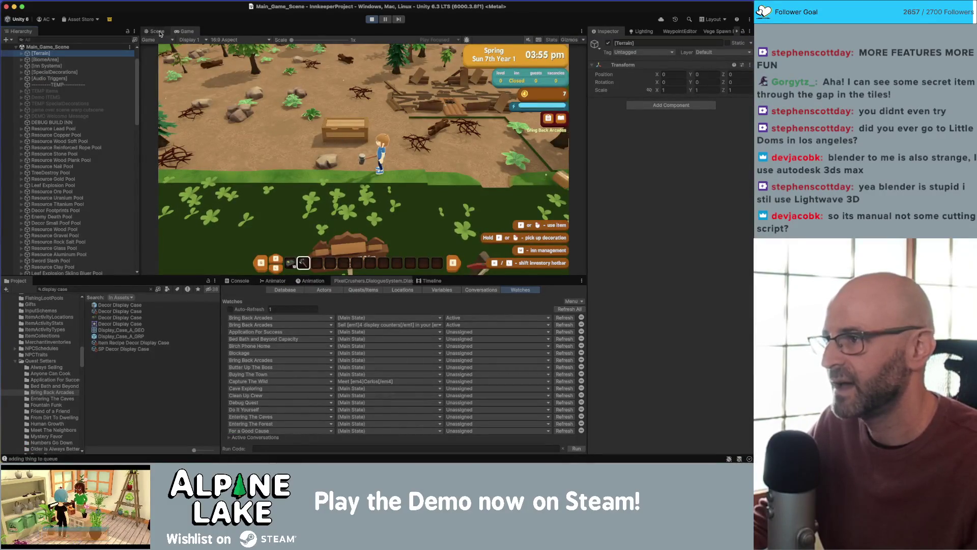
- In the Scene view, reset the cliff corner piece's rotation to 0, 90, 0 and inspect it
click(160, 34)
scroll(272, 124, up, 10)
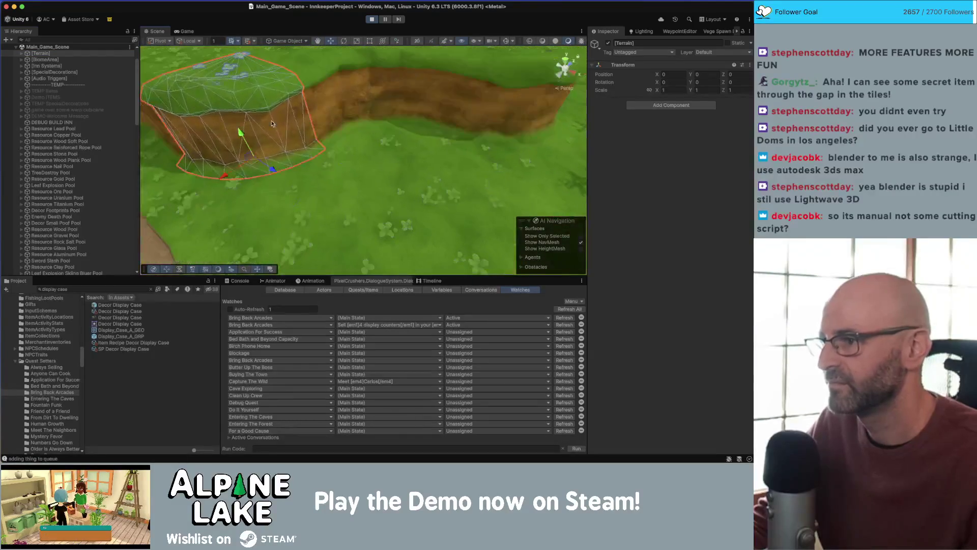
click(271, 124)
key(e)
mouse_move(260, 153)
mouse_down()
mouse_move(246, 144)
mouse_move(252, 155)
mouse_up()
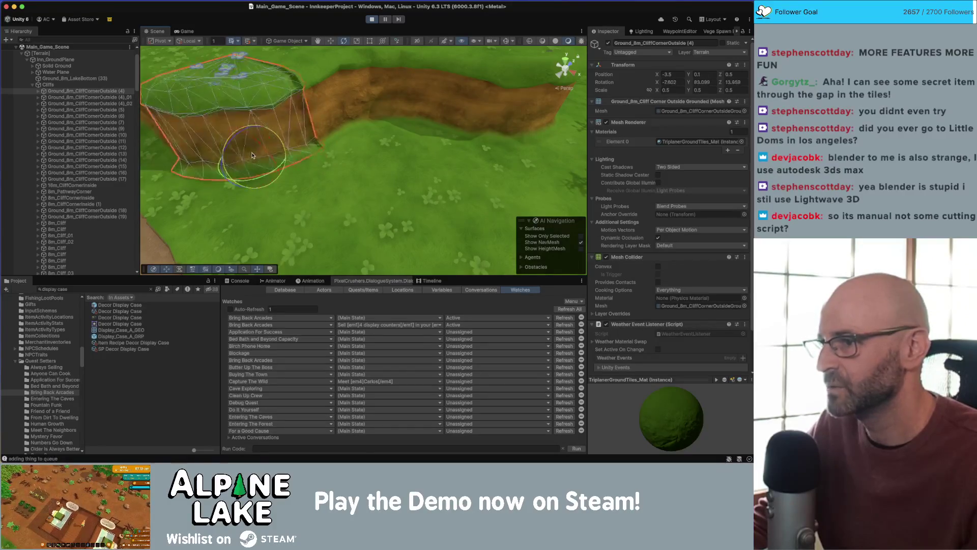
key(ctrl+z)
key(f)
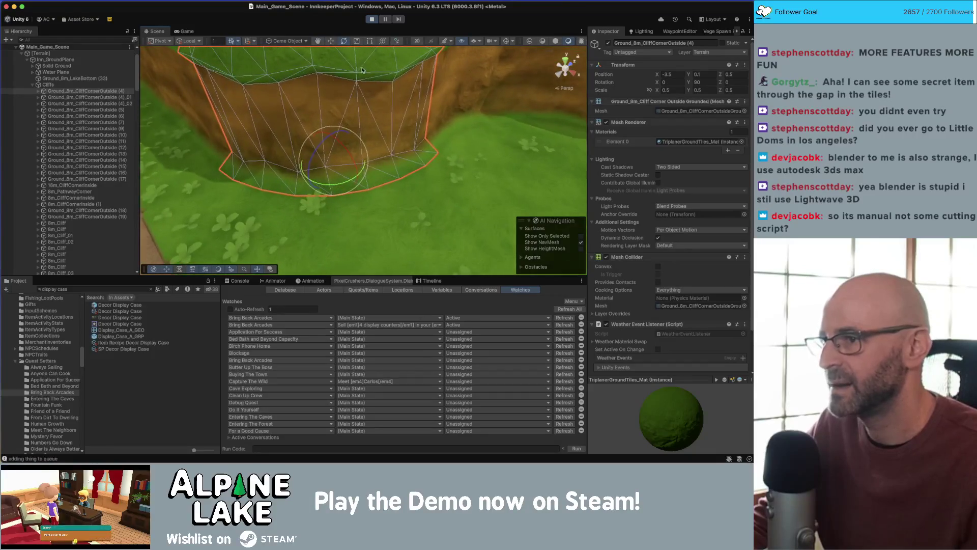
mouse_move(362, 70)
mouse_down()
mouse_move(427, 79)
mouse_move(452, 124)
mouse_move(452, 111)
mouse_move(401, 164)
mouse_up()
click(463, 94)
- Orbit along the dirt path edge, then switch back to Maya
scroll(403, 158, up, 10)
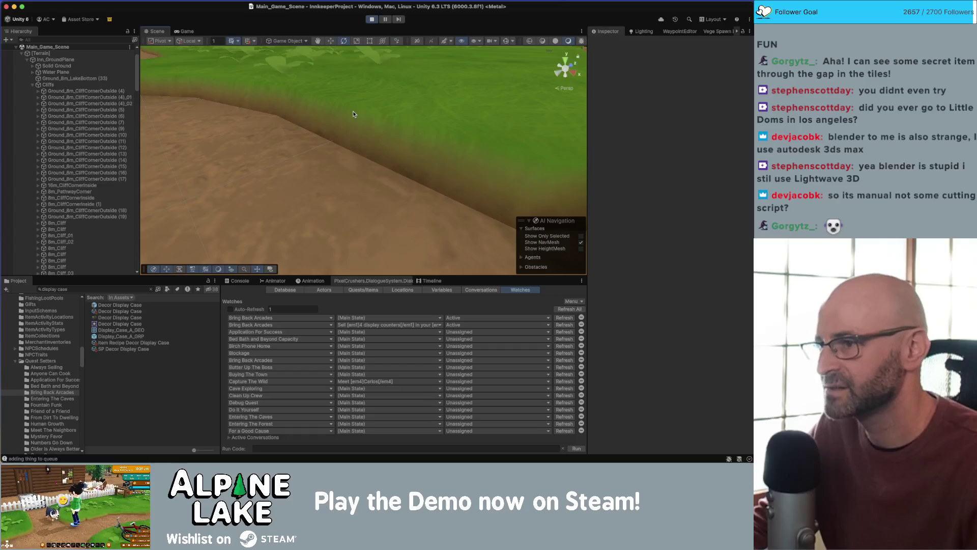
scroll(341, 139, down, 5)
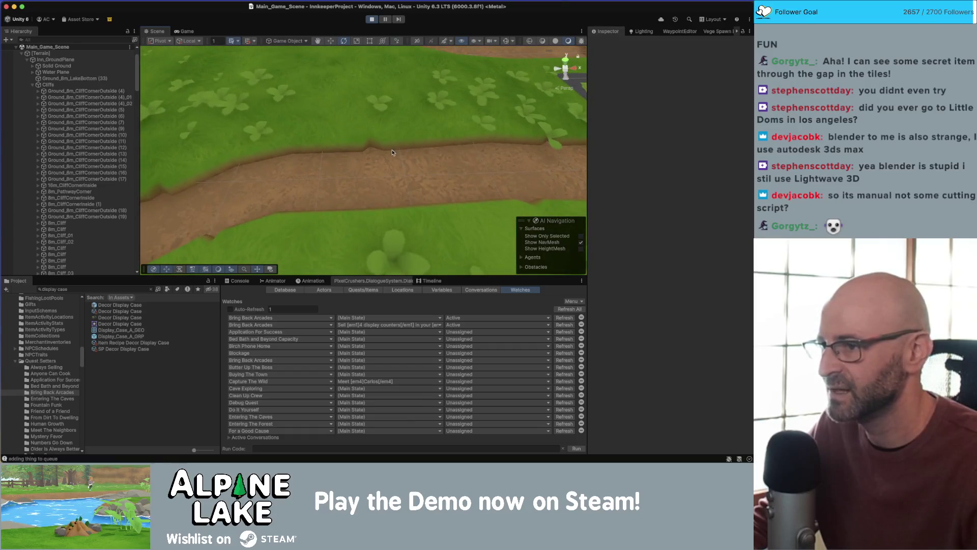
scroll(386, 151, down, 3)
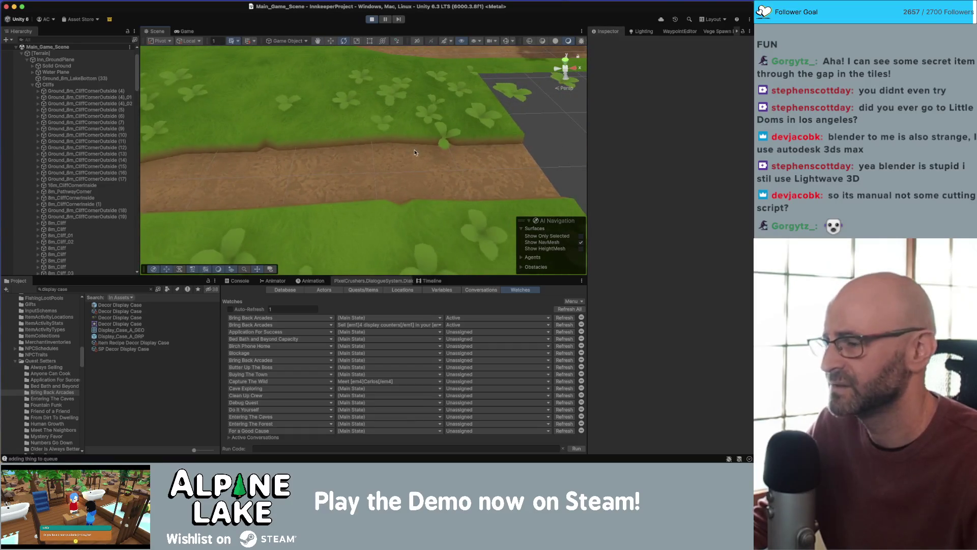
mouse_move(418, 150)
mouse_down()
mouse_move(323, 135)
mouse_move(331, 124)
mouse_move(386, 131)
mouse_move(463, 114)
mouse_up()
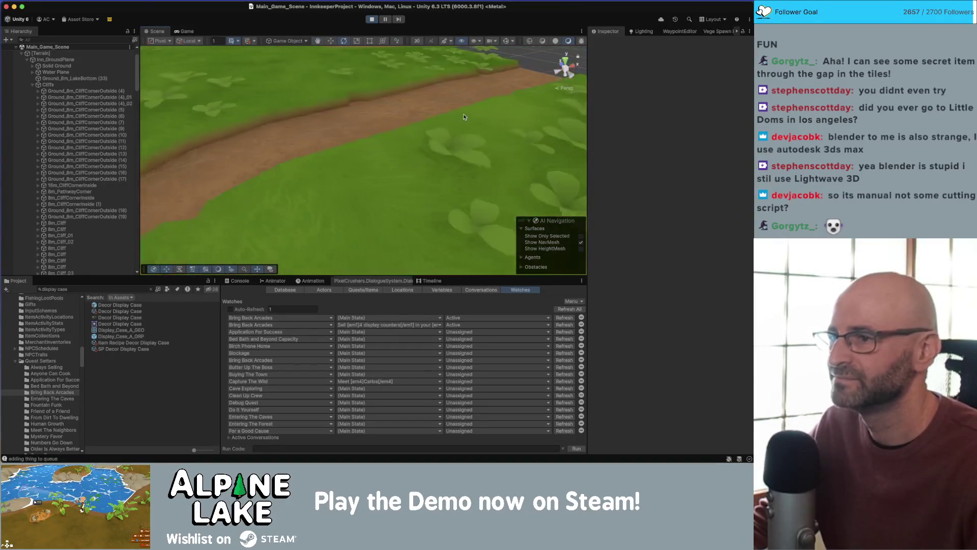
key(super+Tab)
right_click(417, 256)
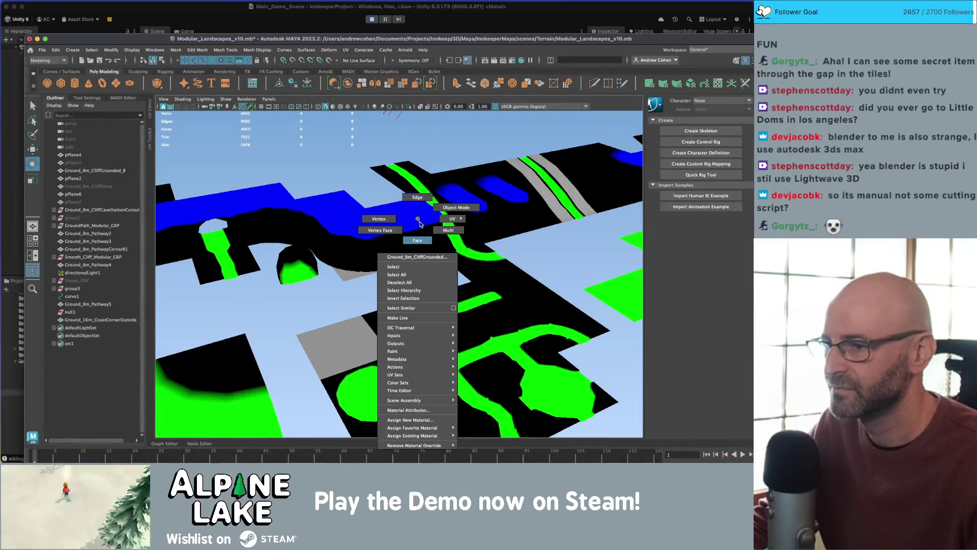
- Select the Ground_8m_PathwayCorner tile in Maya, then return to Unity and orbit toward the dirt path slope
click(427, 248)
scroll(421, 277, up, 10)
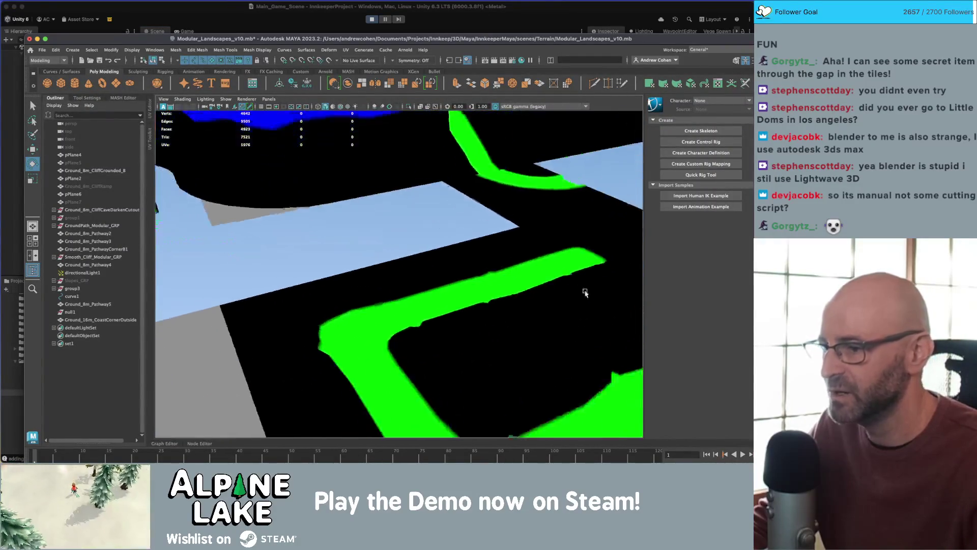
scroll(500, 302, up, 8)
click(531, 263)
drag(499, 256, 516, 244)
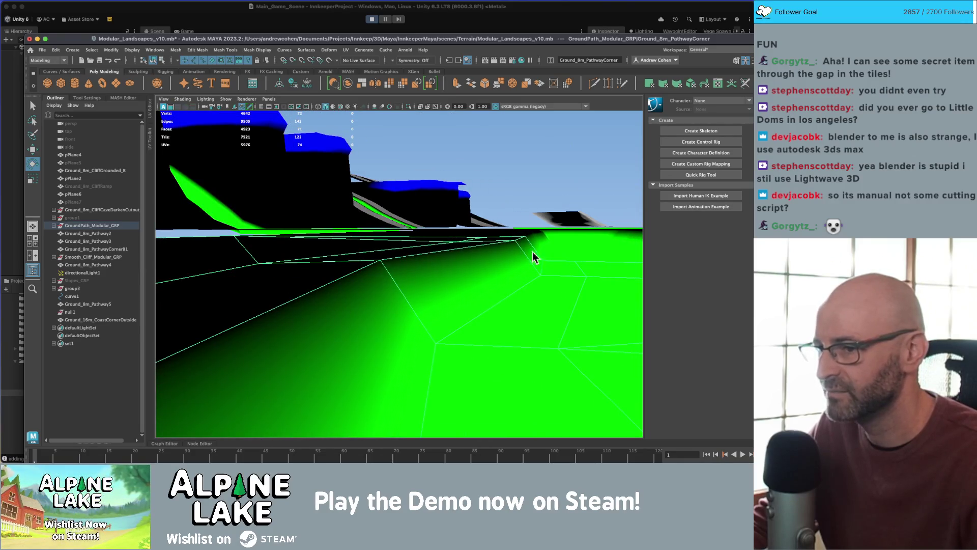
key(super+Tab)
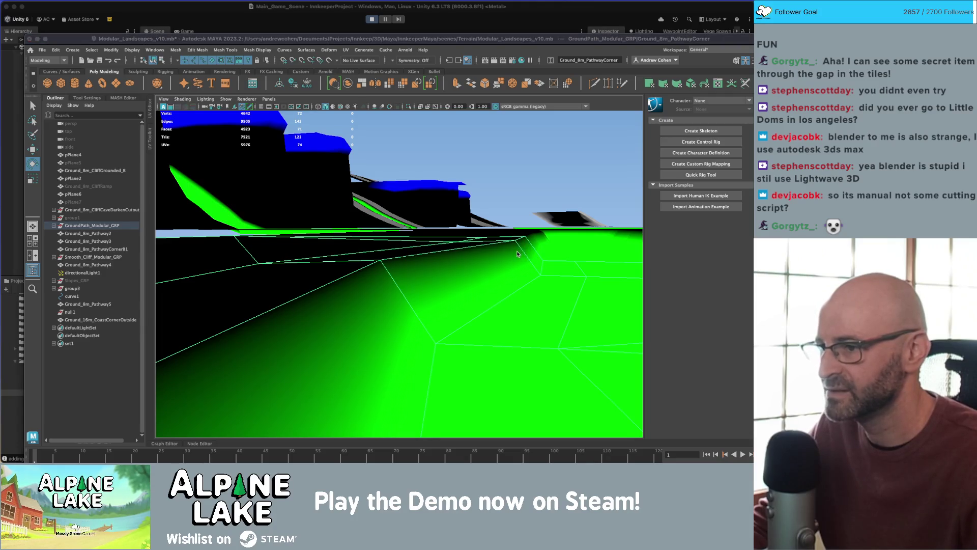
drag(328, 142, 332, 117)
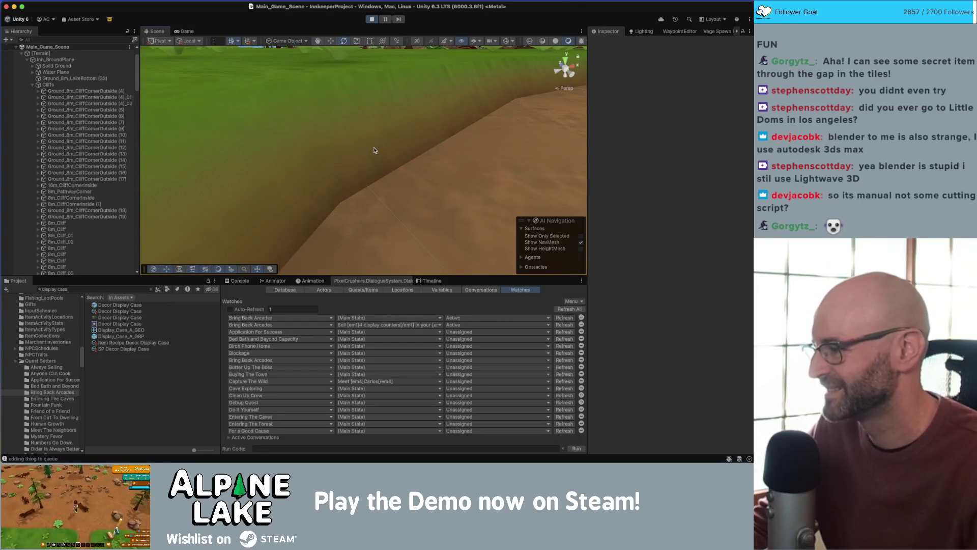
- Face the dirt lot head-on, save the main scene and collapse the Cliffs group
scroll(374, 150, down, 10)
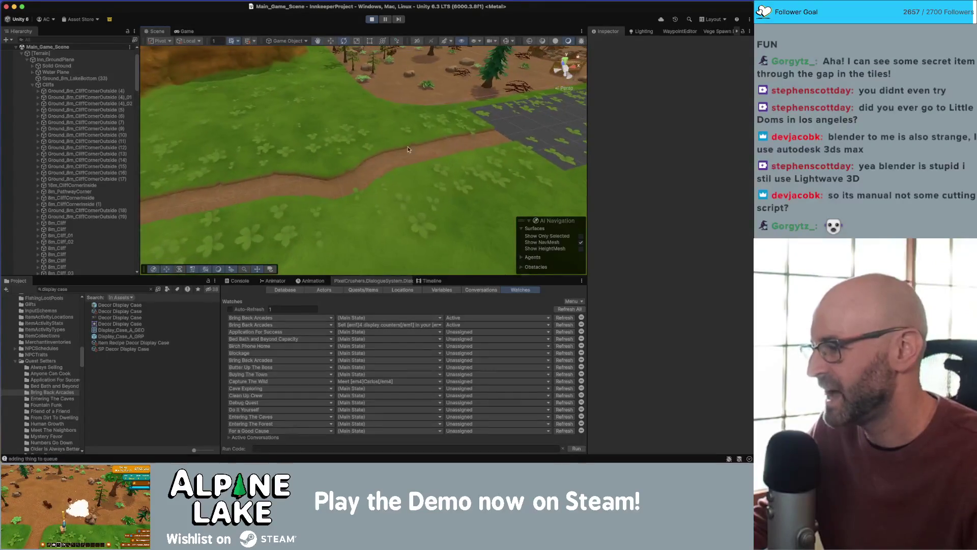
scroll(408, 149, down, 15)
drag(328, 179, 365, 150)
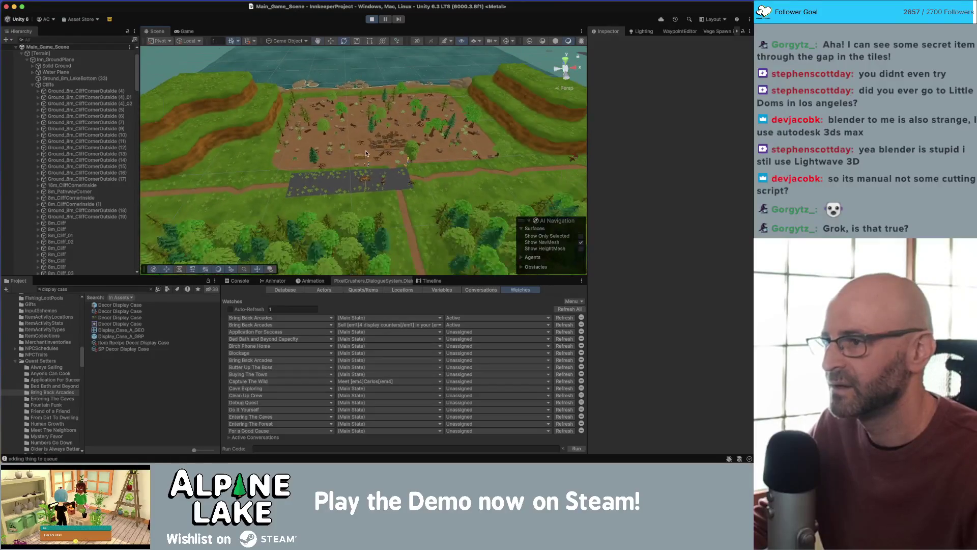
key(super+s)
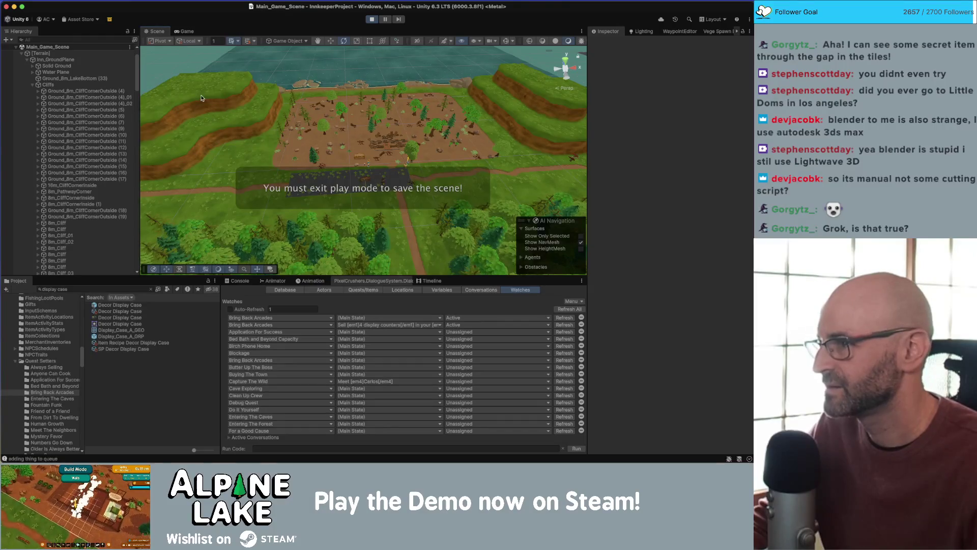
click(32, 85)
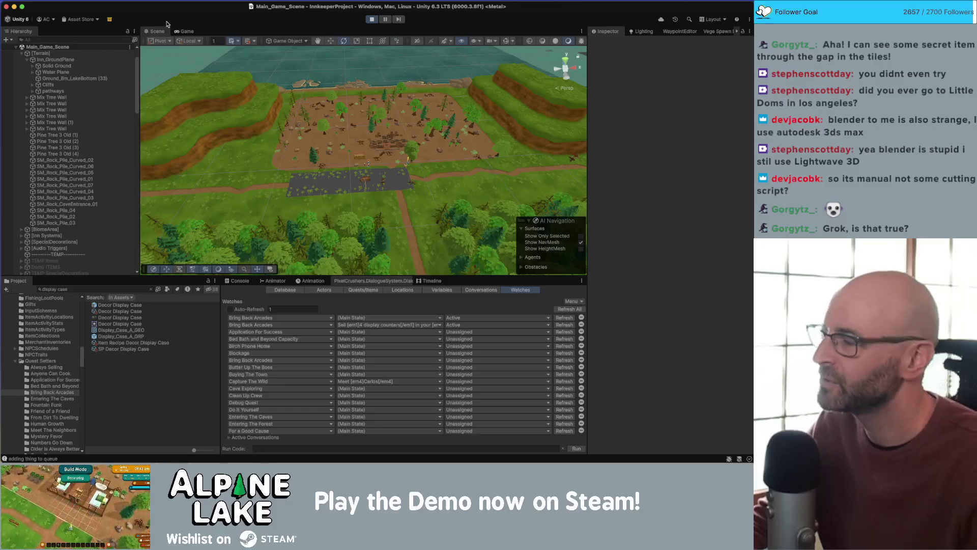
- Stop play mode, widen the Inspector side and collapse the Terrain group
click(372, 21)
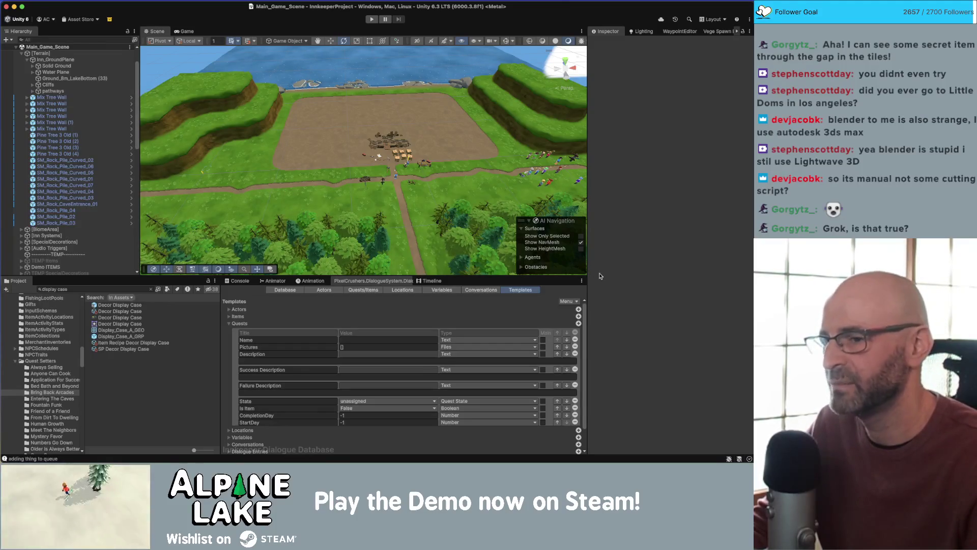
mouse_move(588, 293)
mouse_down()
mouse_move(530, 293)
mouse_move(533, 286)
mouse_up()
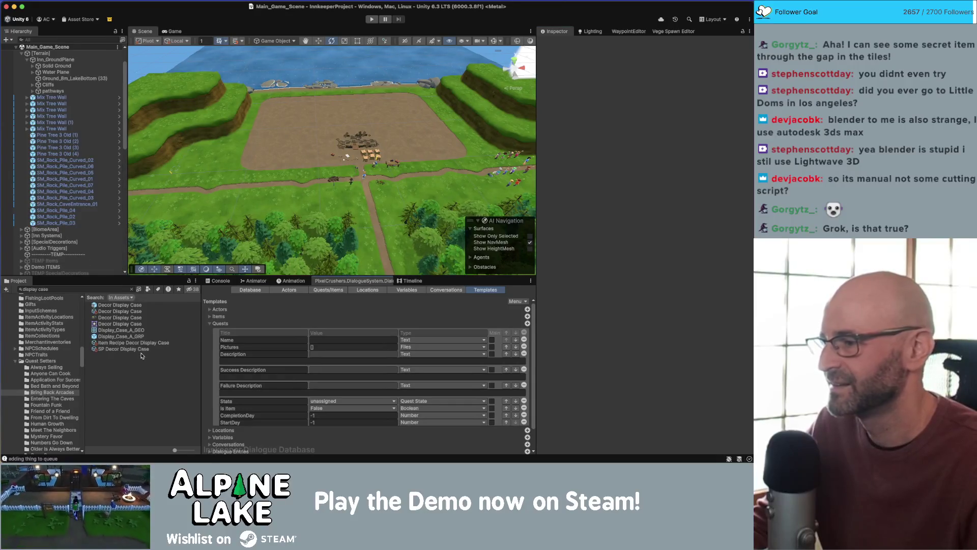
click(21, 53)
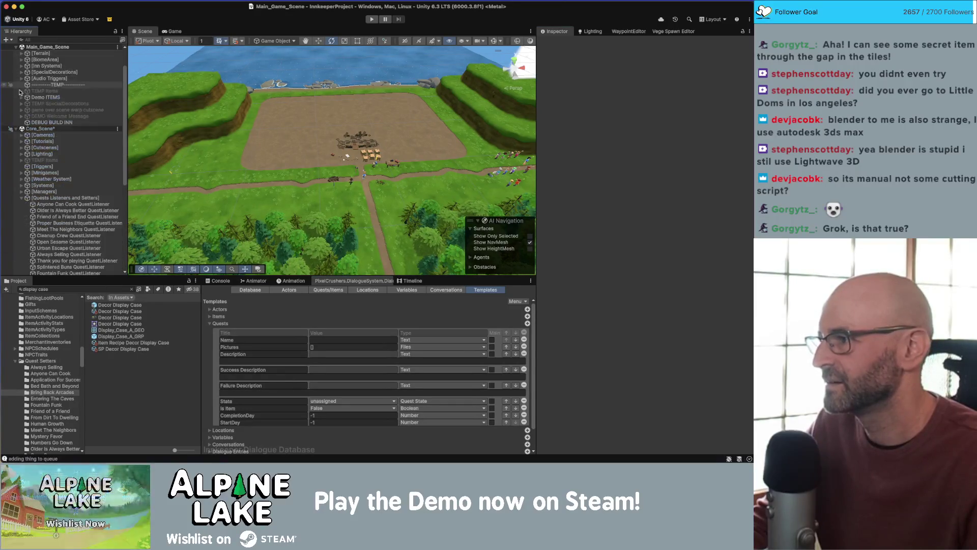
- Search the Project for 'passage scene' and add Underground_Passage_Scene to the open scenes
click(22, 199)
click(80, 288)
text(ca)
key(BackSpace)
key(BackSpace)
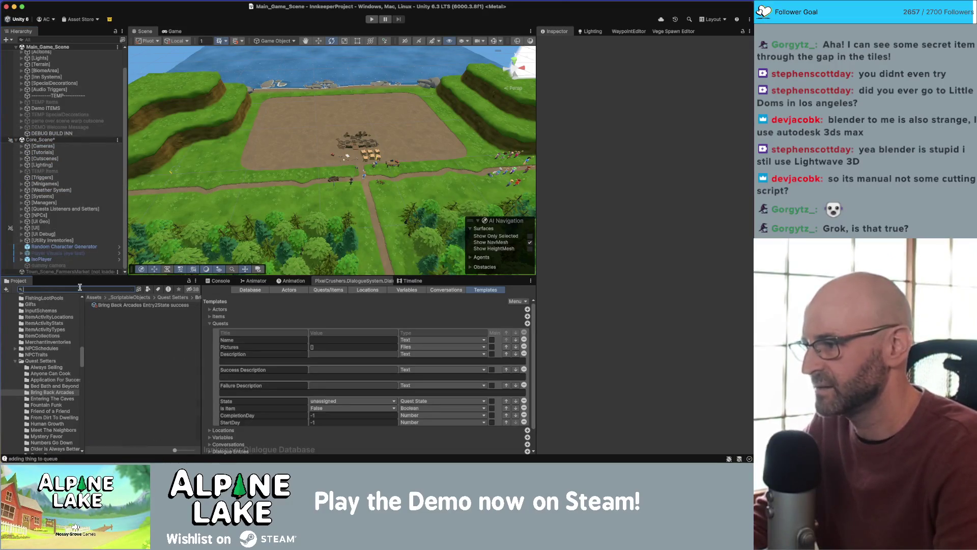
text(passage scene)
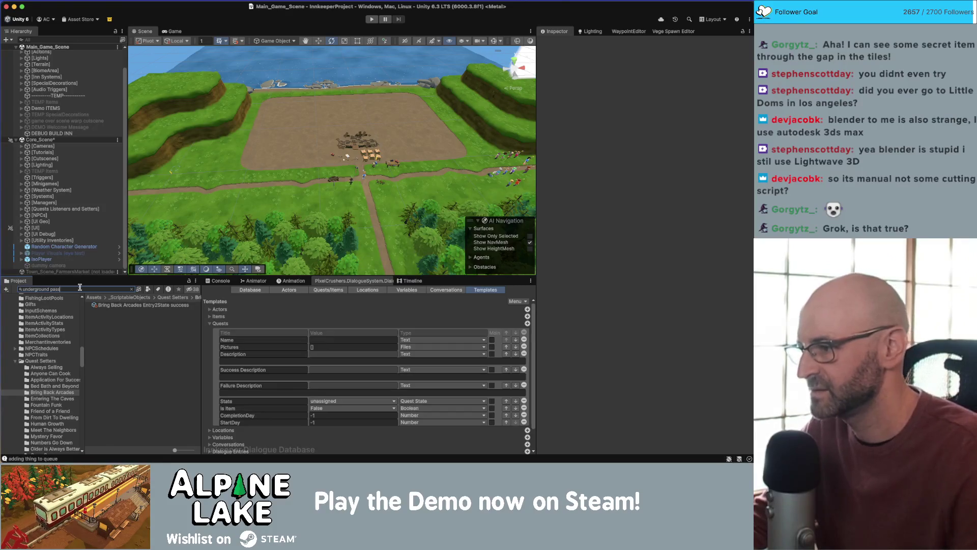
click(105, 311)
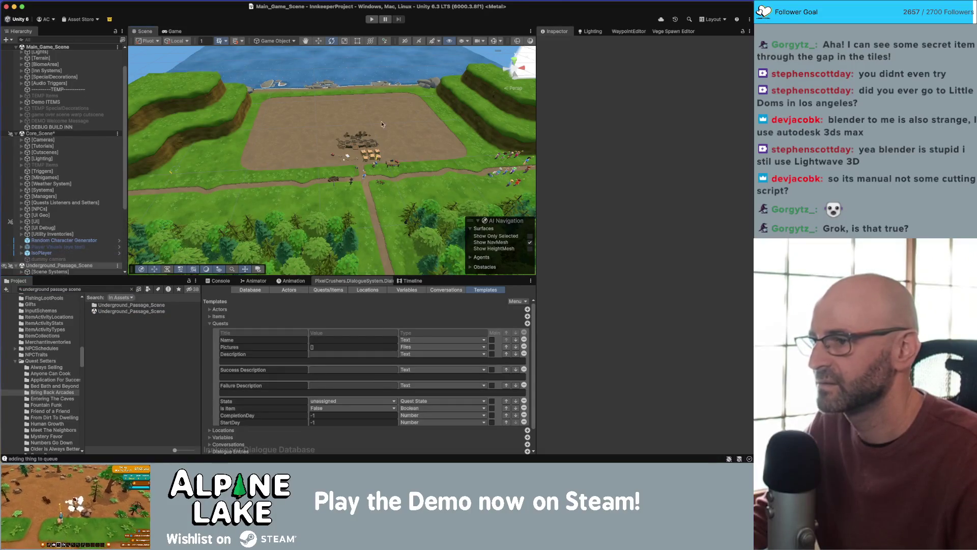
- Frame the black floor mesh and the Side Beveled Wall Alt piece in the Scene view
mouse_move(316, 130)
mouse_down()
mouse_move(331, 109)
mouse_move(147, 128)
mouse_move(298, 164)
mouse_up()
click(331, 109)
key(f)
scroll(297, 164, up, 5)
click(298, 164)
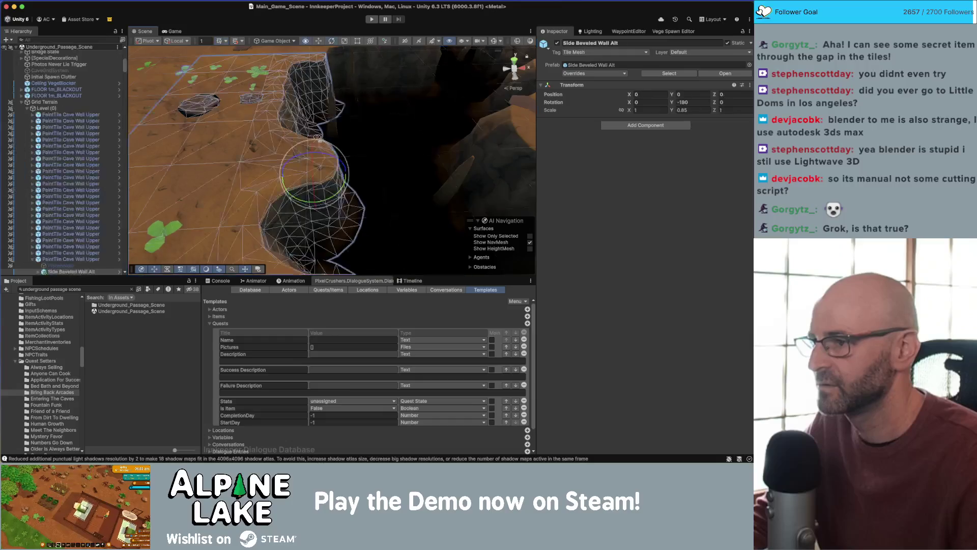
key(f)
- Pull back to a wide, steeper overview of the cave floor
scroll(298, 163, down, 5)
drag(298, 164, 388, 70)
click(388, 69)
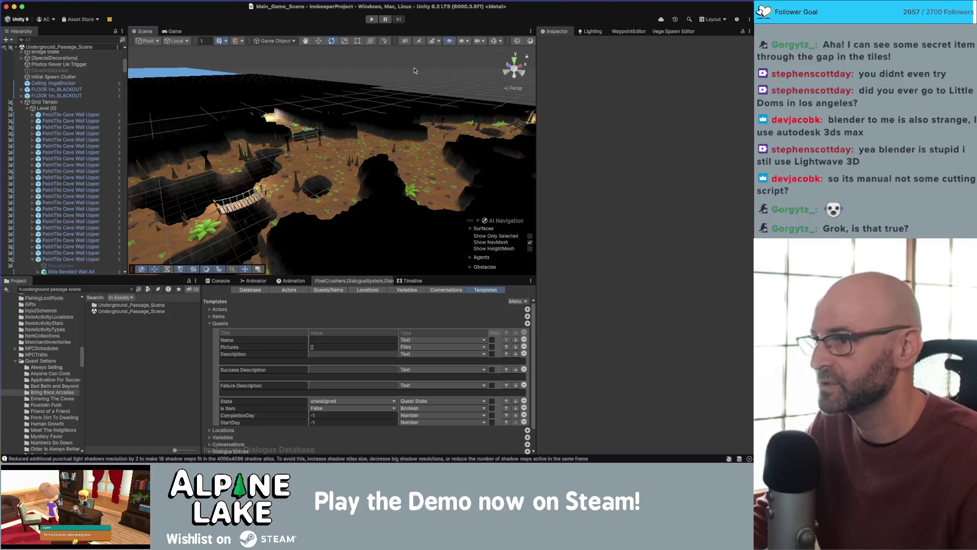
drag(448, 70, 270, 101)
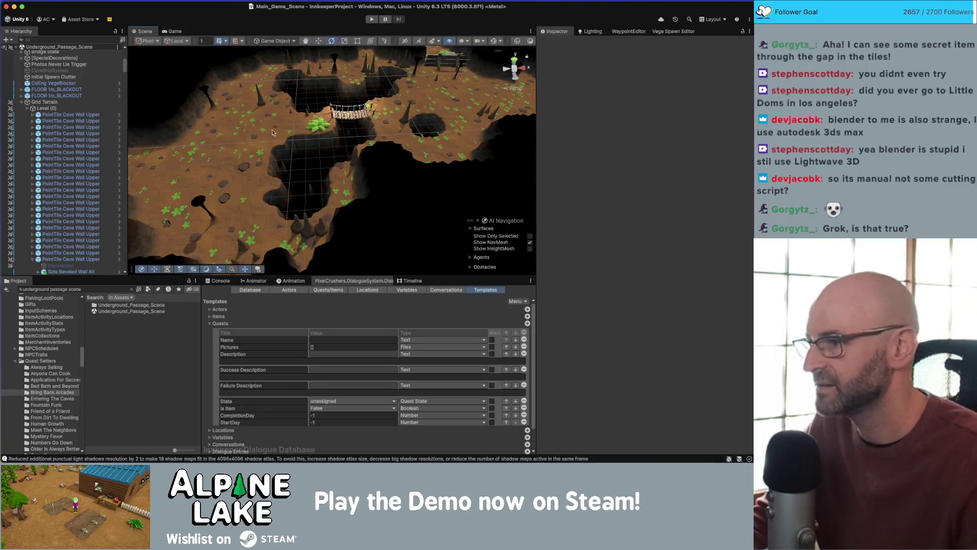
scroll(336, 148, up, 3)
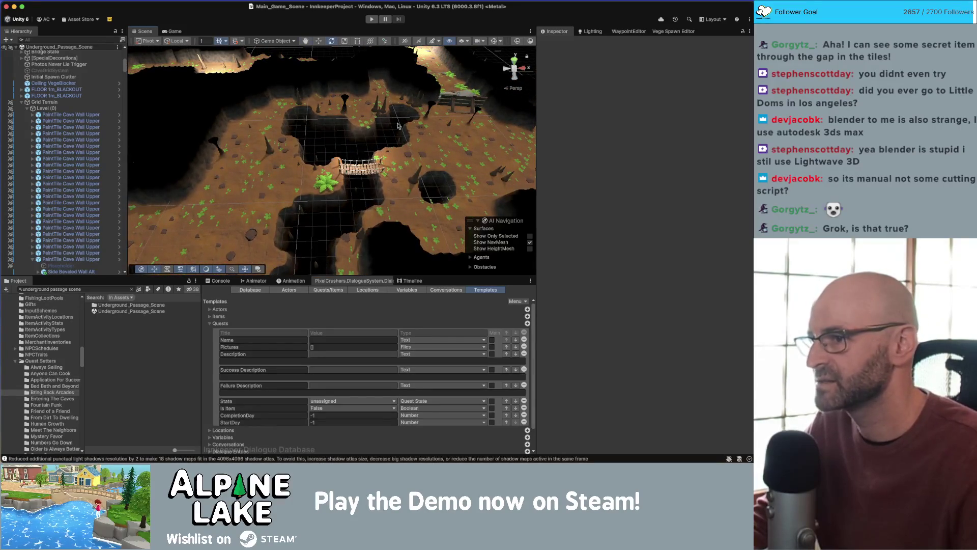
mouse_move(398, 126)
mouse_down()
mouse_move(399, 136)
mouse_move(374, 121)
mouse_move(372, 77)
mouse_up()
click(374, 2)
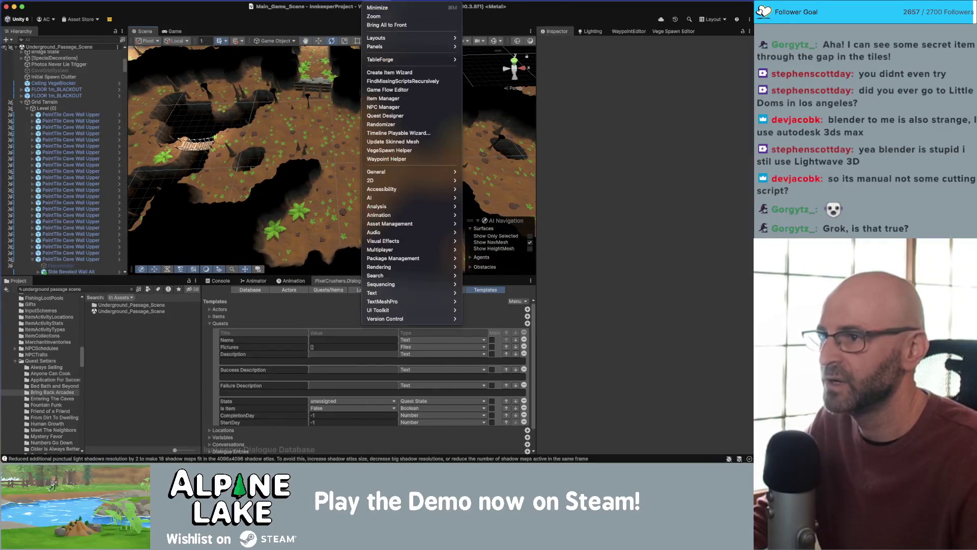
- Dock a taller Tile Palette beneath the Inspector and switch it to the GameObject Brush
mouse_move(386, 181)
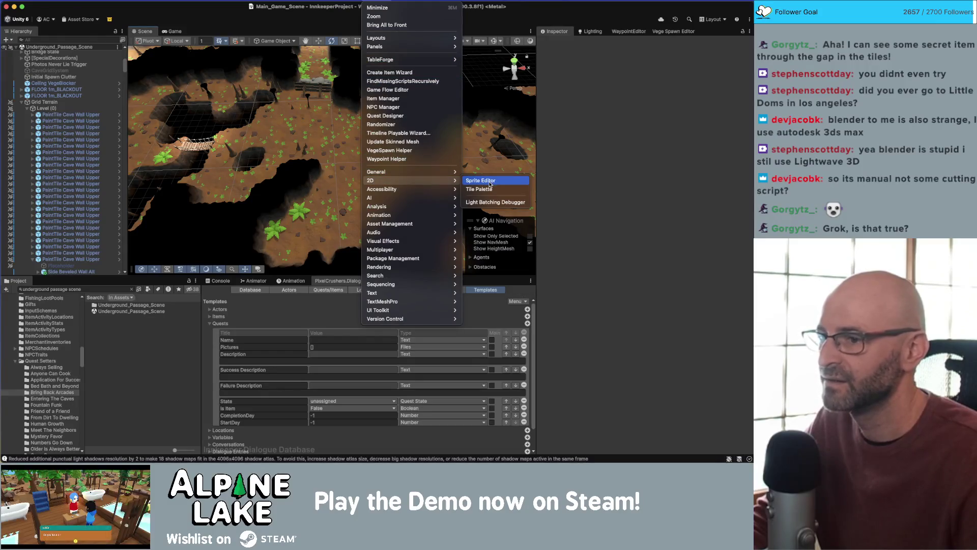
click(489, 190)
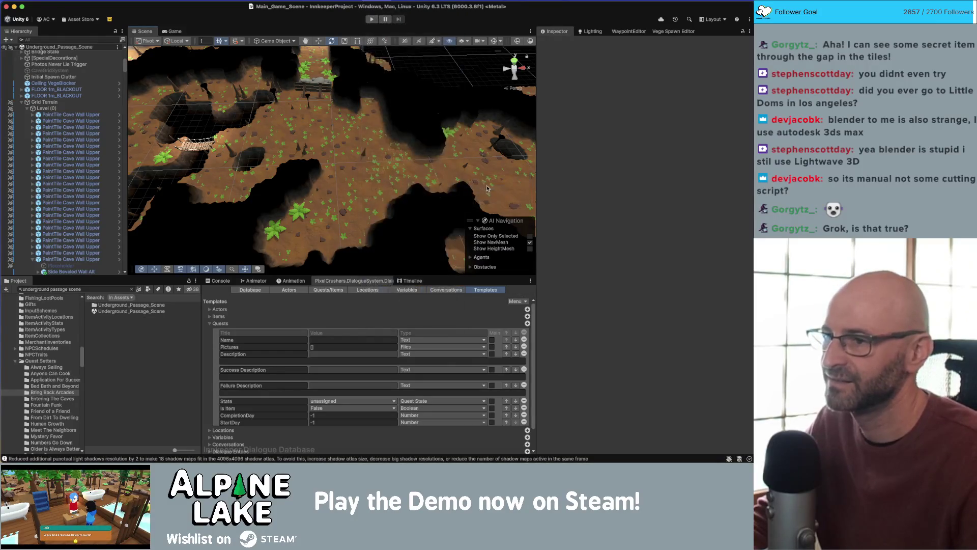
drag(603, 243, 568, 433)
drag(587, 312, 588, 236)
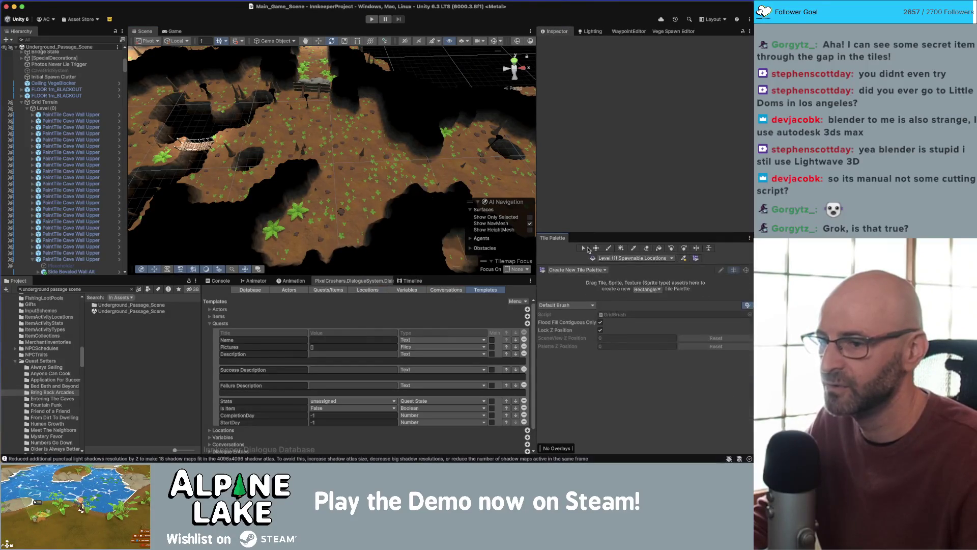
click(565, 305)
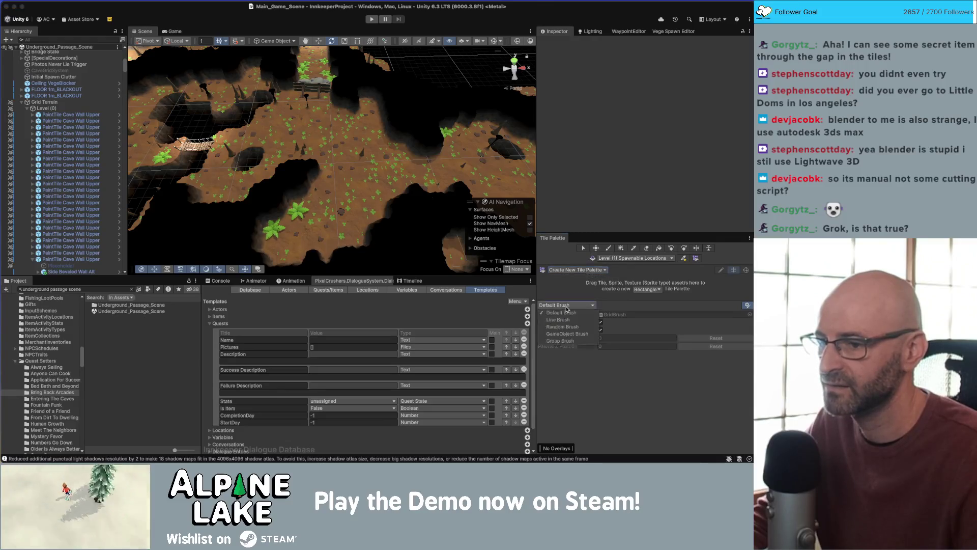
click(565, 335)
drag(420, 164, 403, 152)
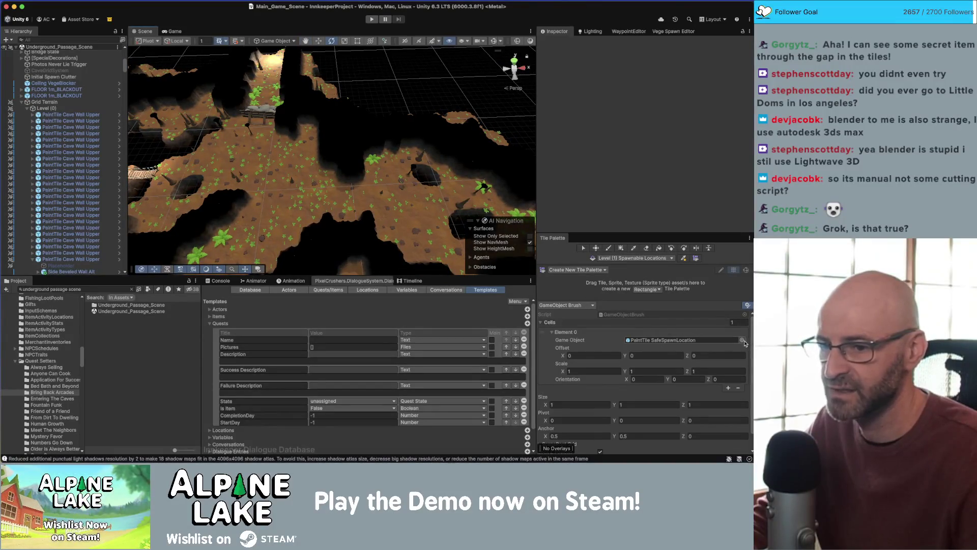
click(670, 337)
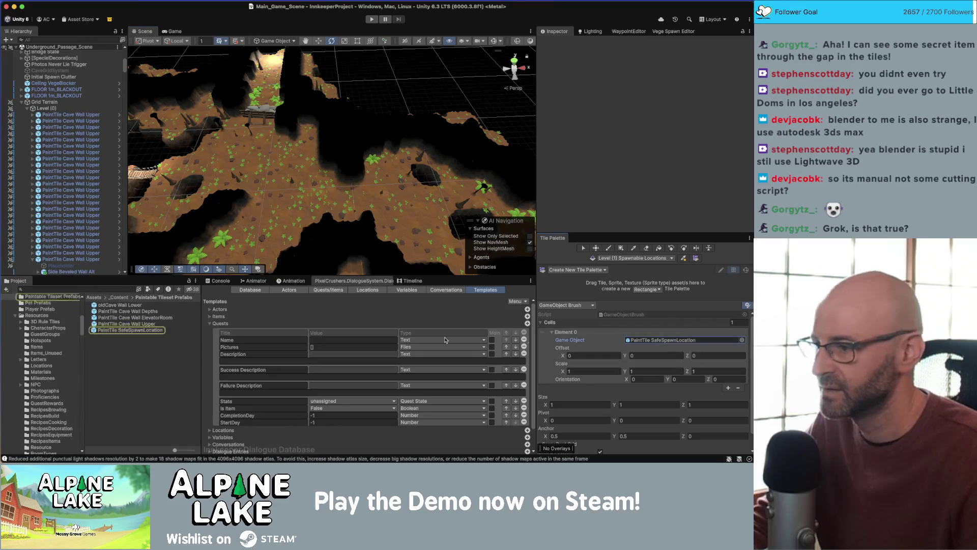
- Assign the PaintTile Cave Wall Upper prefab to the GameObject brush
click(135, 312)
click(142, 324)
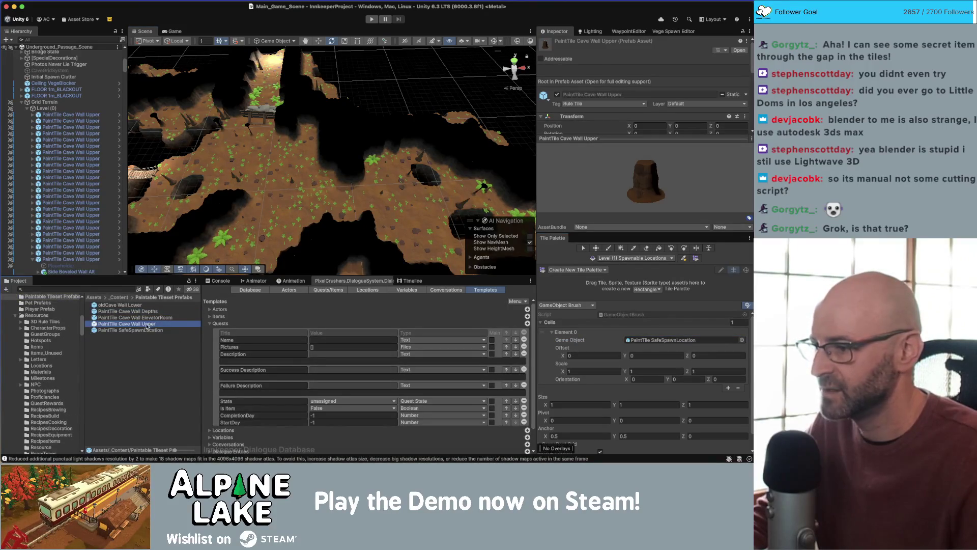
drag(404, 214, 134, 142)
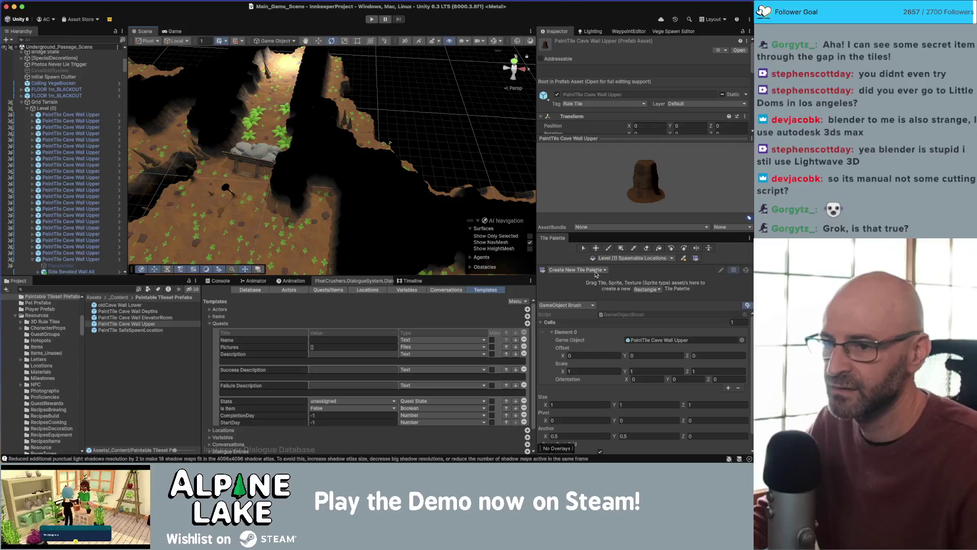
click(573, 272)
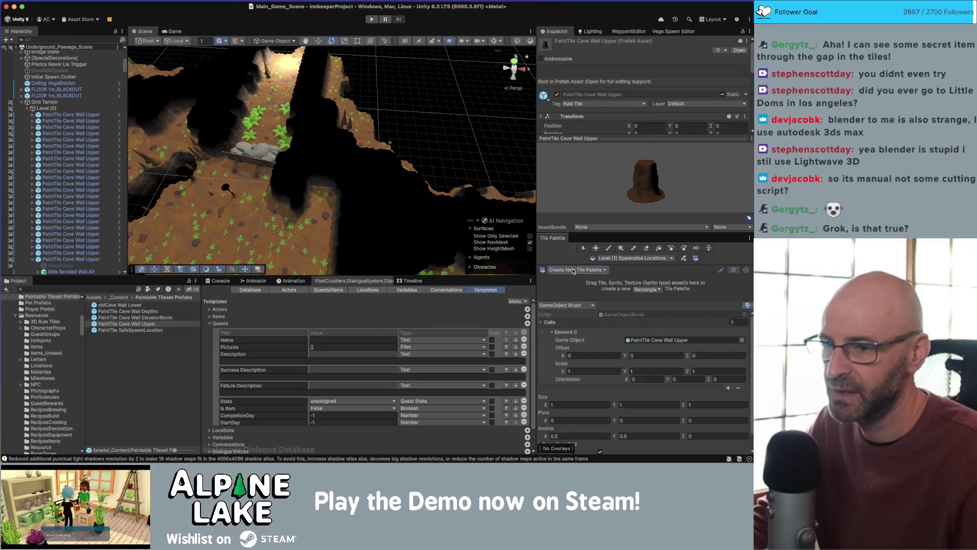
- Target the Level (0) tilemap and paint a cluster of cave wall tiles
click(632, 259)
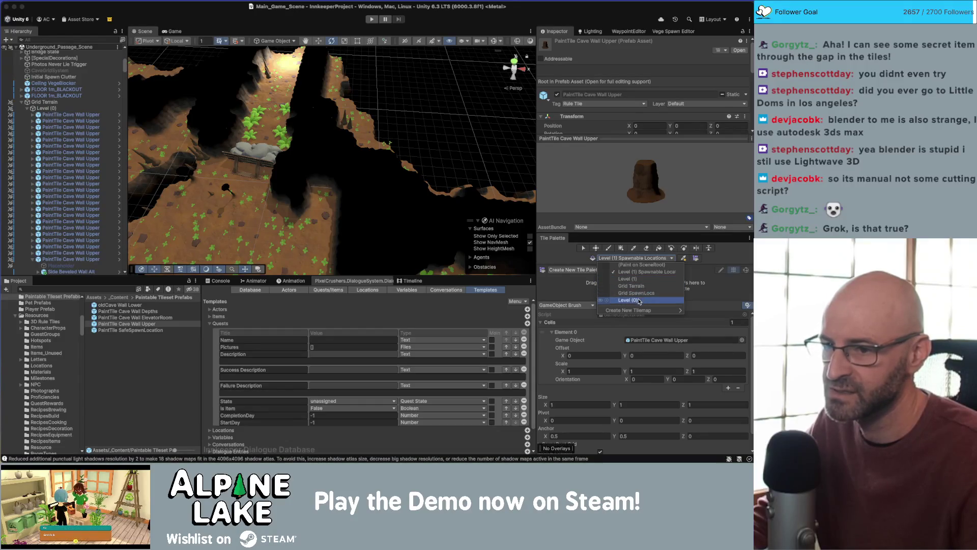
click(640, 301)
drag(497, 219, 516, 199)
click(608, 248)
mouse_move(414, 139)
mouse_down()
mouse_move(458, 152)
mouse_move(330, 159)
mouse_move(366, 102)
mouse_move(405, 114)
mouse_move(458, 173)
mouse_move(568, 222)
mouse_up()
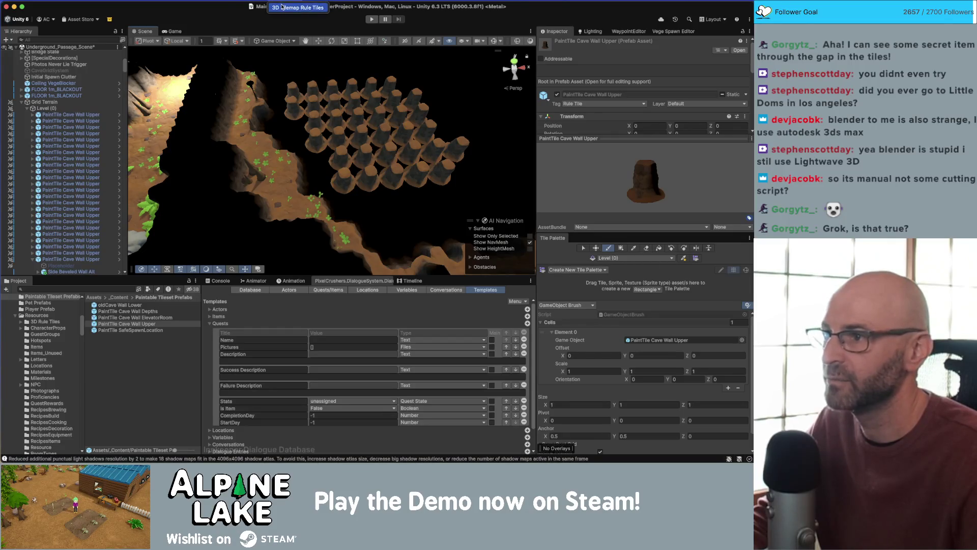
mouse_move(300, 10)
mouse_down()
mouse_move(737, 285)
mouse_move(733, 270)
mouse_up()
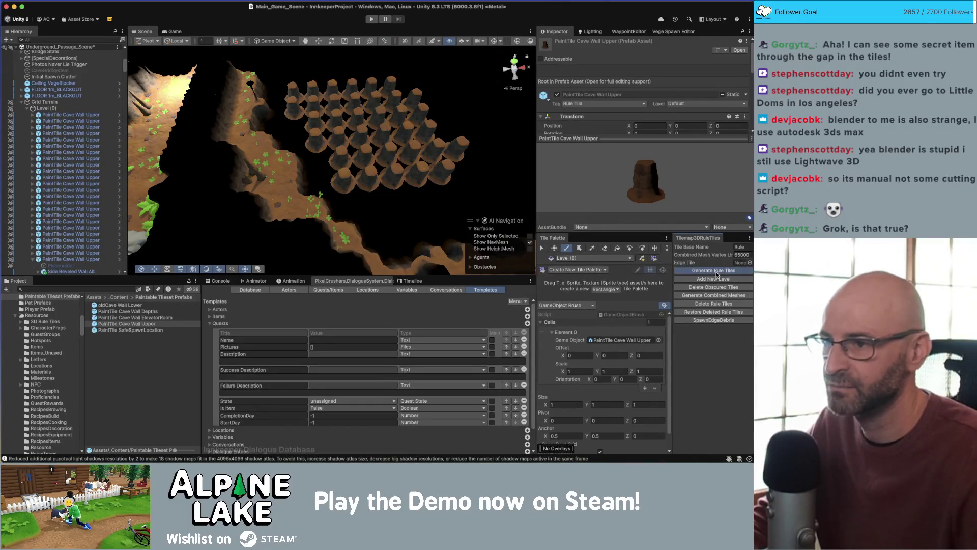
- Generate rule tiles from the painted pillars and fly across the cave toward the bridge
click(716, 272)
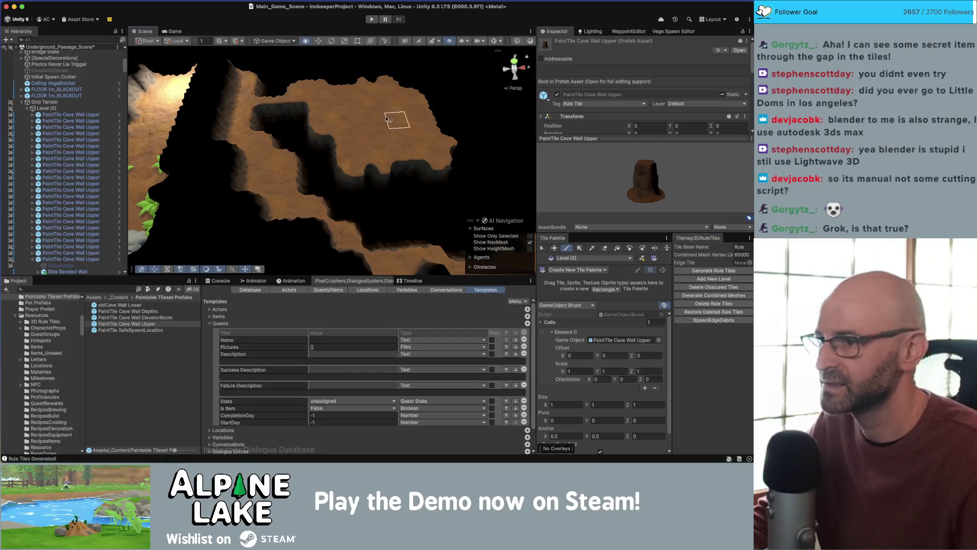
key(Up)
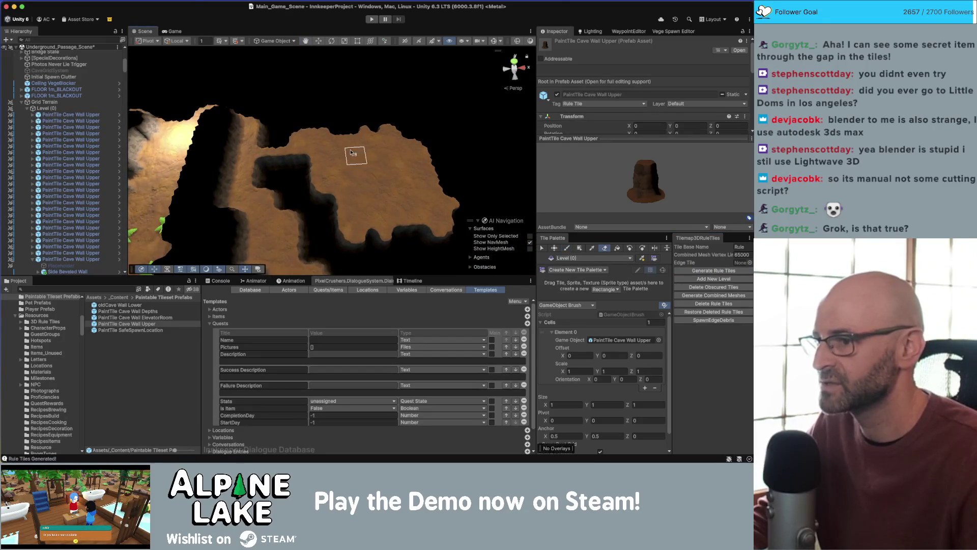
key(Down)
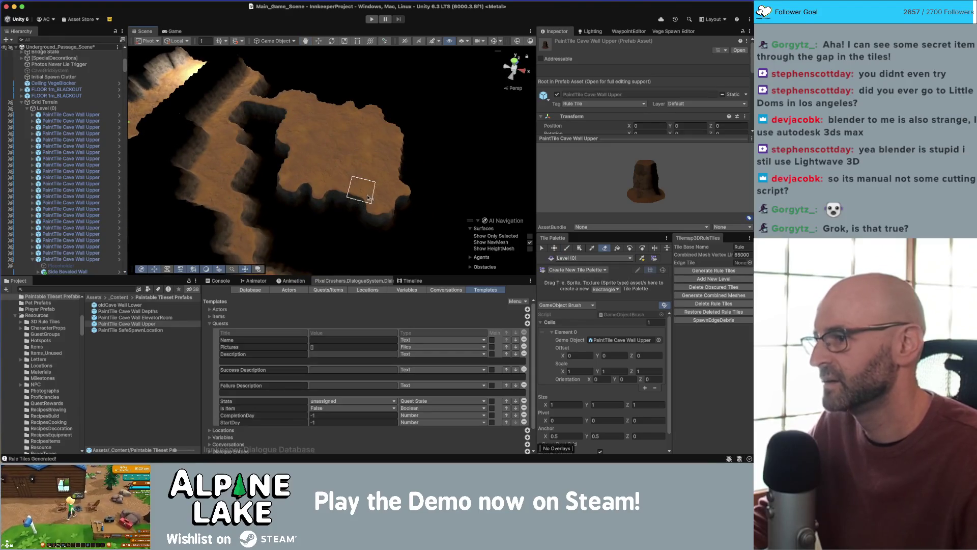
key(Up)
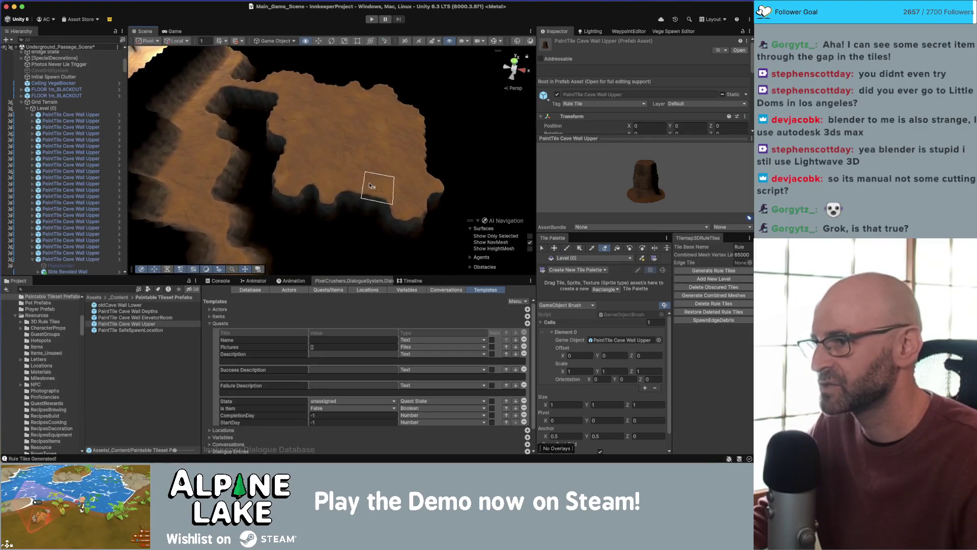
key(Right)
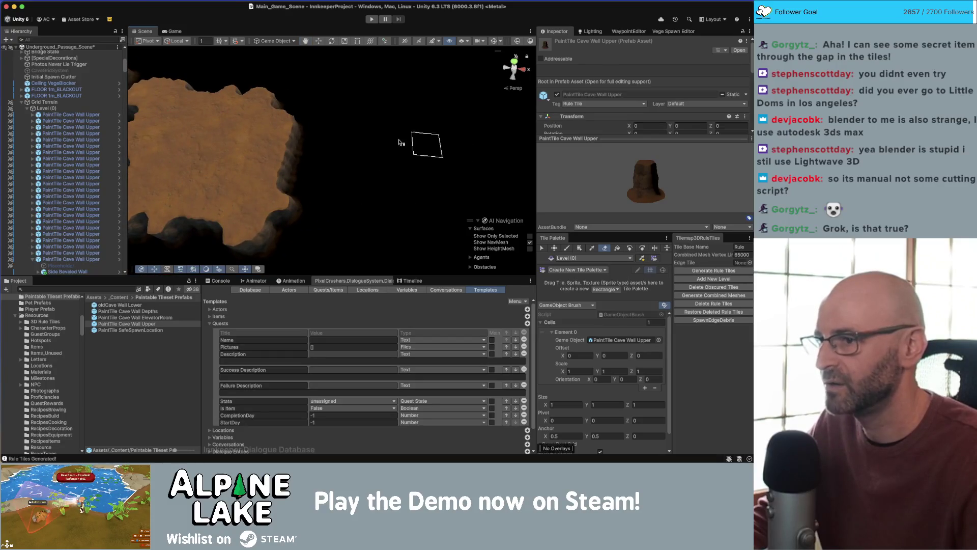
key(Left)
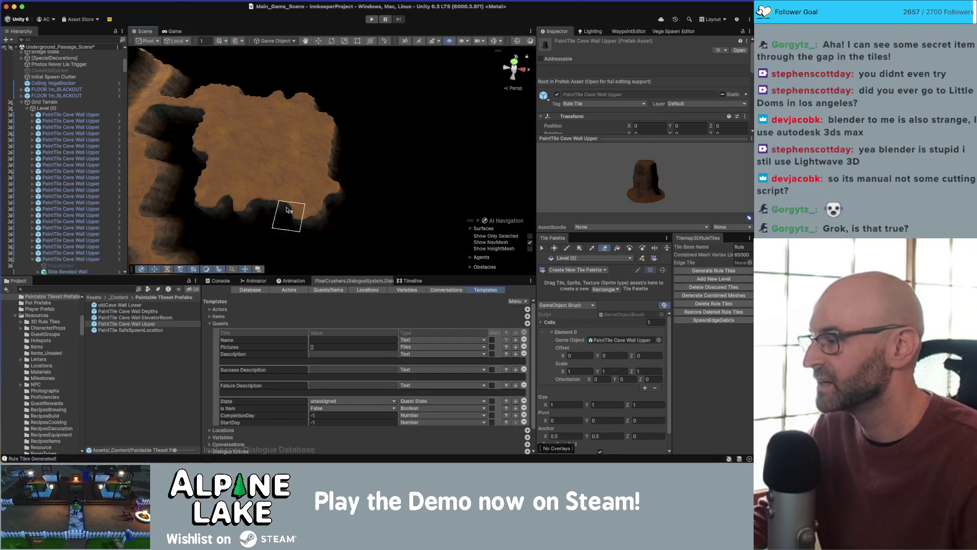
key(Left)
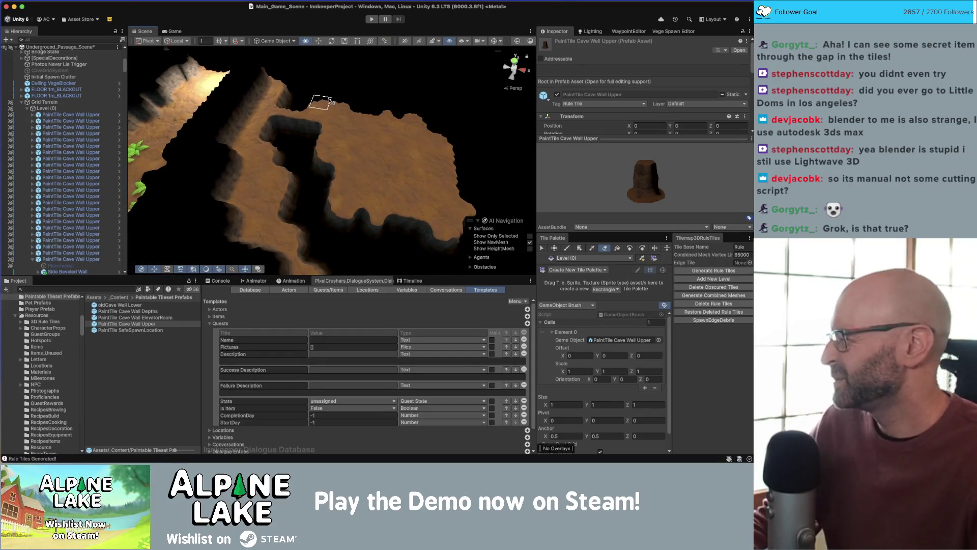
key(Left)
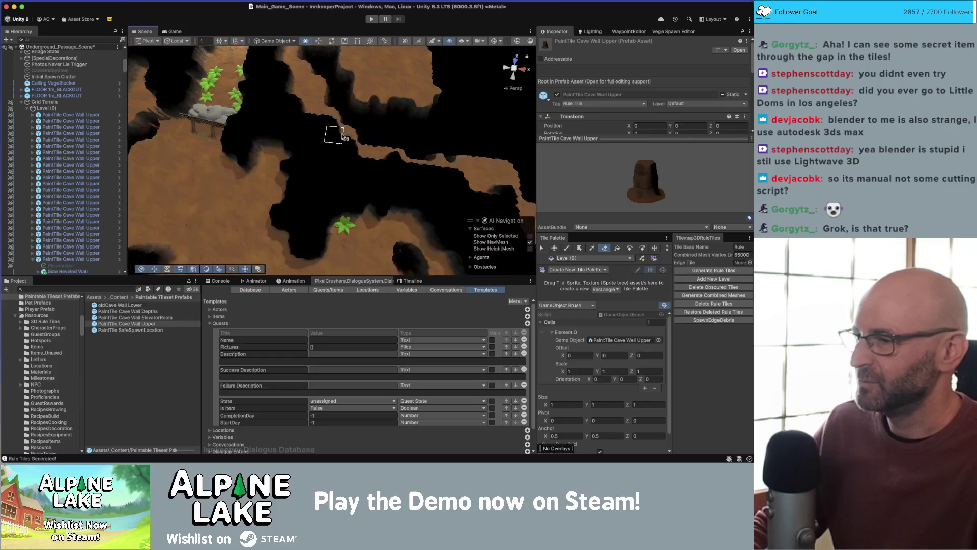
key(Left)
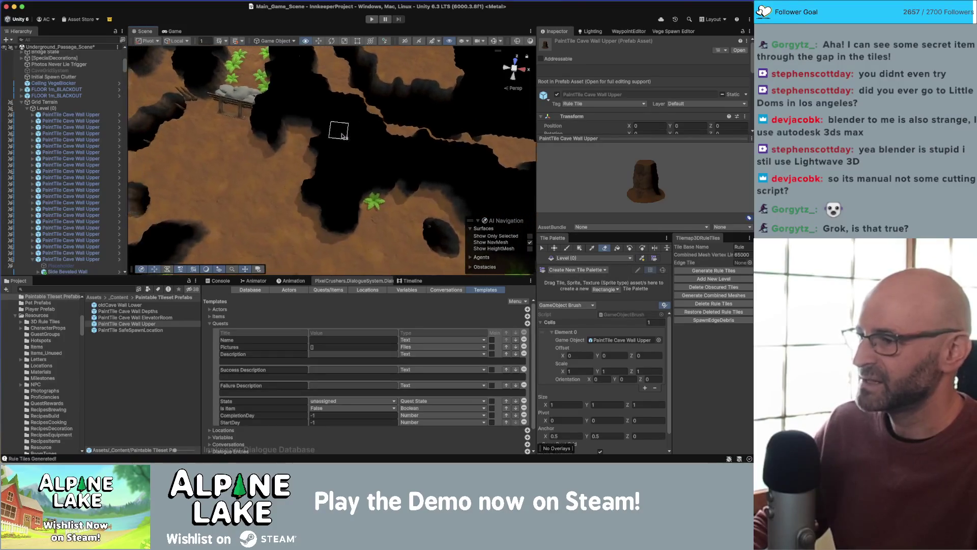
key(Left)
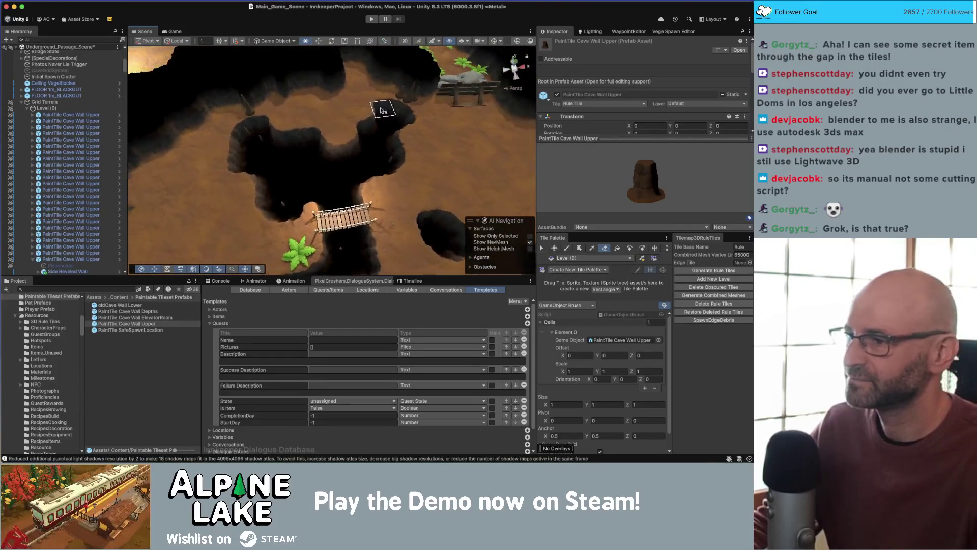
- Paint a cave wall tile at the opening near the bridge, then move to another cave area
drag(344, 129, 380, 110)
click(380, 110)
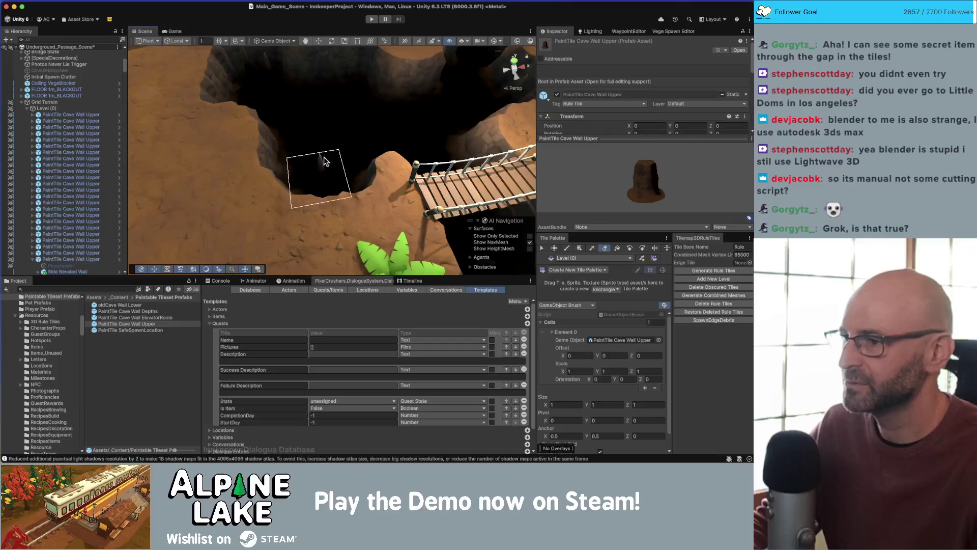
key(Up)
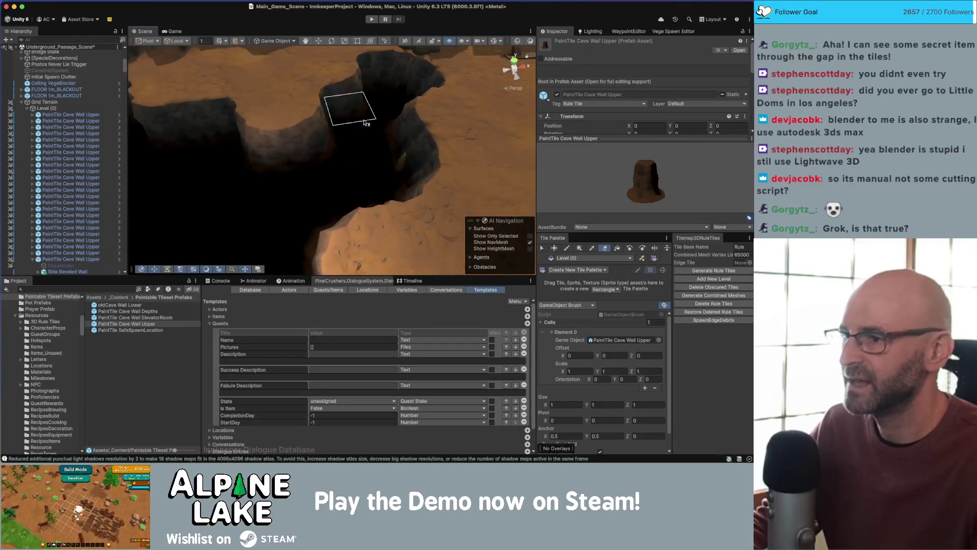
scroll(364, 123, down, 10)
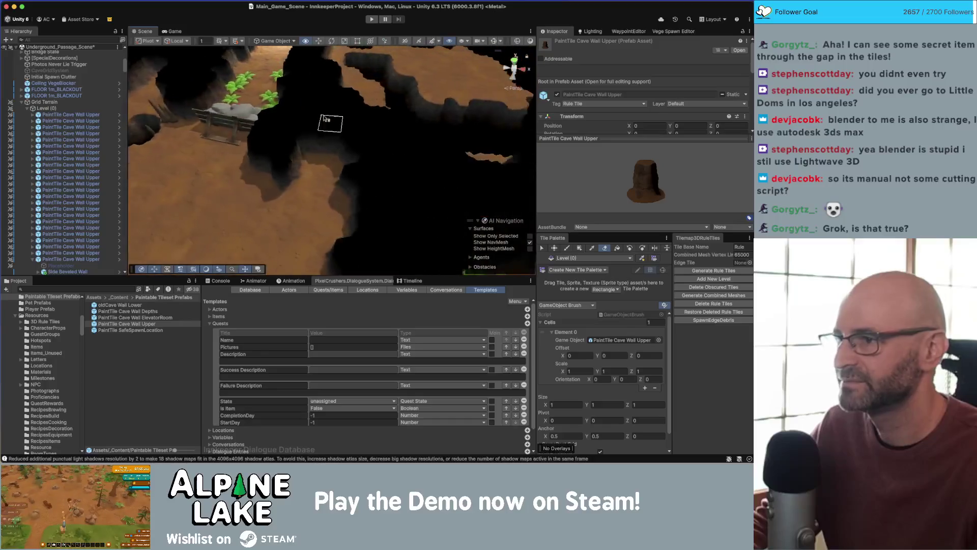
key(Up)
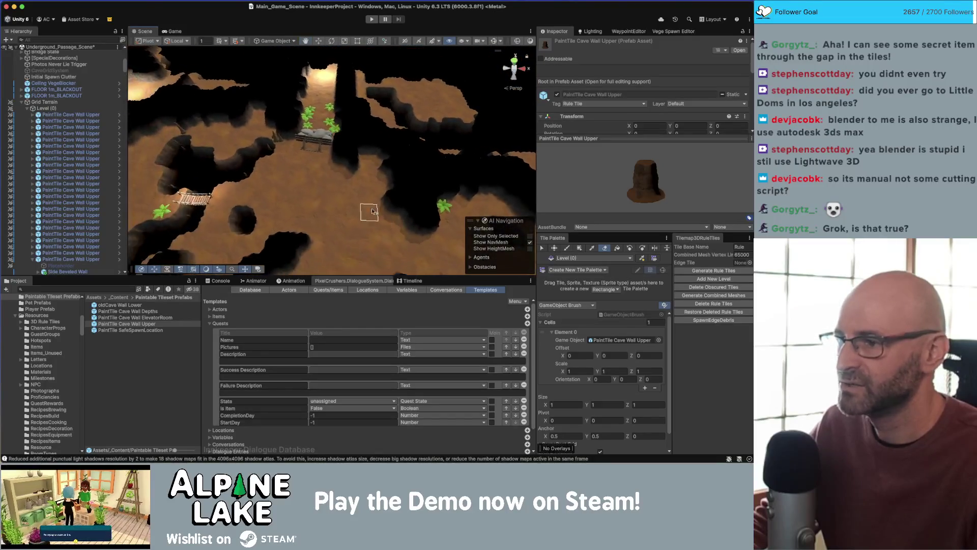
key(Up)
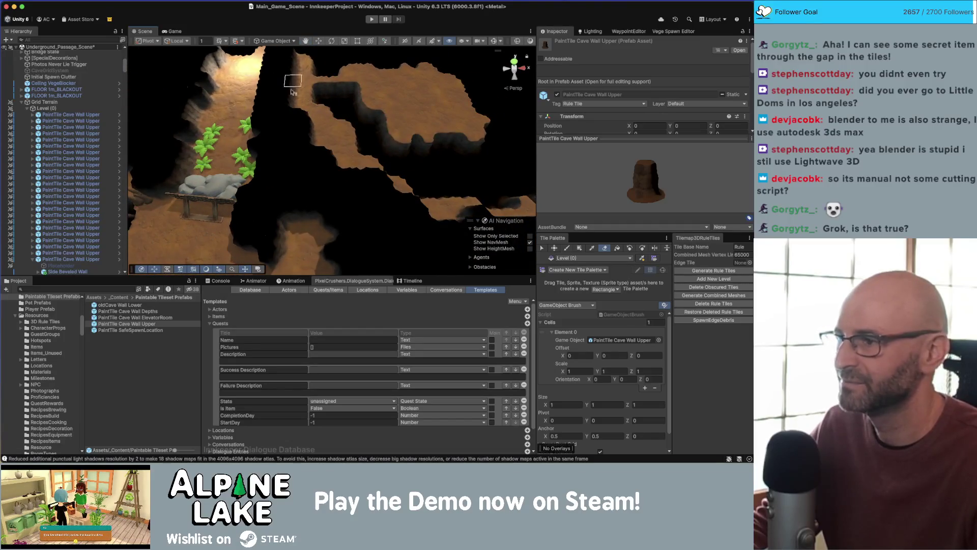
key(Up)
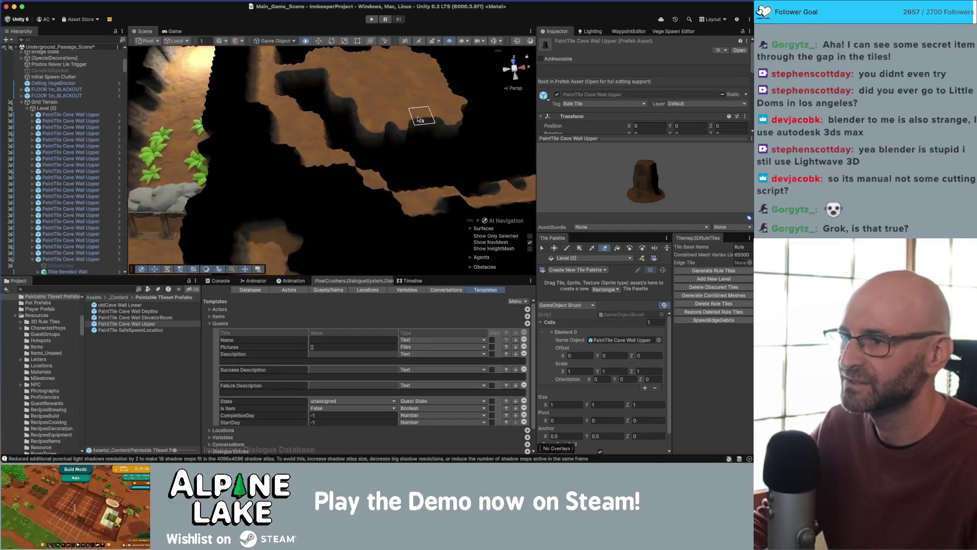
key(Up)
key(Up)
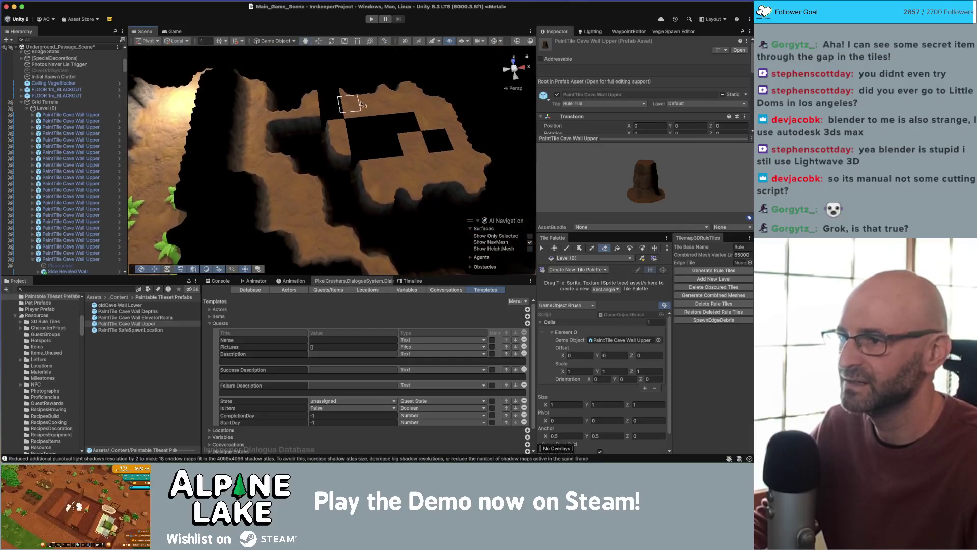
- Erase several cave wall tiles, regenerate the rule tiles and bring up the vegetation tools
mouse_move(465, 201)
mouse_down()
mouse_move(332, 127)
mouse_move(346, 152)
mouse_up()
click(351, 160)
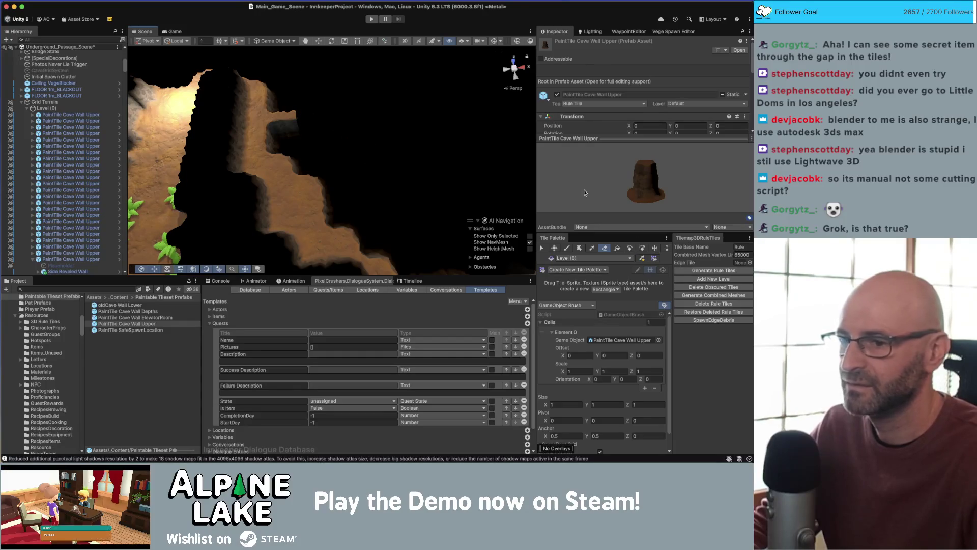
click(711, 271)
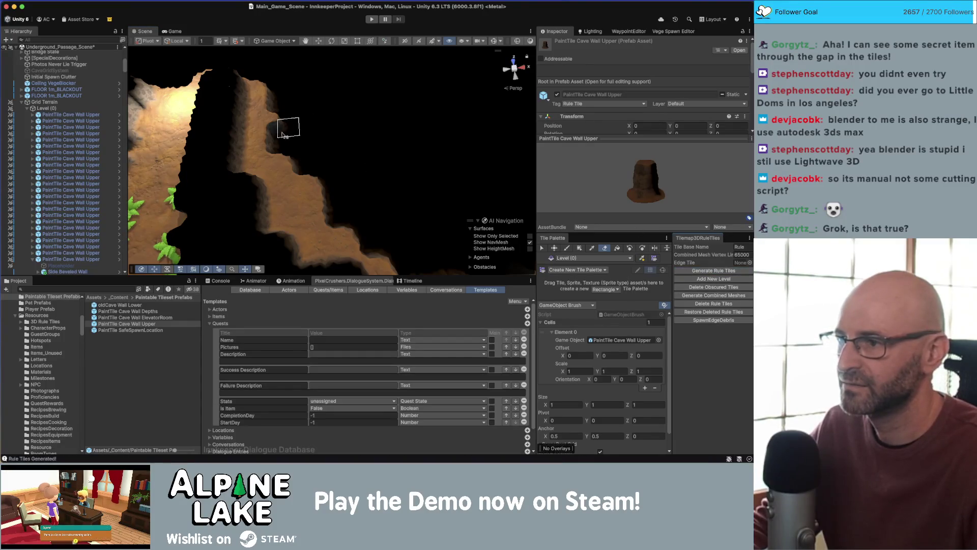
scroll(366, 163, down, 10)
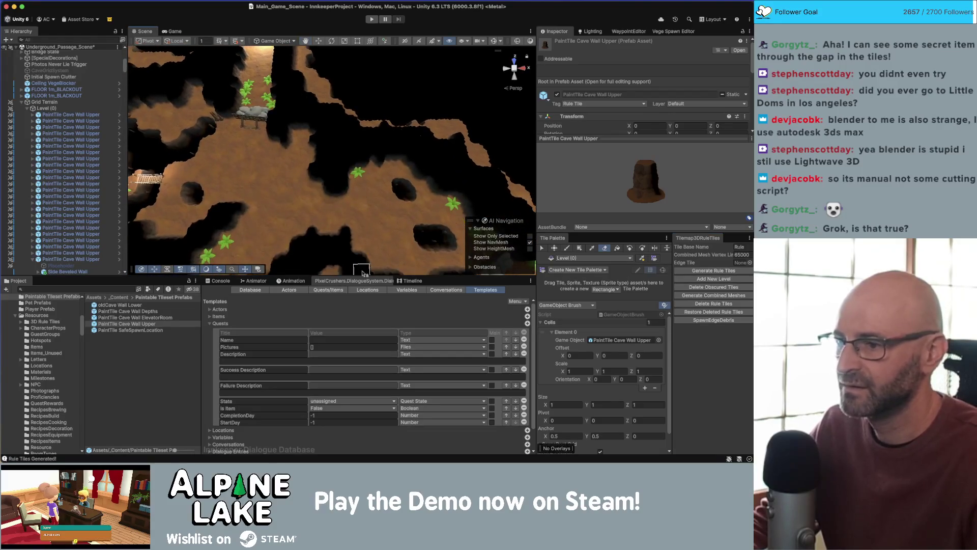
click(657, 32)
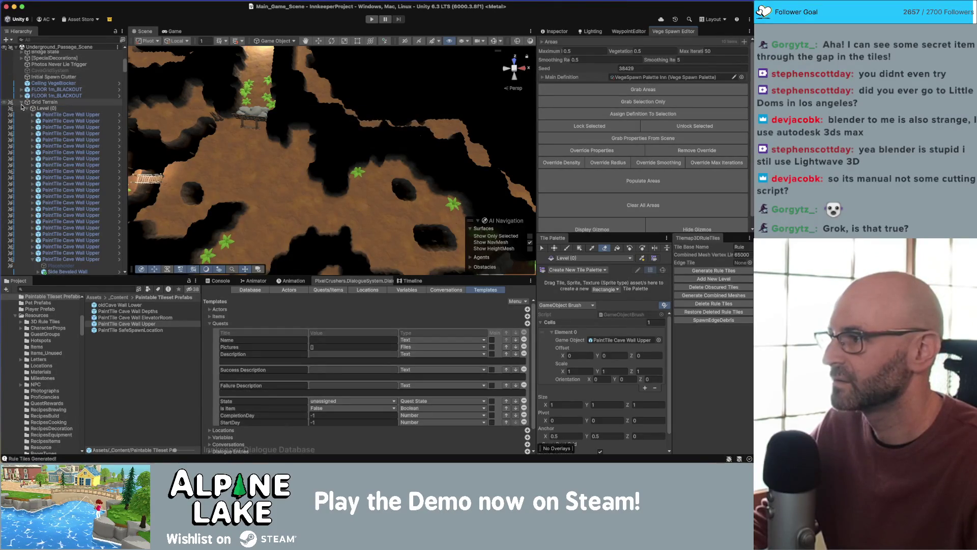
- Make Underground_Passage_Scene active and populate its cave areas with vegetation via Vege Spawn Editor
click(22, 102)
right_click(51, 165)
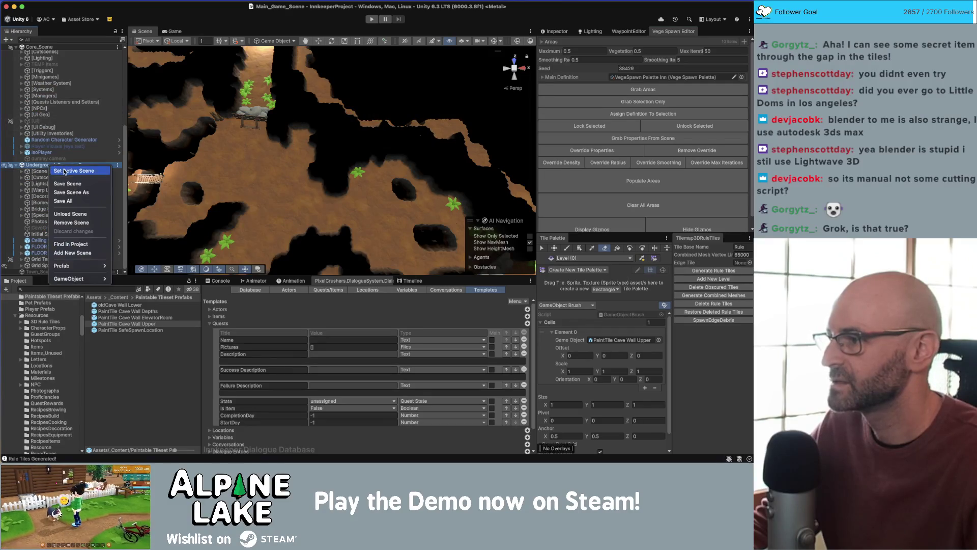
click(72, 169)
click(633, 90)
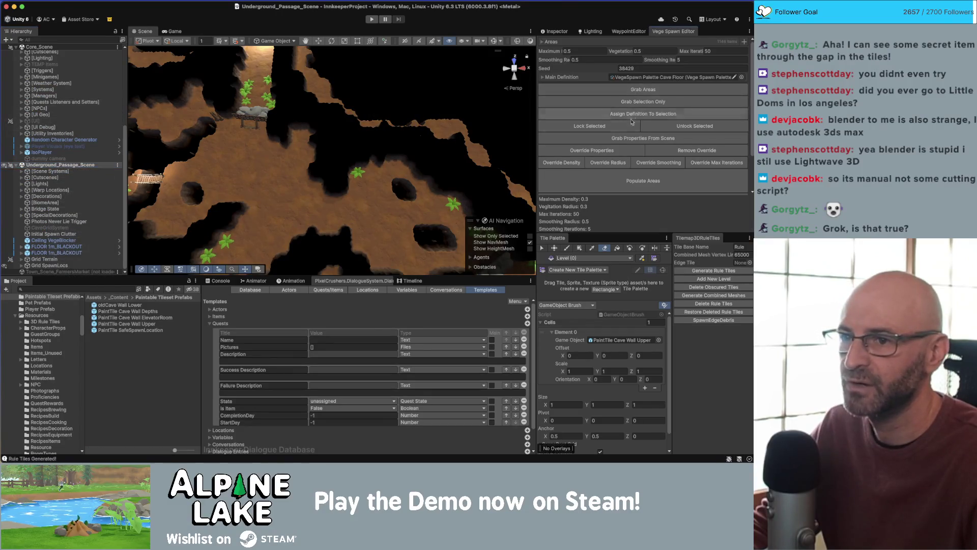
click(612, 143)
click(643, 181)
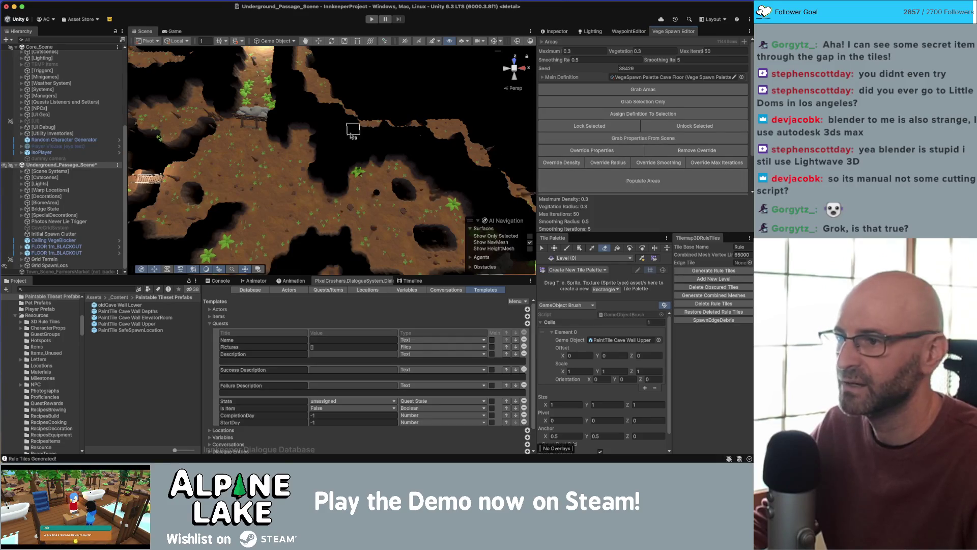
- Check vegetation coverage across the cave floor, then remove Underground_Passage_Scene from the open scenes
drag(351, 130, 279, 100)
scroll(279, 98, up, 5)
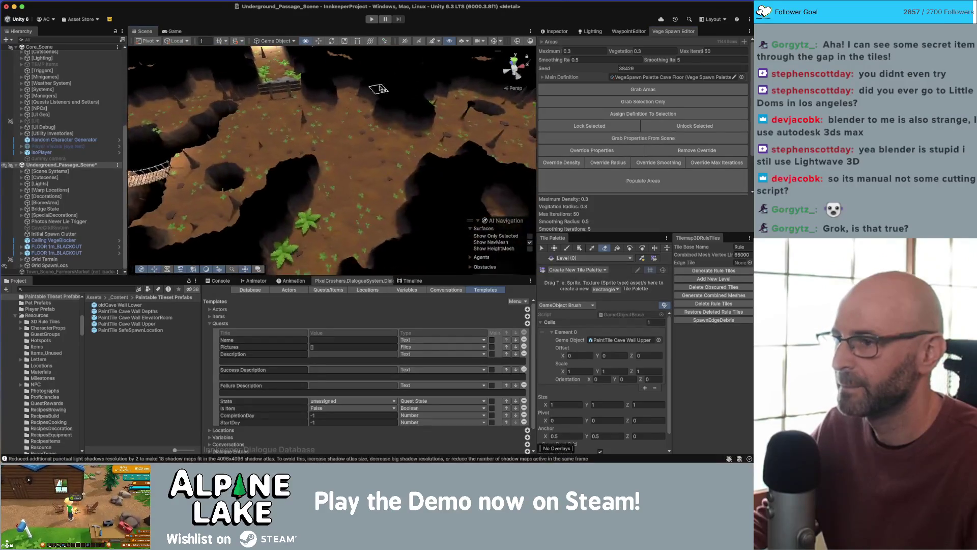
drag(373, 87, 287, 97)
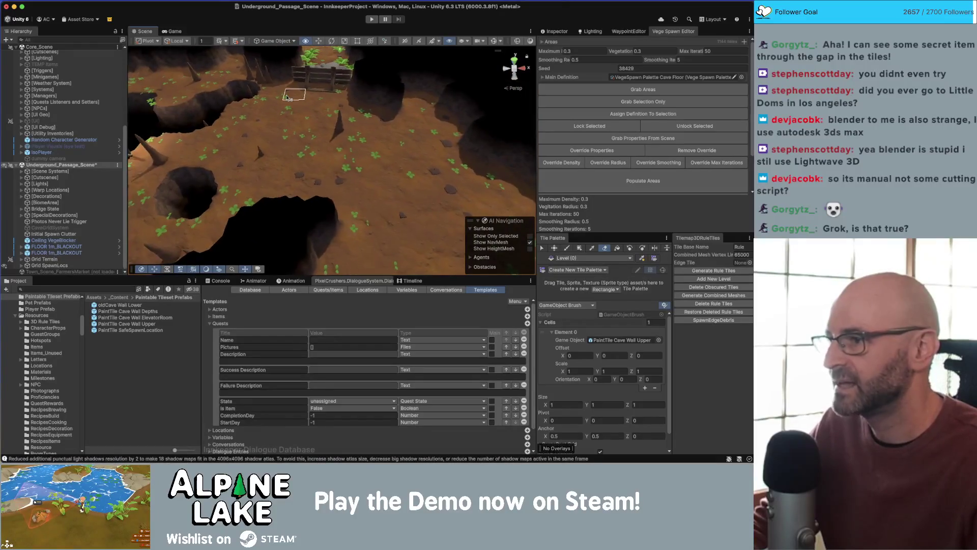
scroll(340, 123, down, 5)
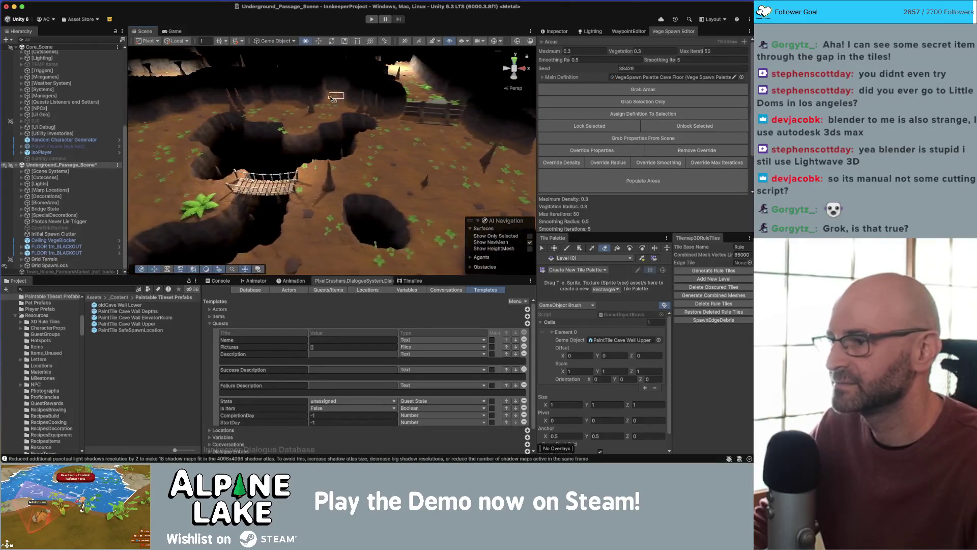
right_click(88, 165)
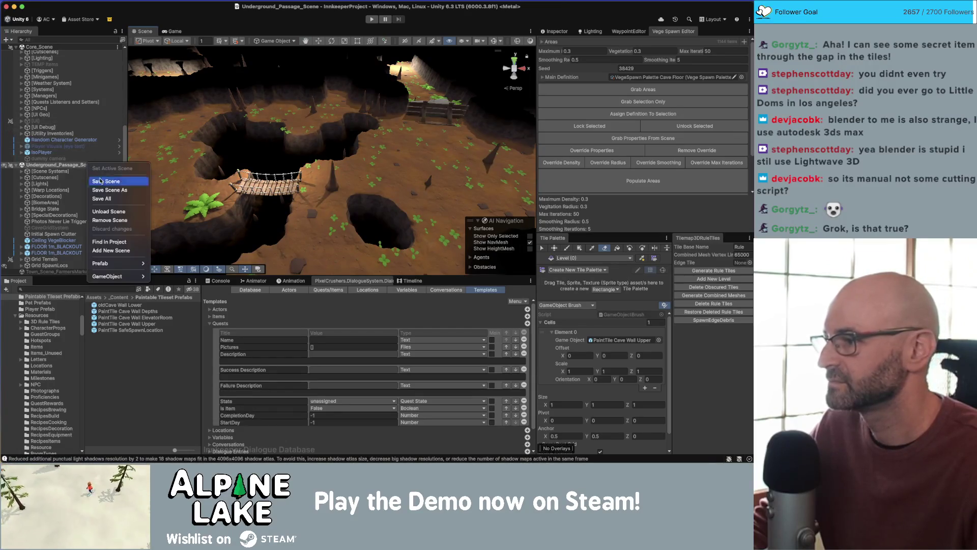
click(107, 220)
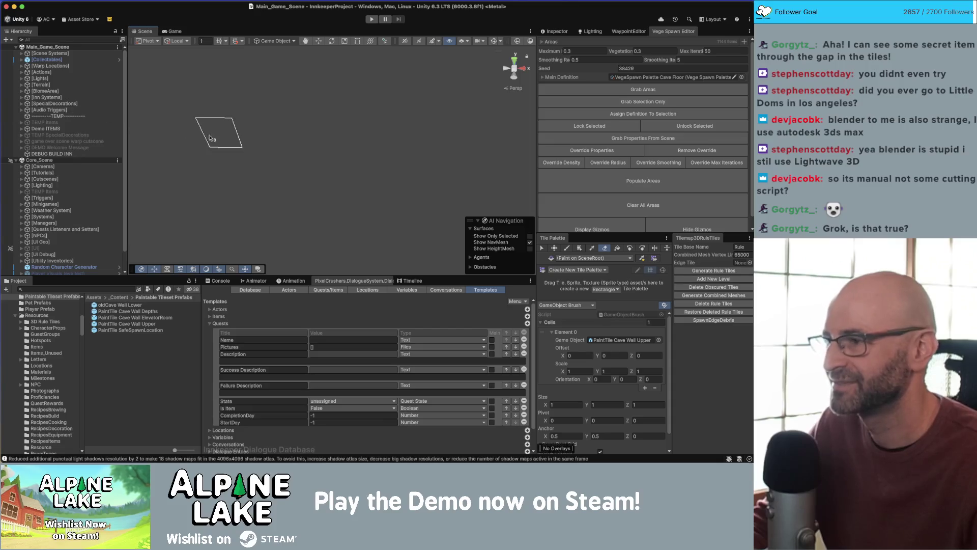
- Close the Tile Palette, restore the Inspector, frame the terrain and play Main_Game_Scene
drag(559, 233, 565, 238)
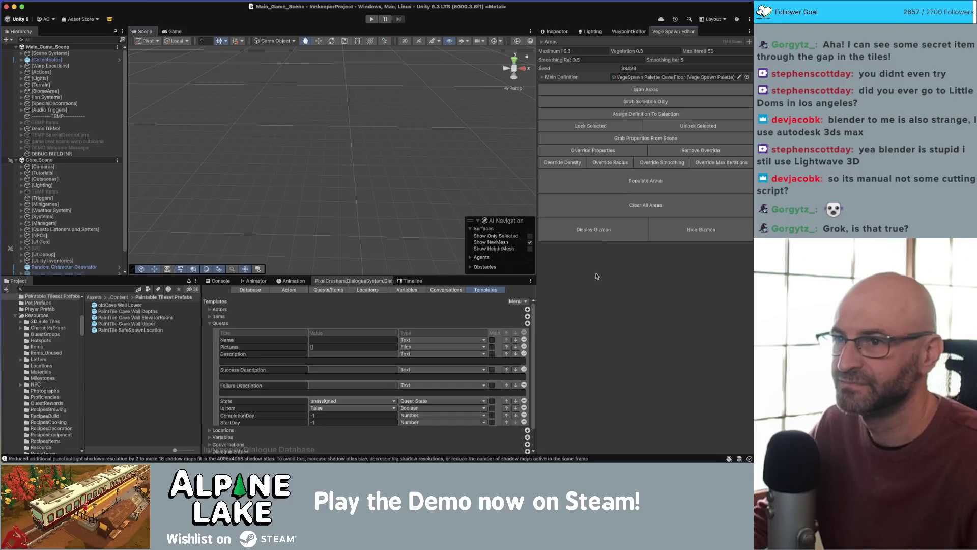
click(564, 31)
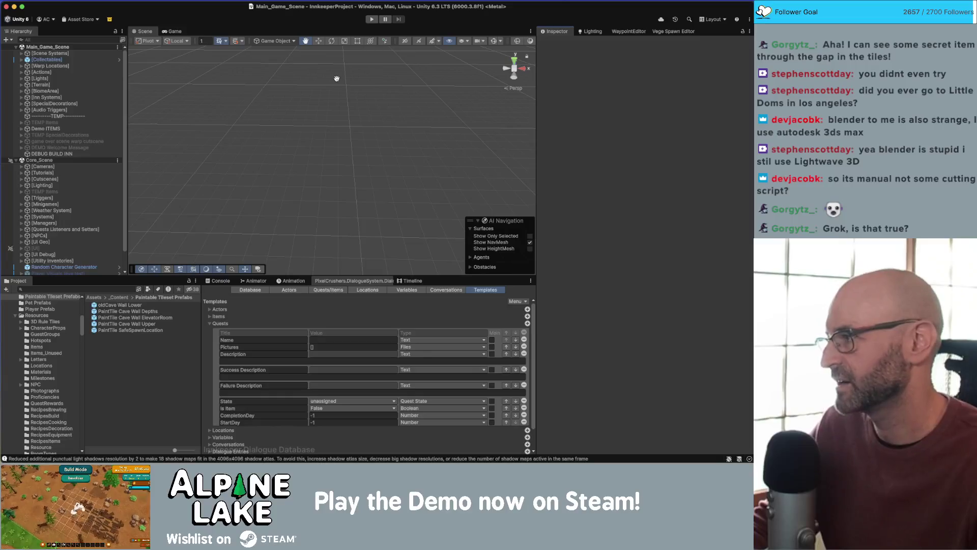
mouse_move(308, 71)
mouse_down()
mouse_move(160, 52)
mouse_move(237, 99)
mouse_move(320, 114)
mouse_move(316, 103)
mouse_up()
key(w)
scroll(320, 114, up, 5)
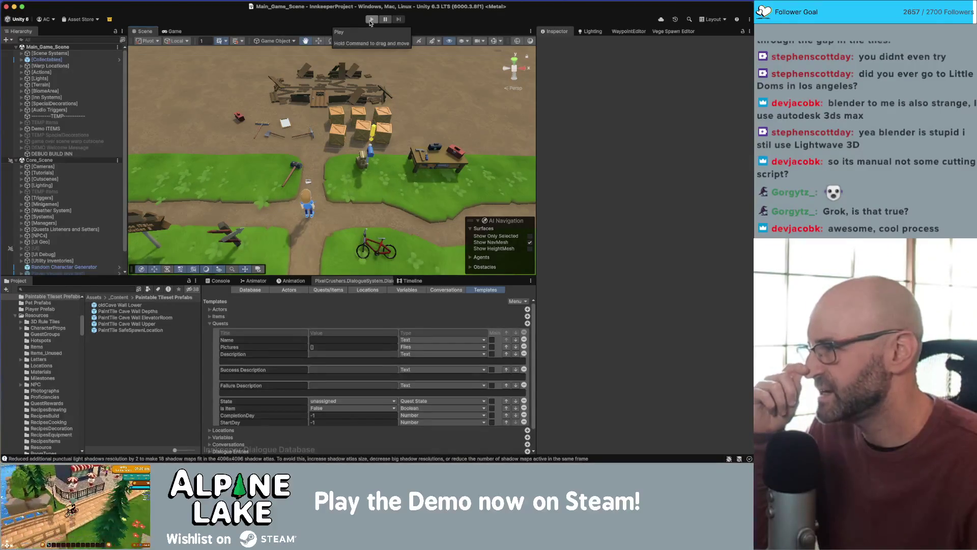
click(371, 21)
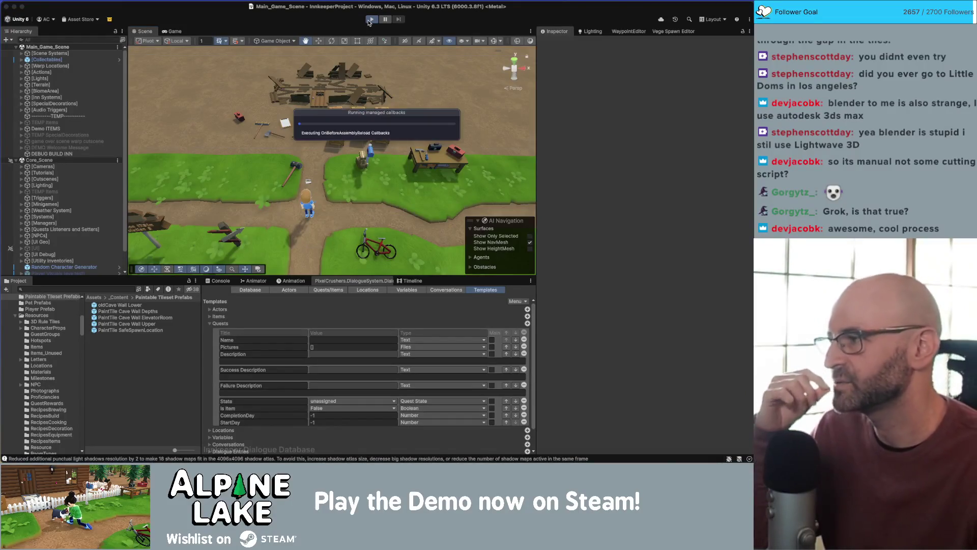
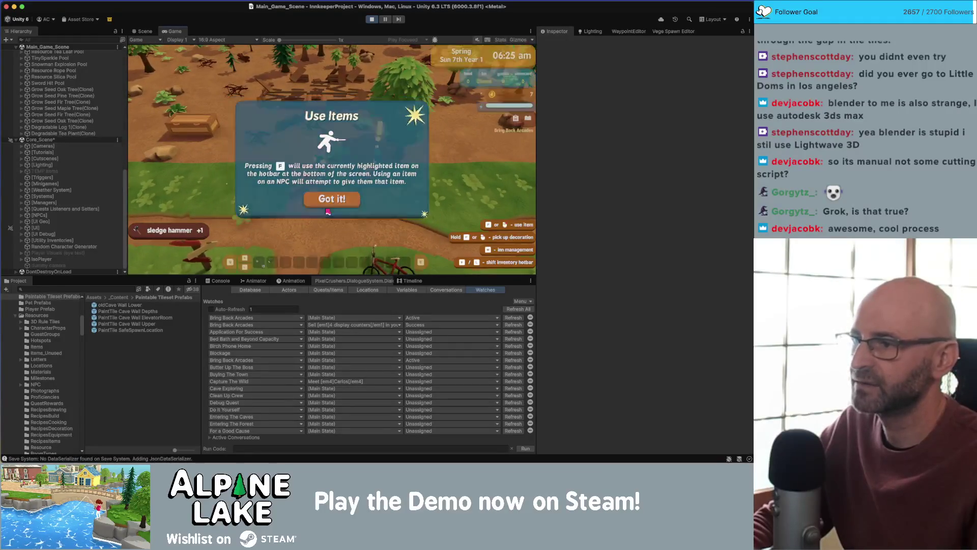
- Dismiss the Use Items tip, walk past the shipping box, and exit Play mode
click(300, 196)
key(a)
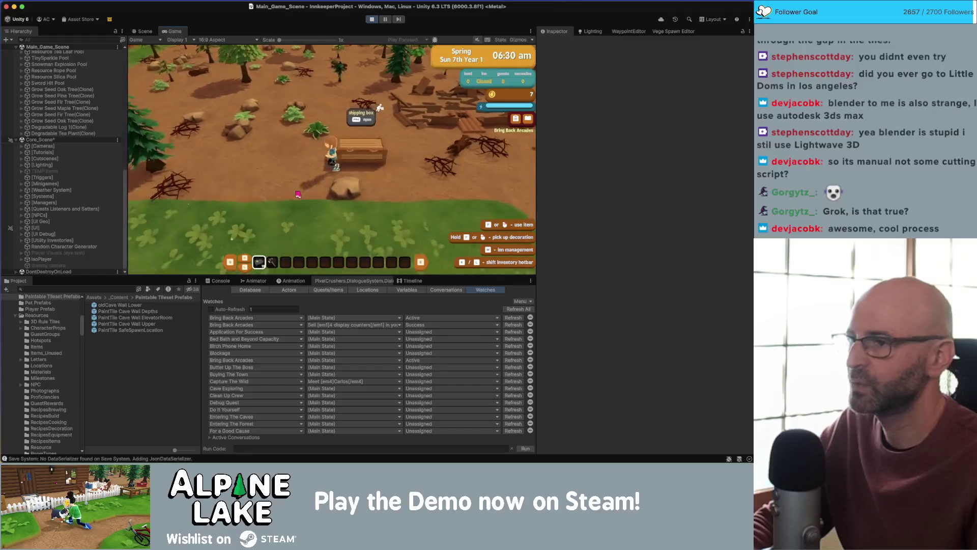
key(d)
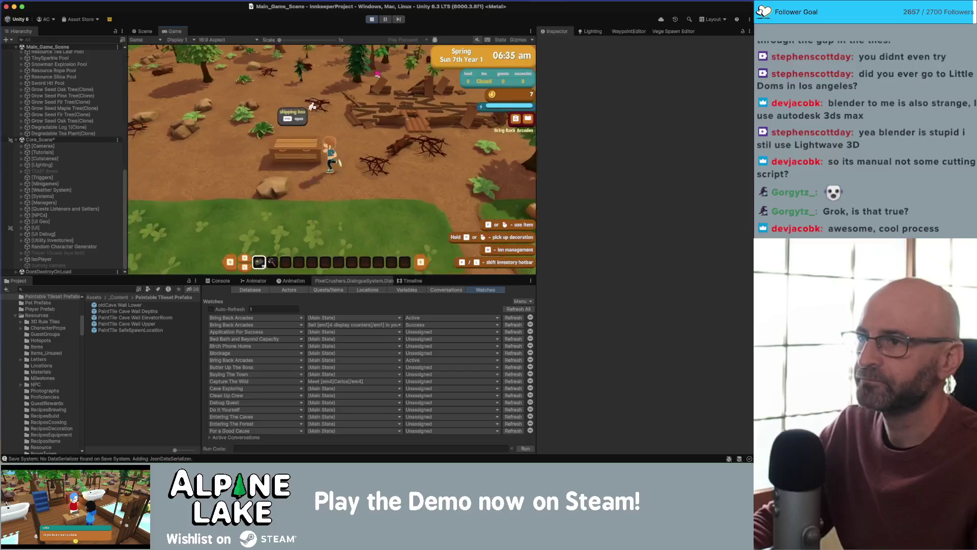
click(371, 19)
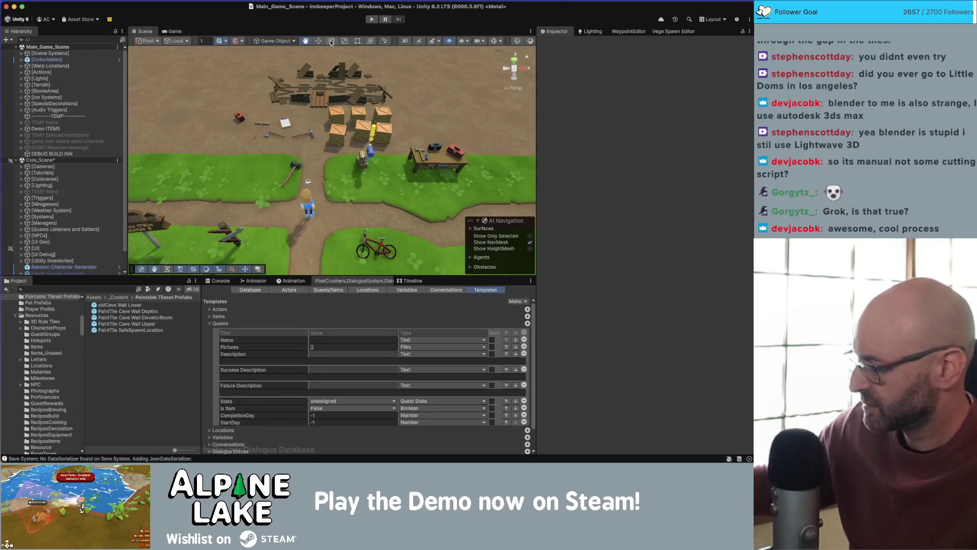
- Add a Saveable component to the Bring Back Arcades QuestListener under Quests Listeners and Setters
scroll(83, 201, down, 2)
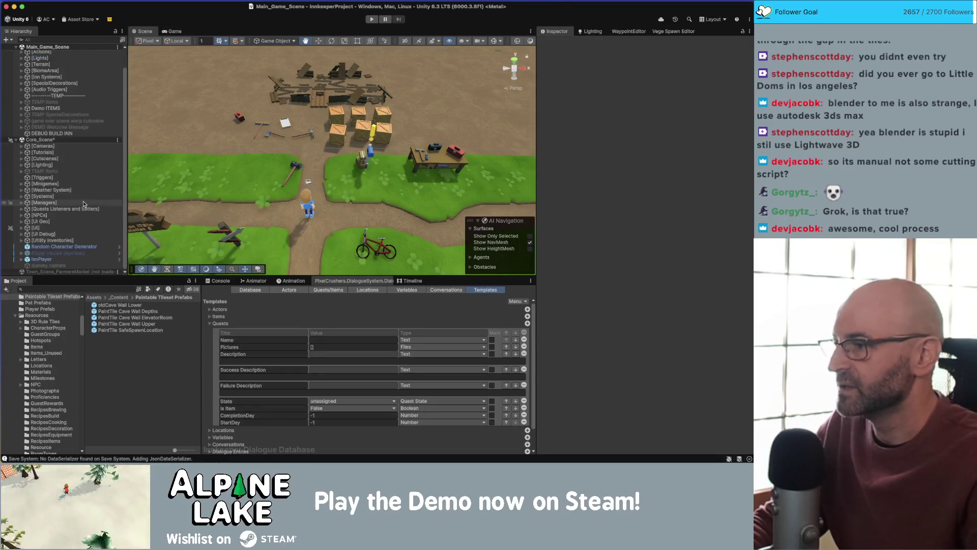
click(76, 204)
key(Right)
scroll(74, 203, down, 3)
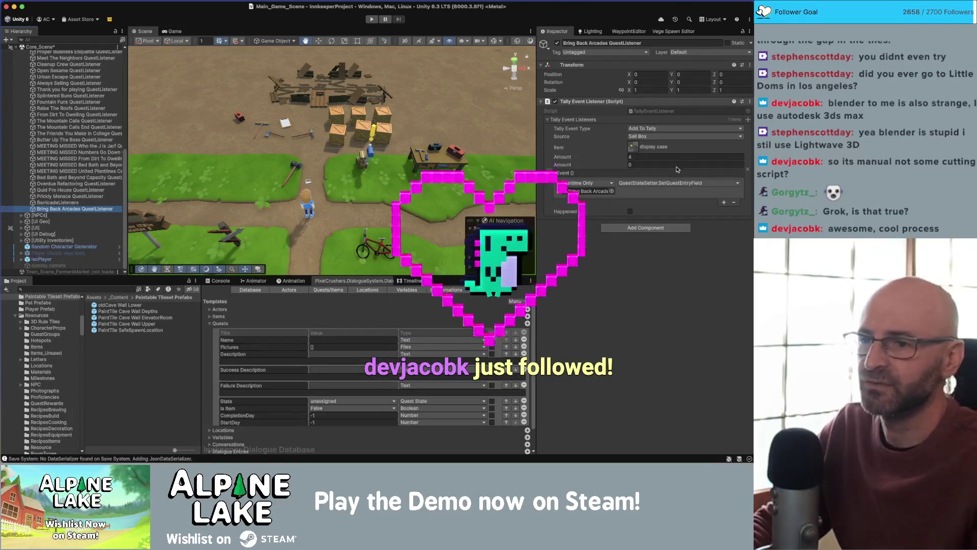
click(634, 228)
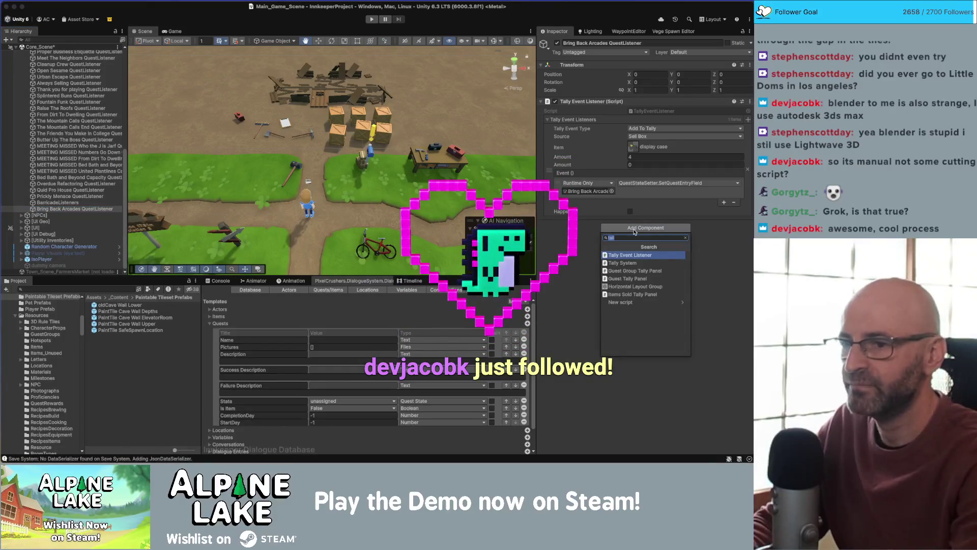
text(saveable)
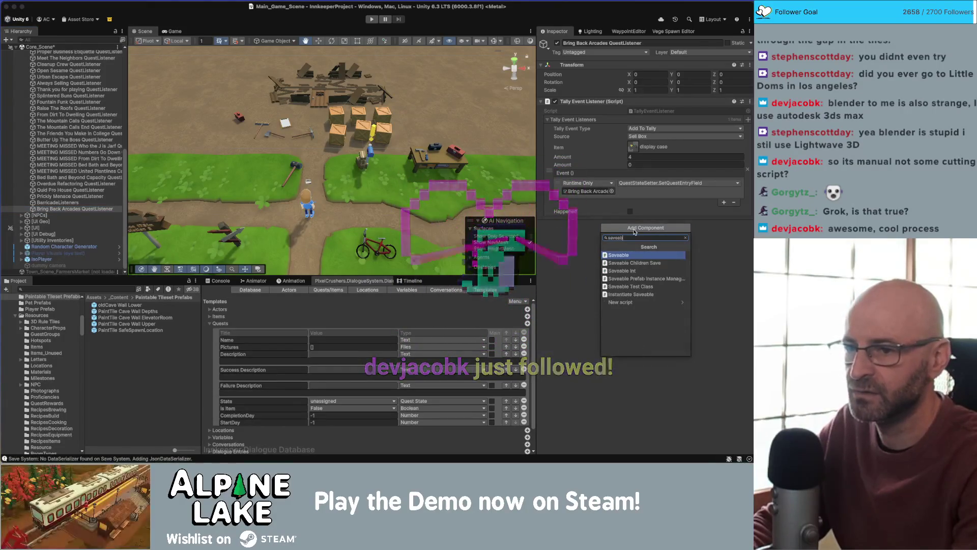
key(Return)
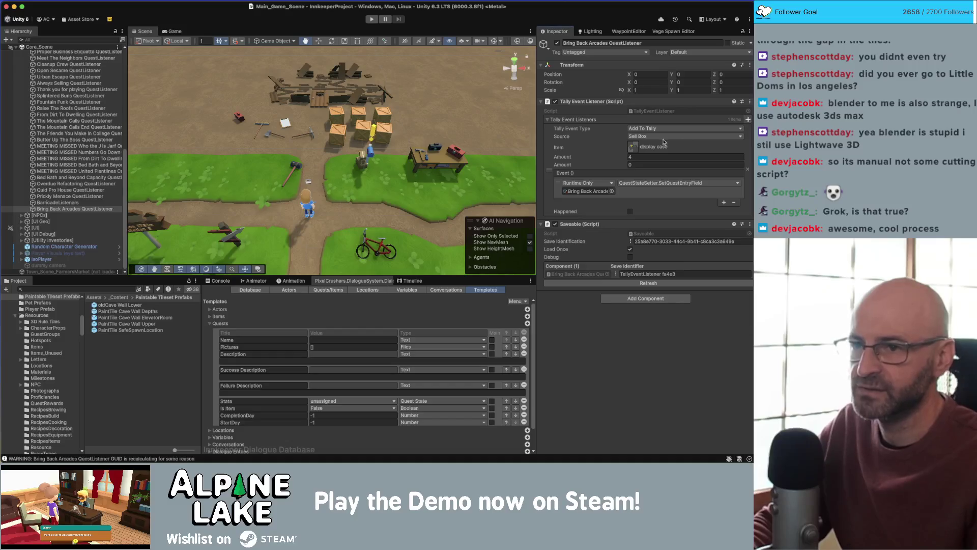
- Add a second tally entry on the listener that counts Decor Sign
click(748, 119)
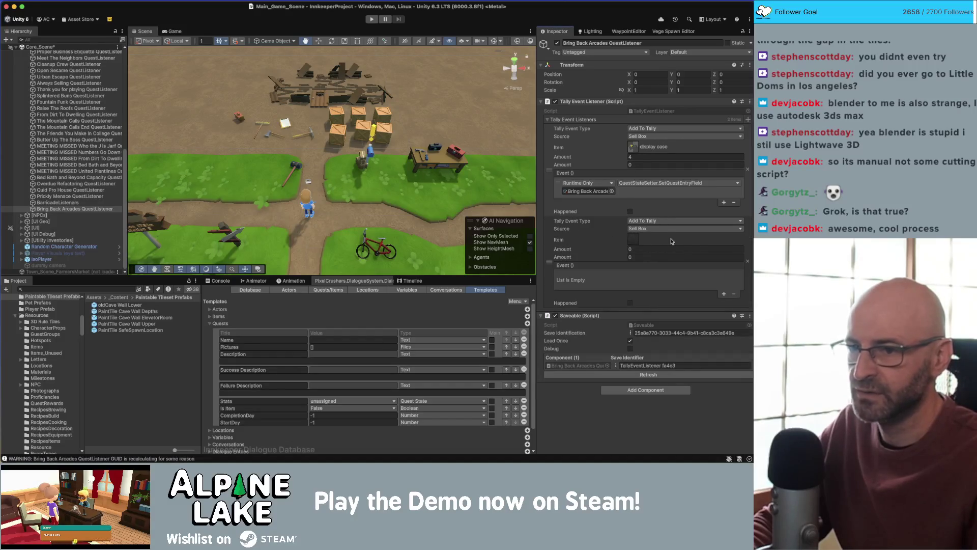
click(635, 243)
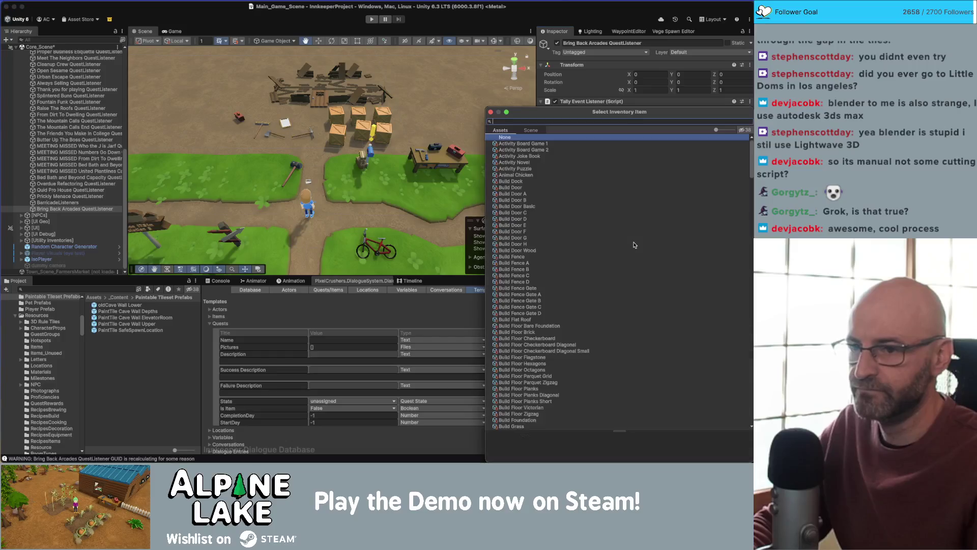
text(sign)
key(Down)
key(Return)
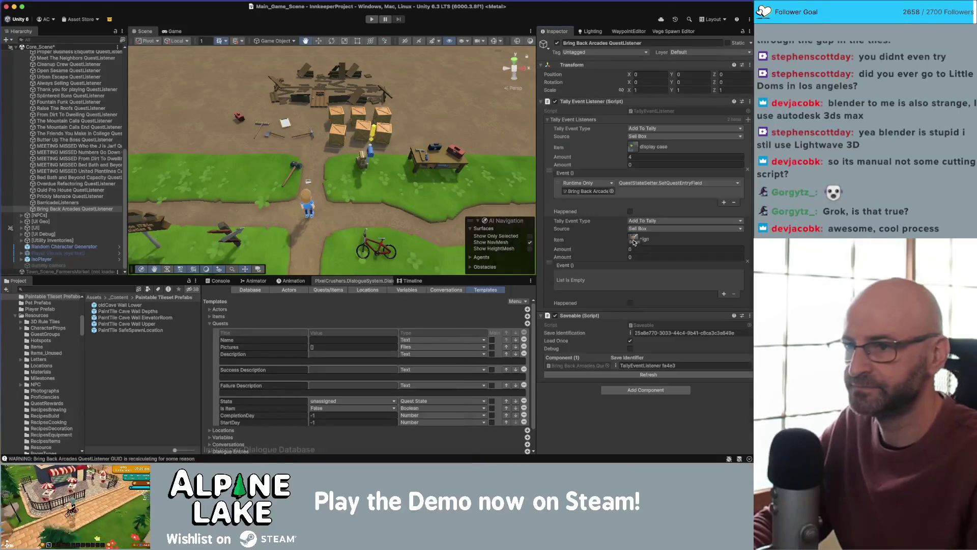
- Add a third tally entry counting Decor Sconce with a required amount of 3
click(748, 119)
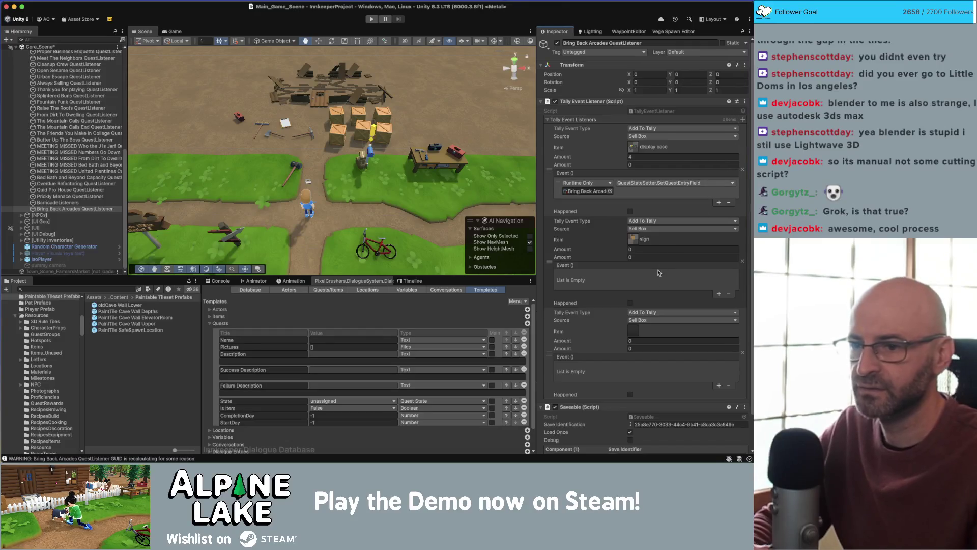
click(633, 335)
text(conce)
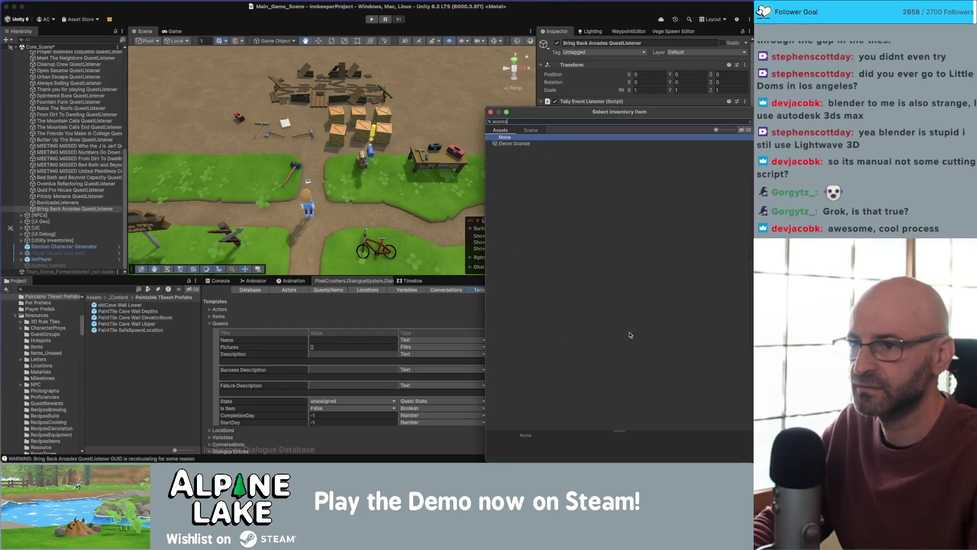
key(Down)
key(Return)
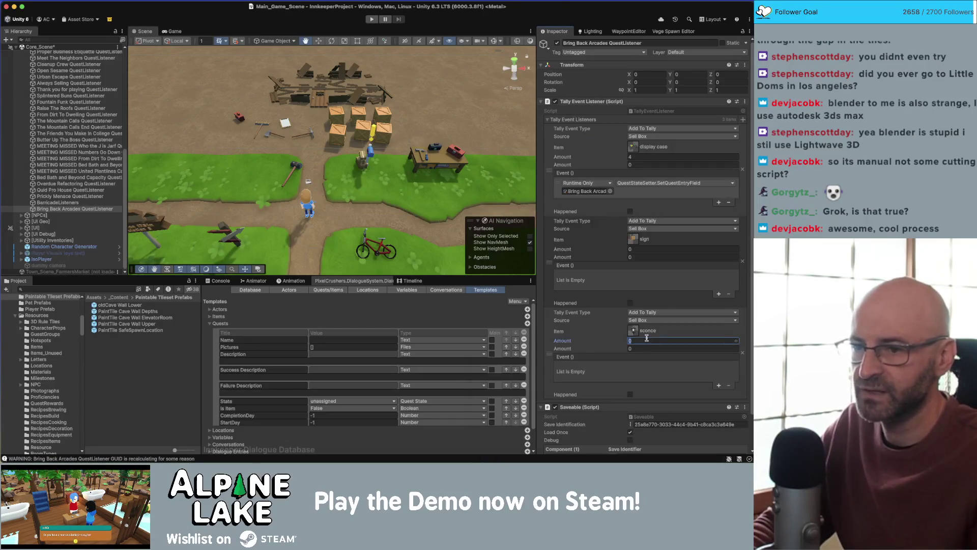
text(3)
click(641, 249)
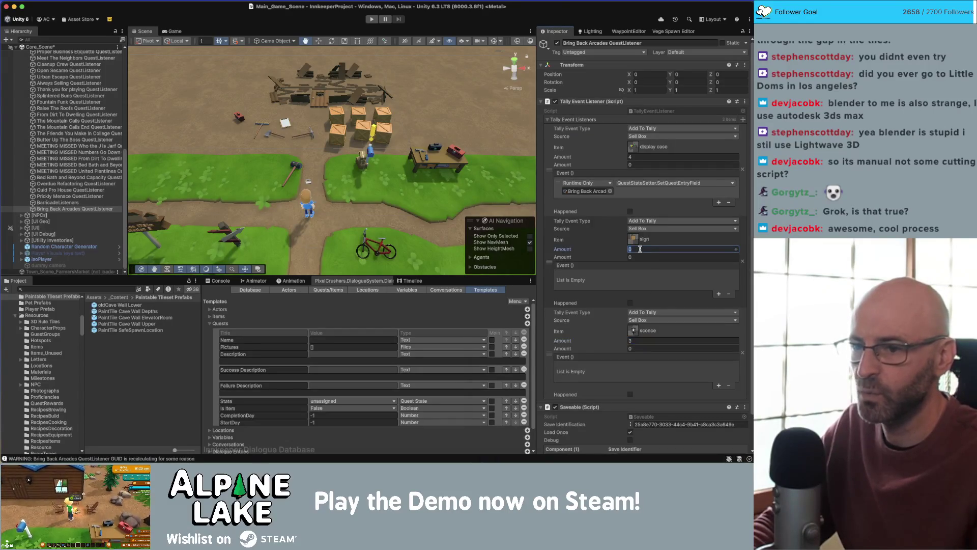
text(1)
- Show the dialogue database's quest list
scroll(601, 247, down, 2)
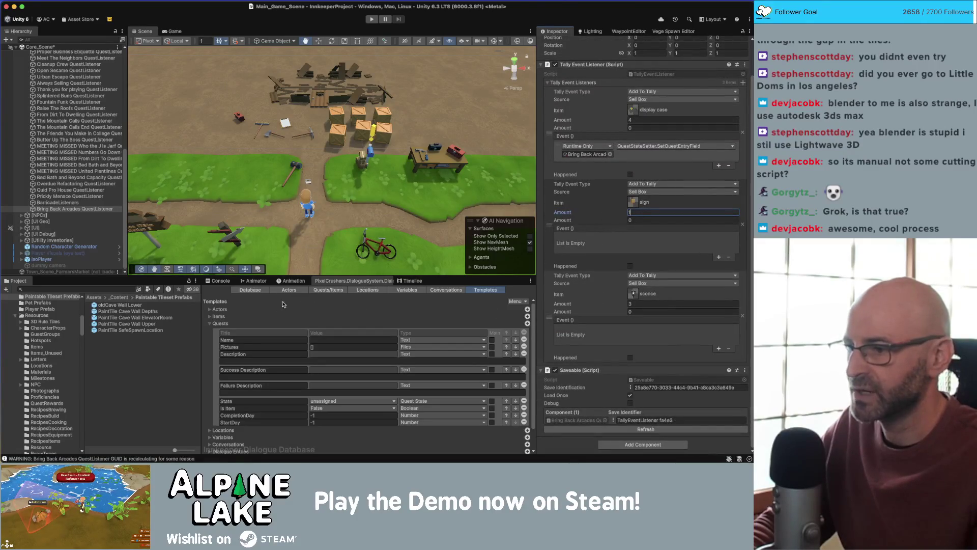
click(334, 293)
scroll(219, 407, down, 10)
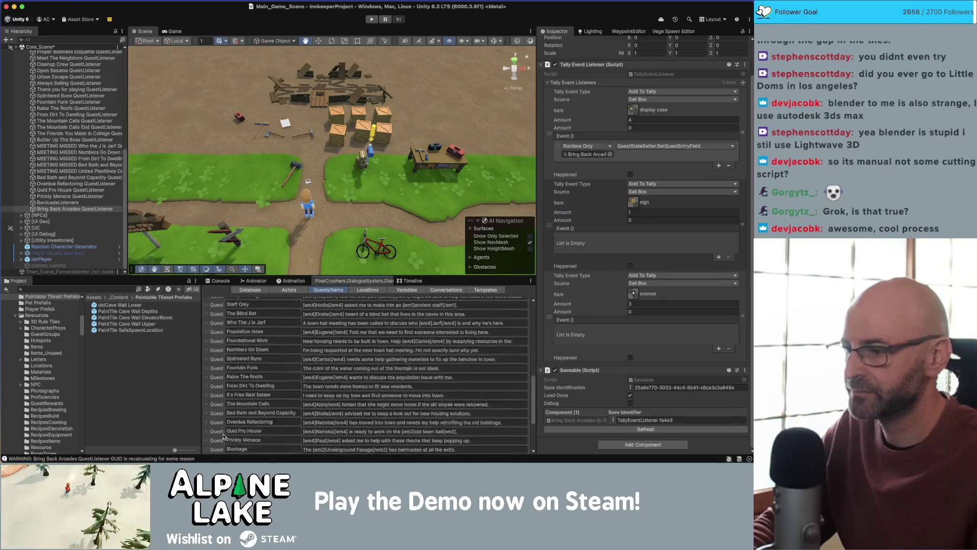
click(217, 432)
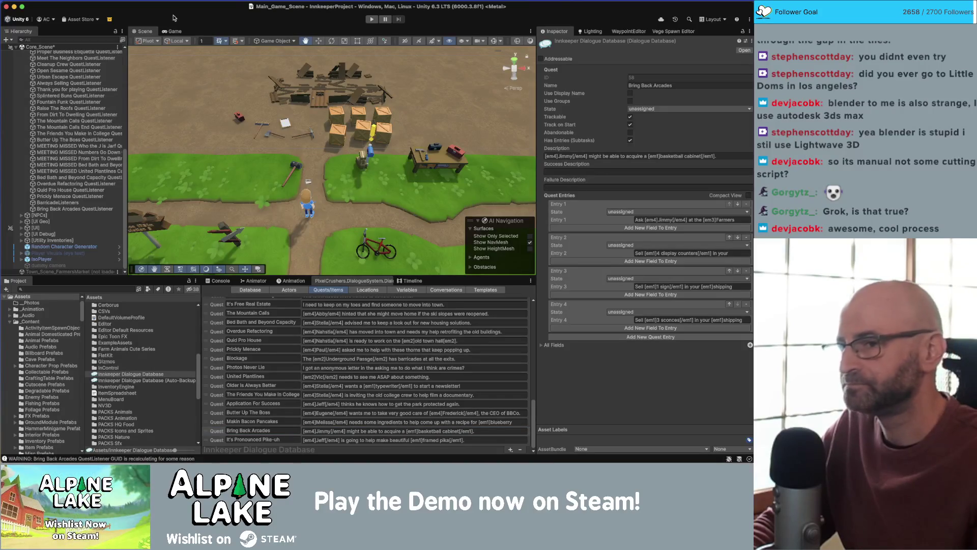
click(93, 210)
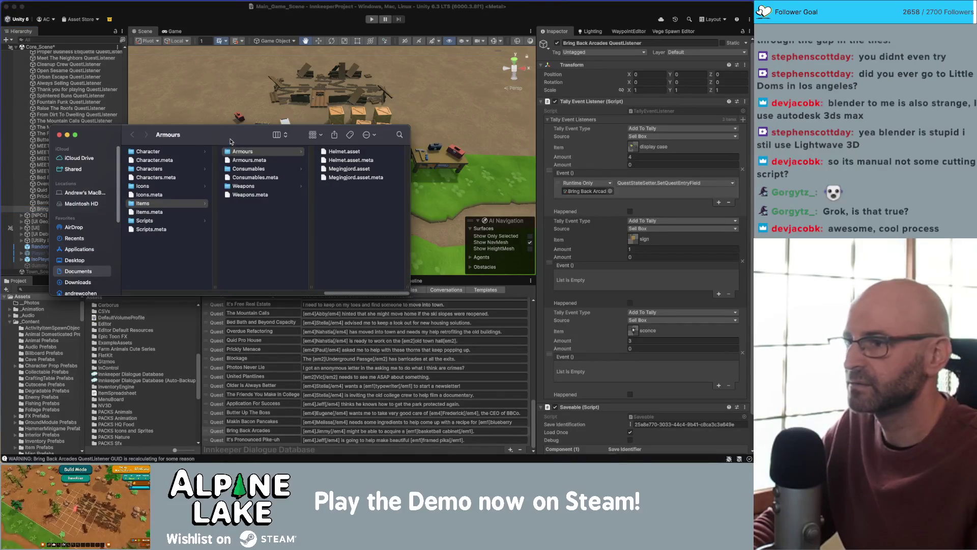
key(super+Tab)
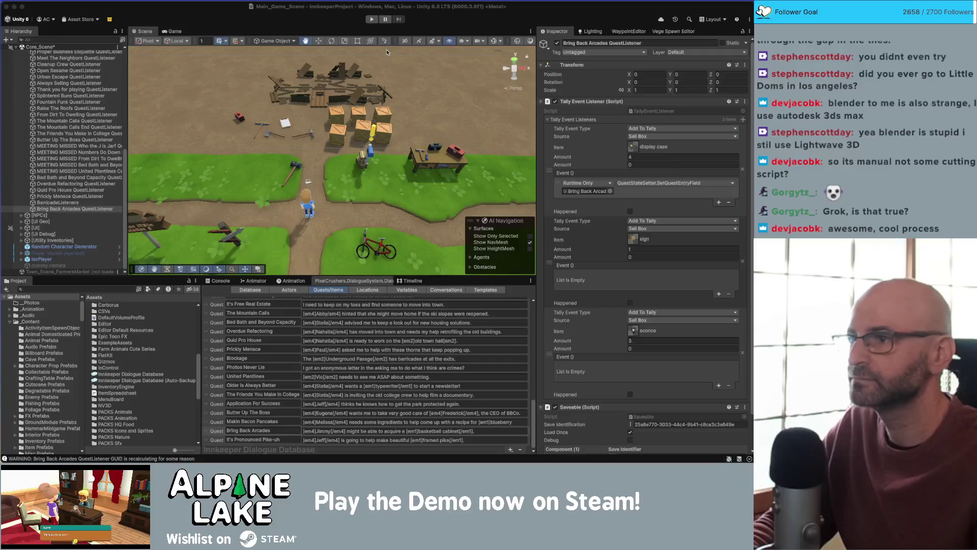
click(325, 16)
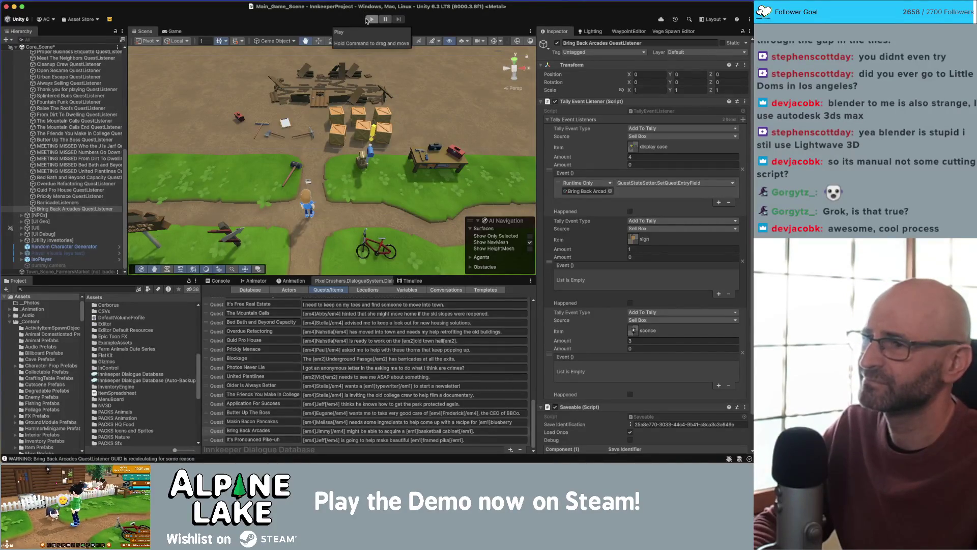
- Enter Play mode and dismiss the Moving! and Use Items tutorial popups
click(370, 19)
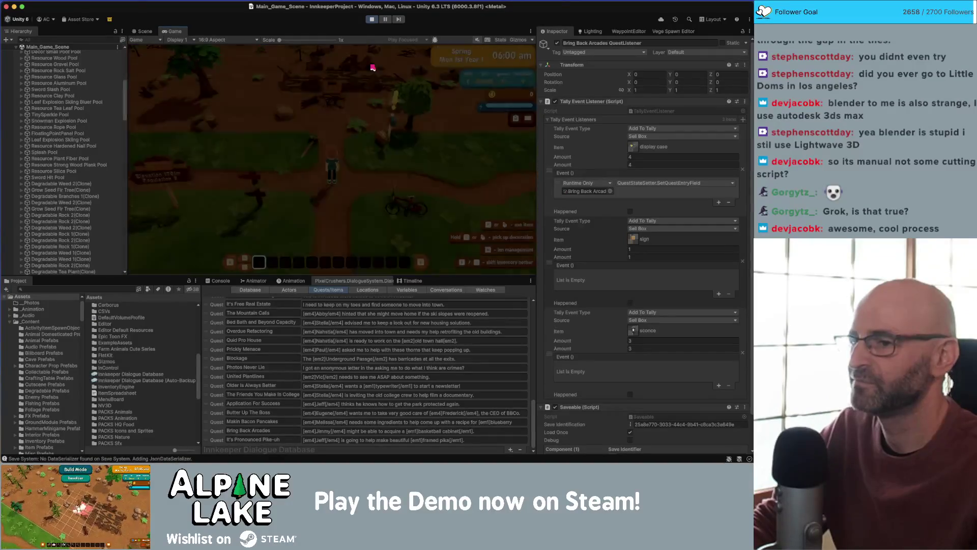
click(327, 191)
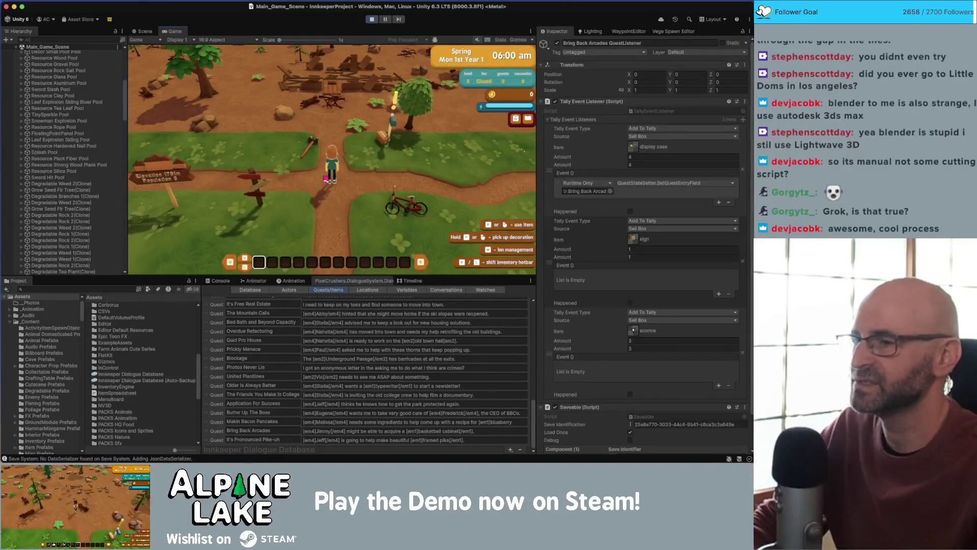
key(w)
click(328, 201)
- Walk through the broken fence to grab the sledge hammer, then search the Project for 'sell box'
key(w)
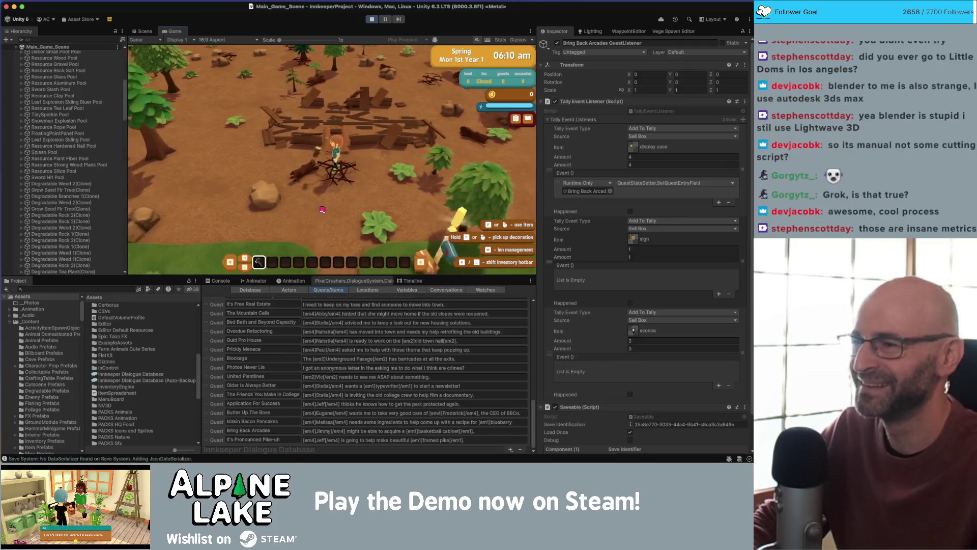
key(w)
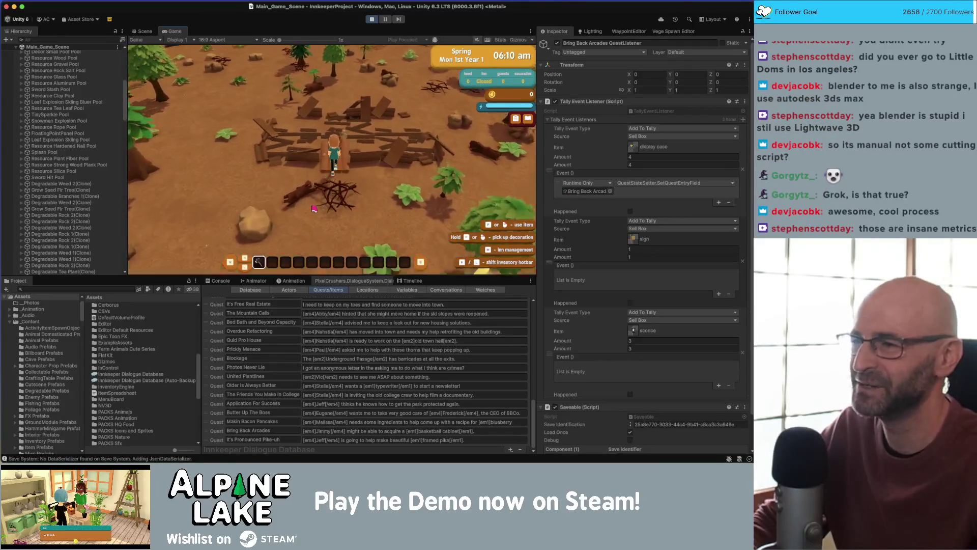
key(s)
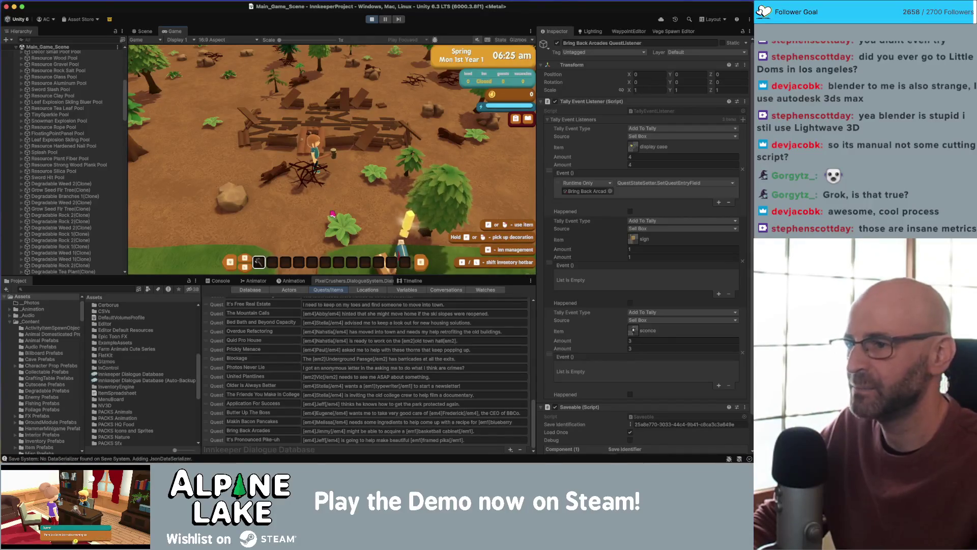
key(a)
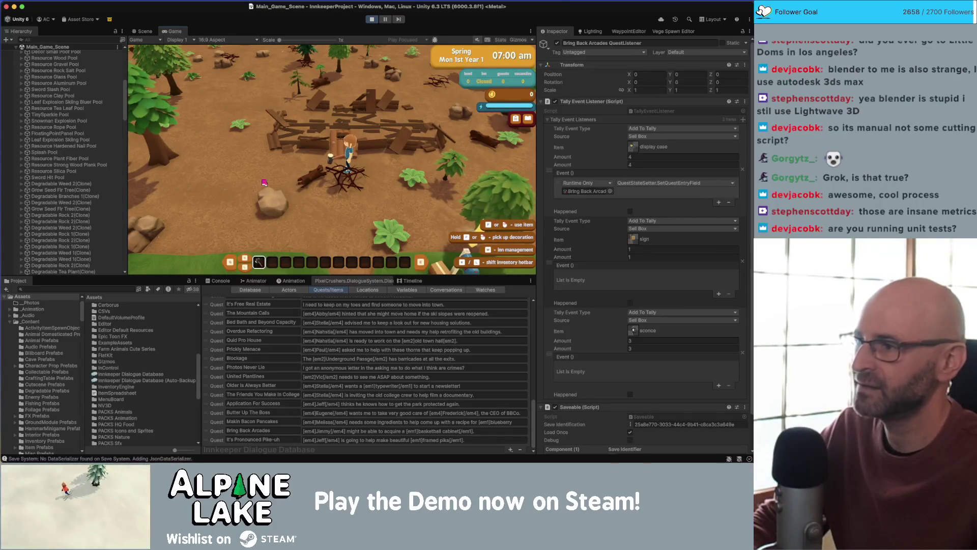
key(d)
key(s)
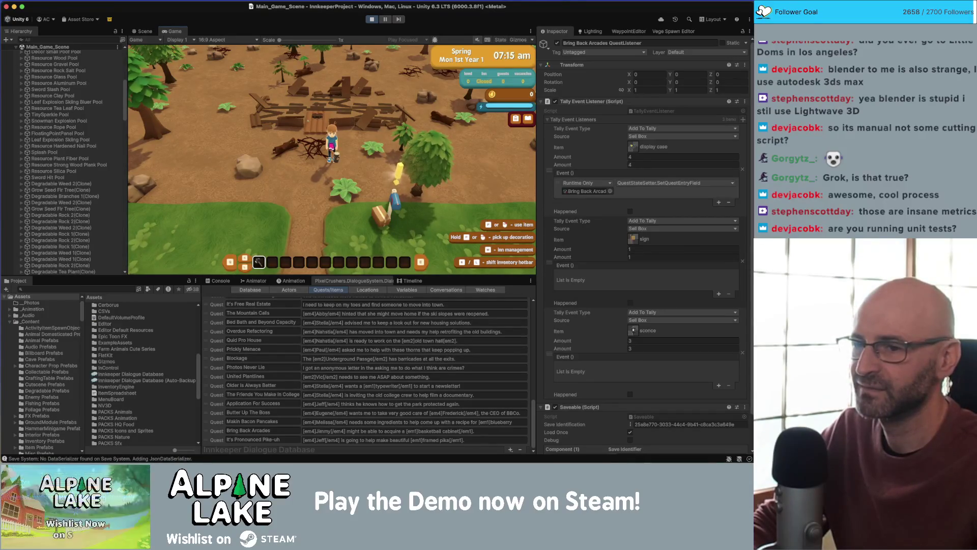
key(w)
key(a)
key(a)
key(s)
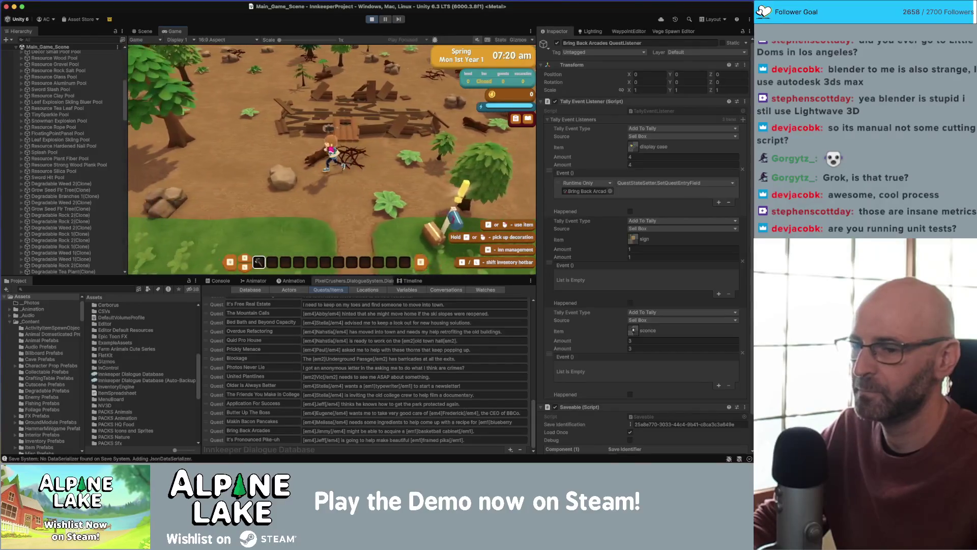
click(101, 289)
text(sell box)
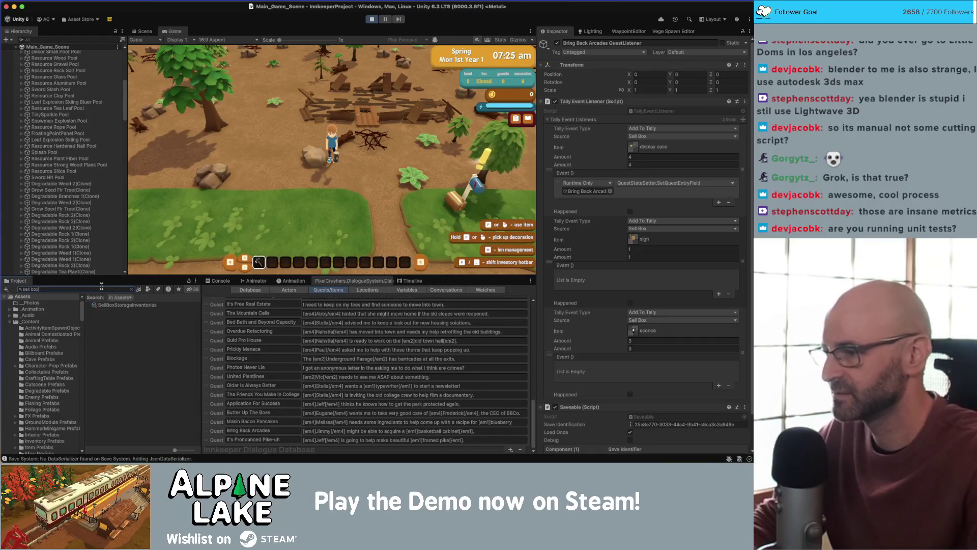
- Locate the Decor Shipping Box asset, then give the player a stack of Decor Display Cases
key(BackSpace)
key(BackSpace)
key(BackSpace)
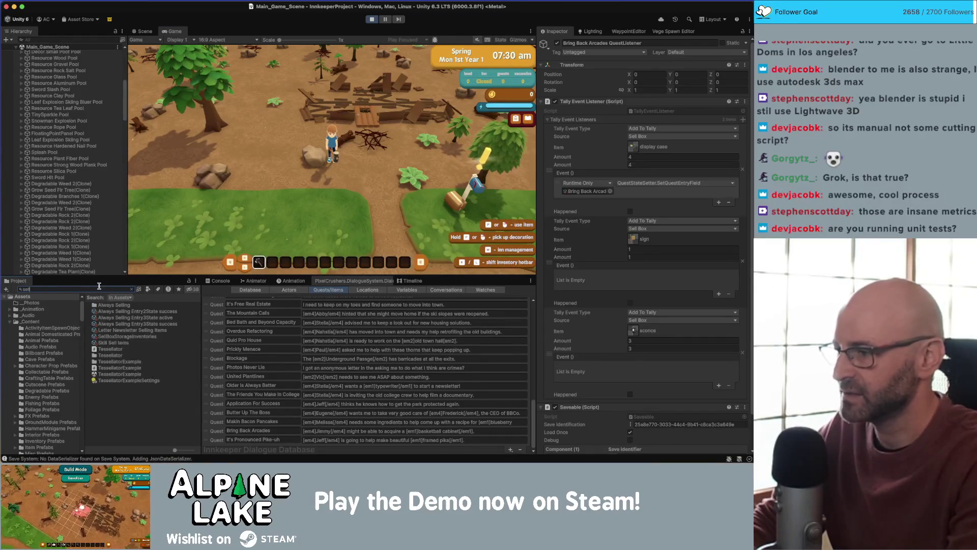
key(BackSpace)
key(BackSpace)
key(BackSpace)
text(hipping box)
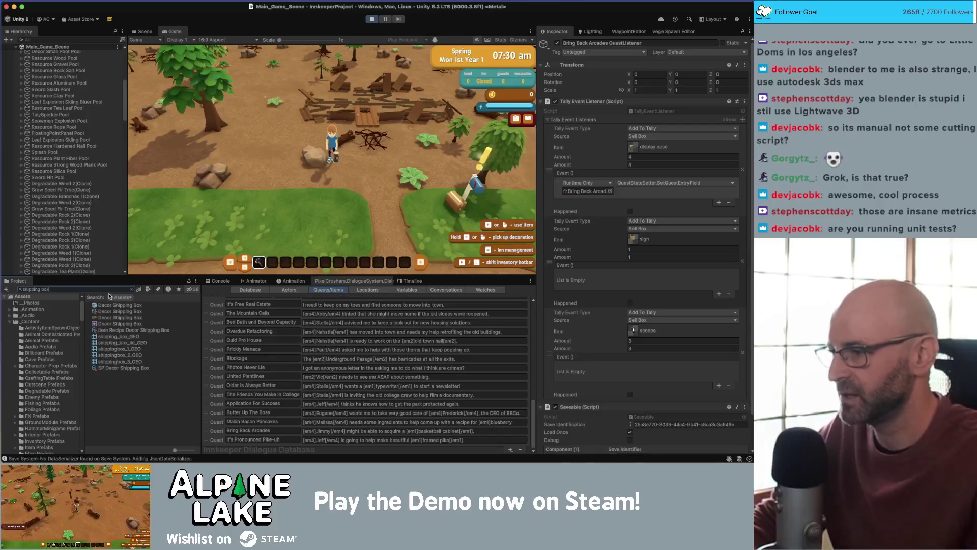
click(118, 312)
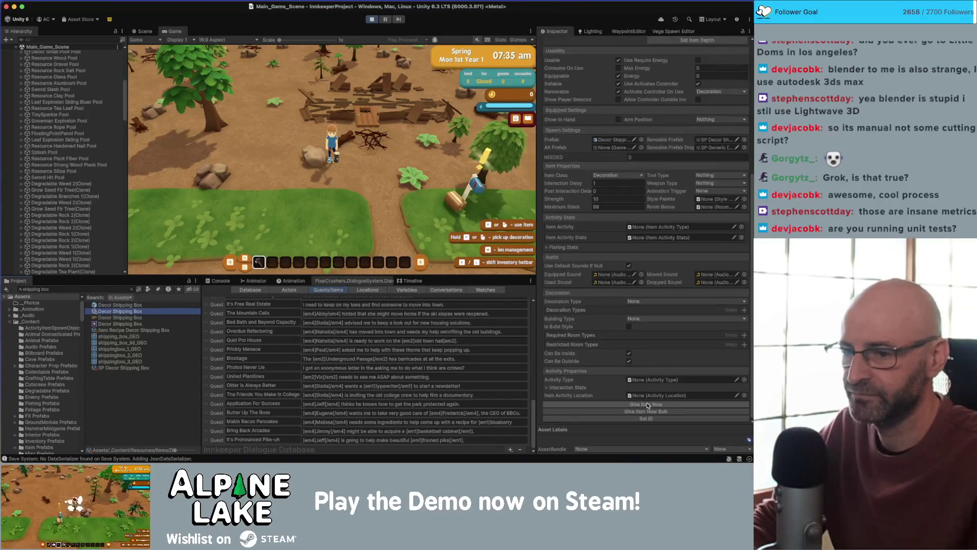
click(99, 289)
text(d)
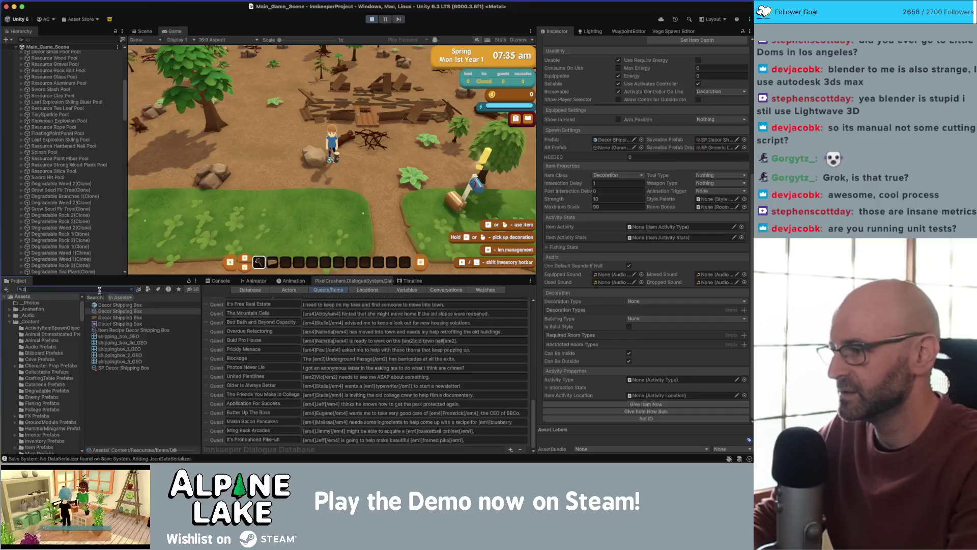
text(isplay case)
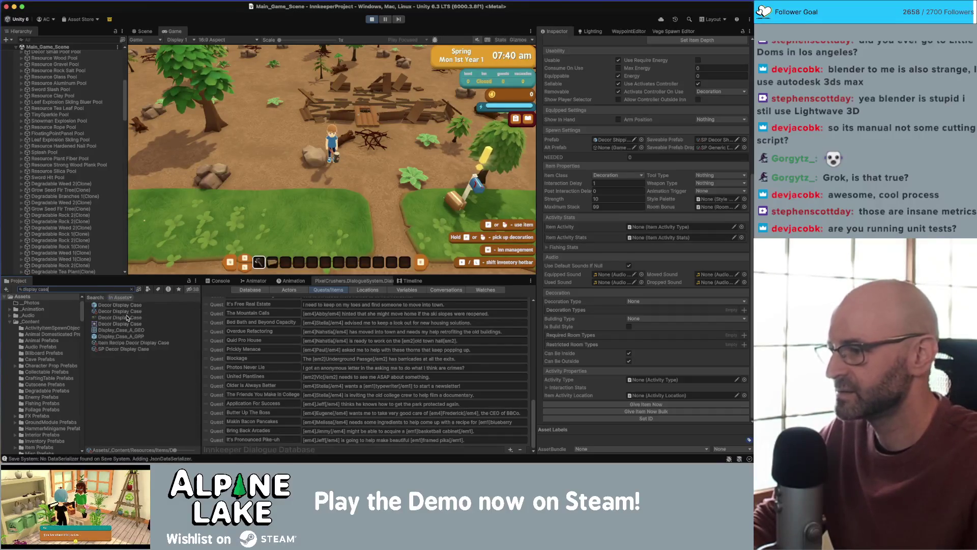
click(129, 311)
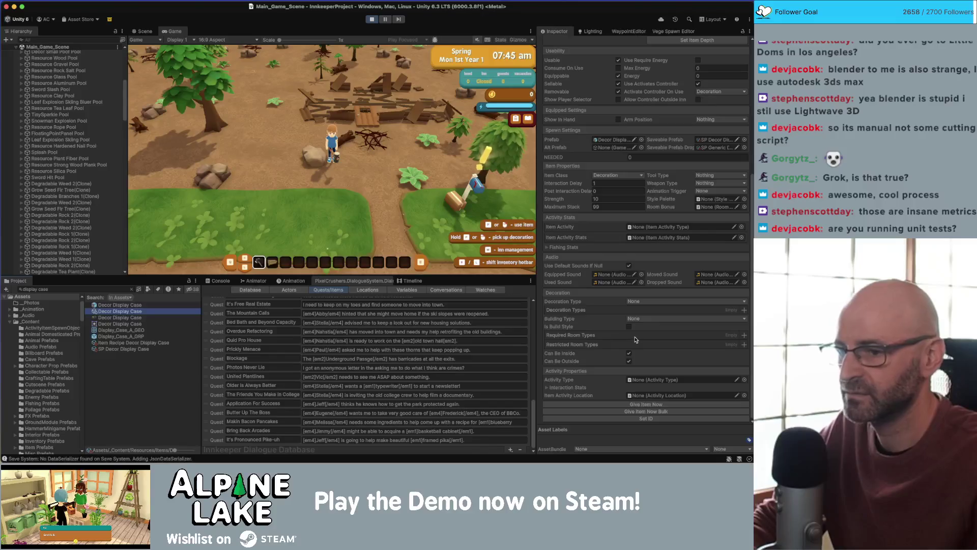
click(642, 411)
- Give the player stacks of Decor Sconces and Decor Signs with Give Item Now Bulk
click(70, 288)
text(s)
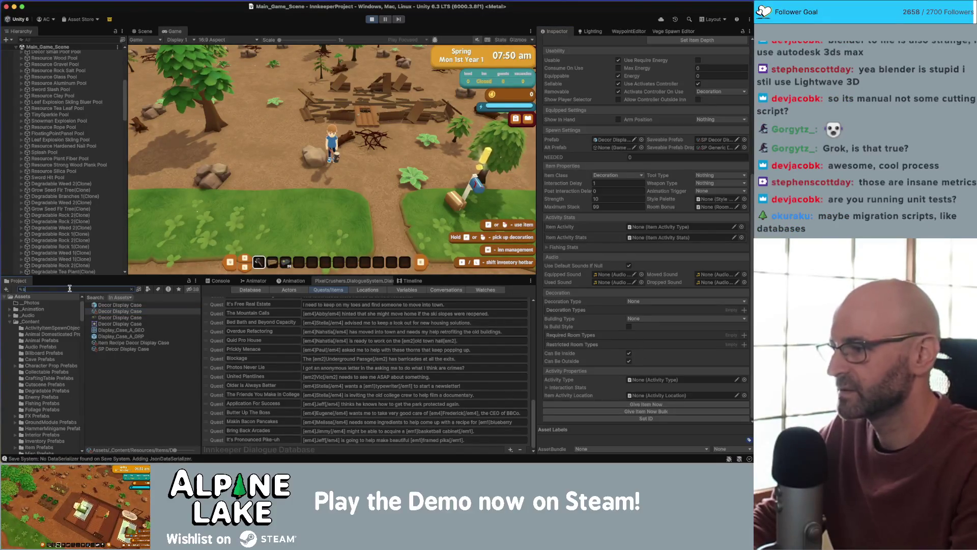
text(conce)
click(114, 317)
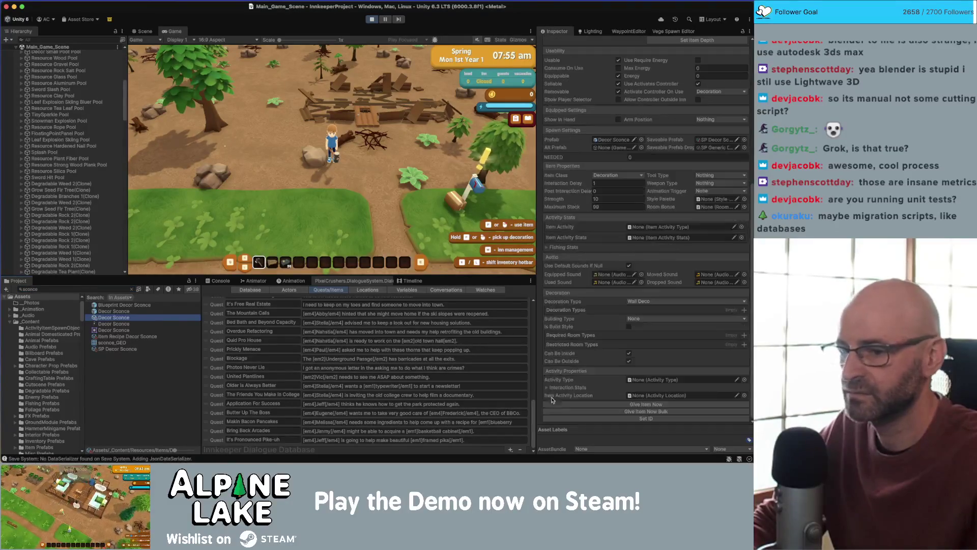
click(645, 411)
click(111, 289)
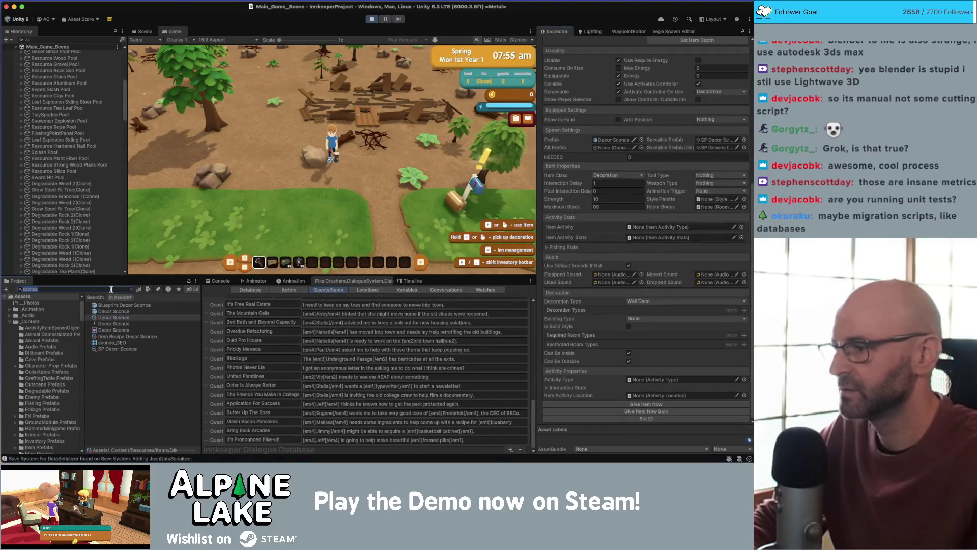
text(sig)
text(e)
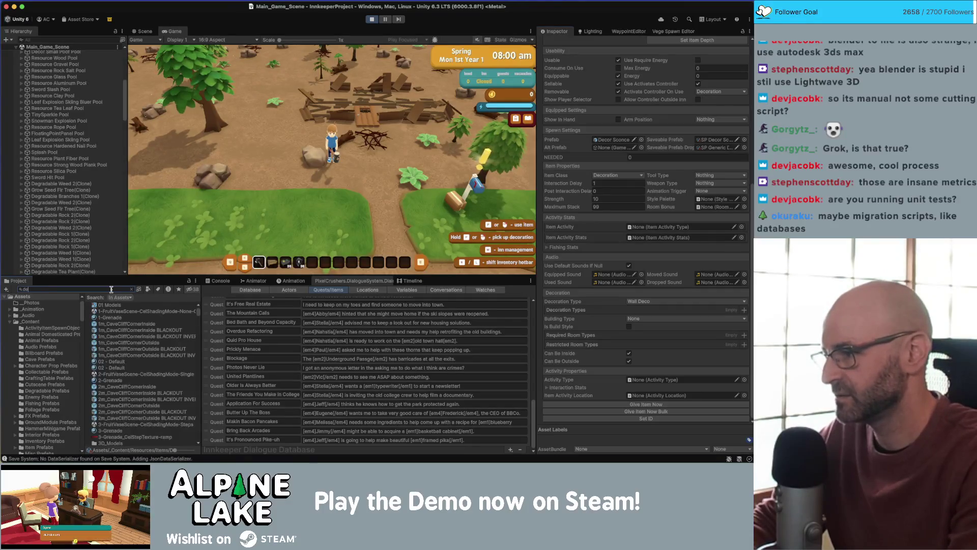
text(ign)
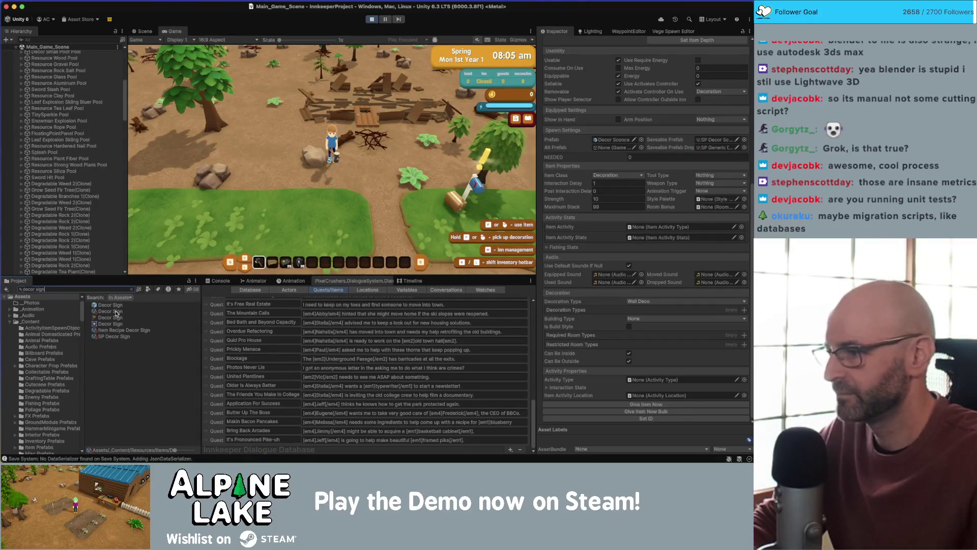
click(110, 311)
click(646, 412)
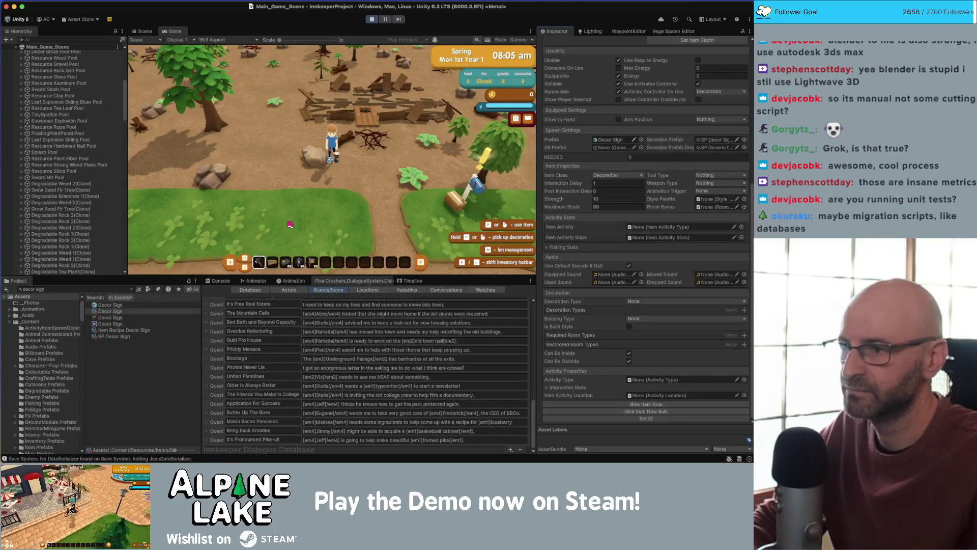
- Bring up the Dialogue System Watches and pick the Bring Back Arcades quest entry rows
key(w)
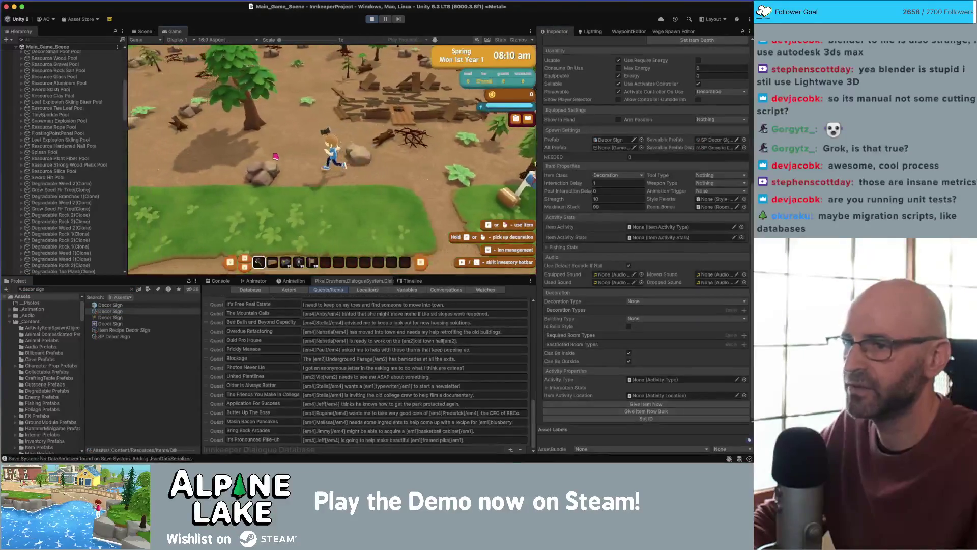
click(485, 289)
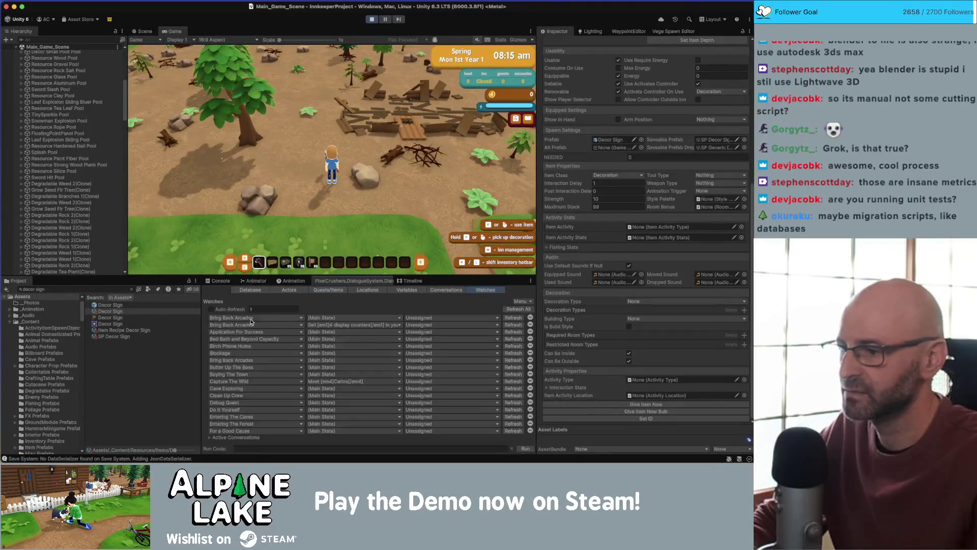
click(268, 333)
click(245, 254)
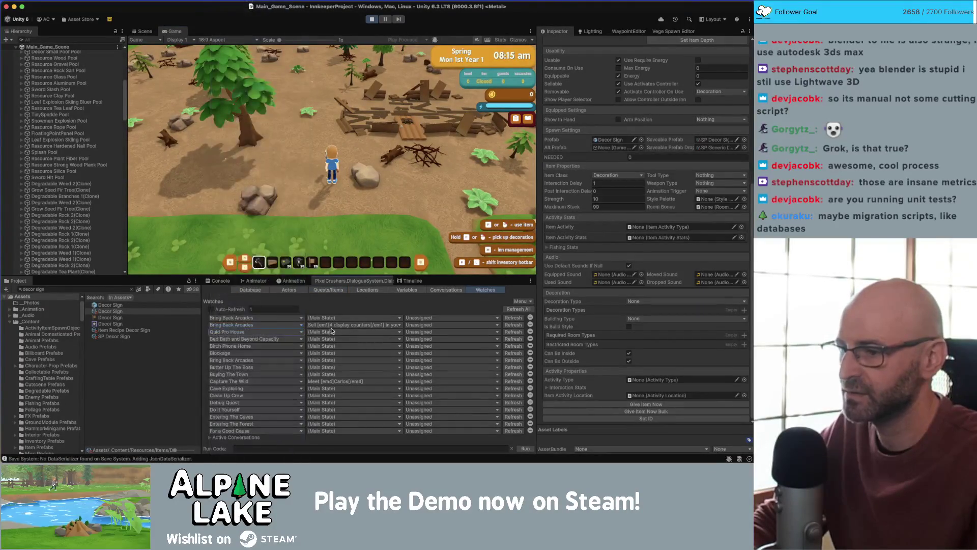
click(412, 318)
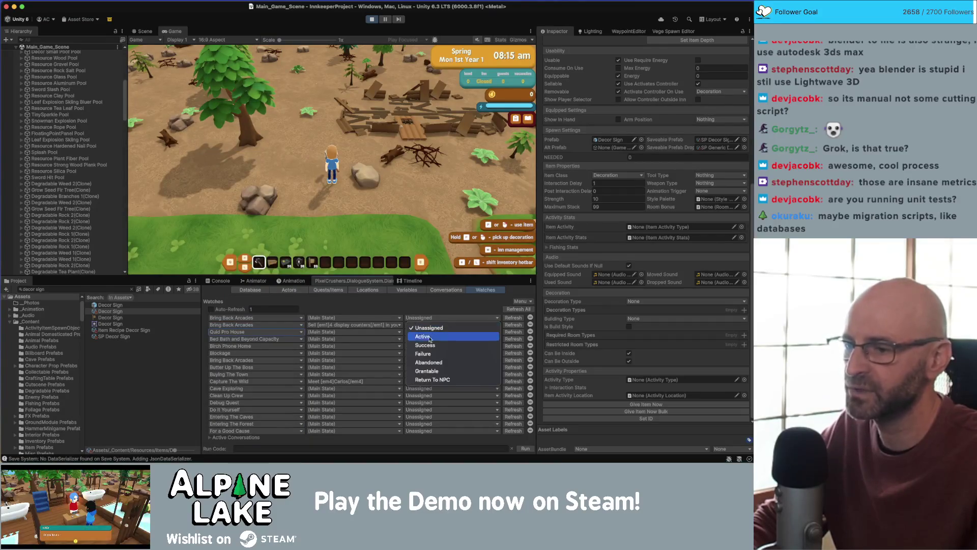
- Set both Bring Back Arcades watch entries to Active, dismiss the Decorating popup, and expand Quests Listeners
click(427, 328)
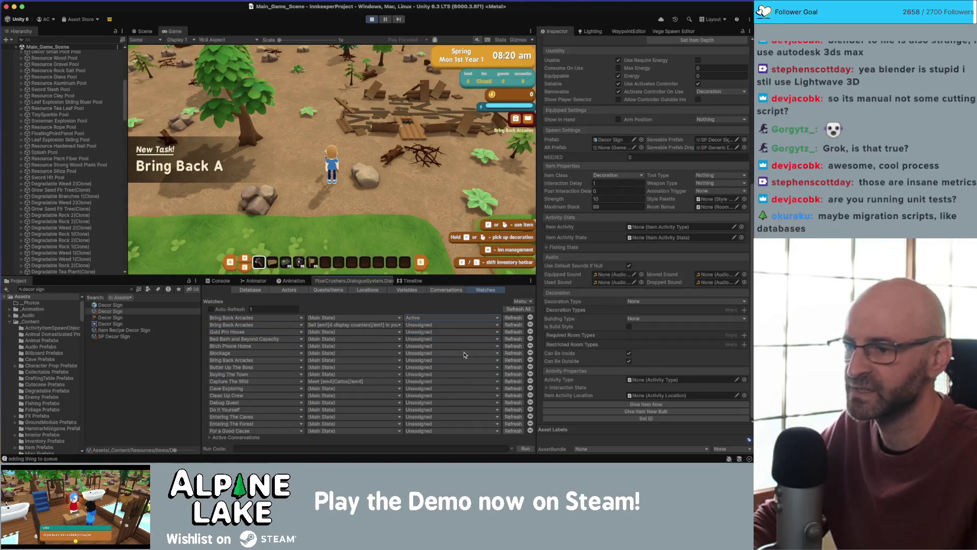
click(432, 325)
click(425, 343)
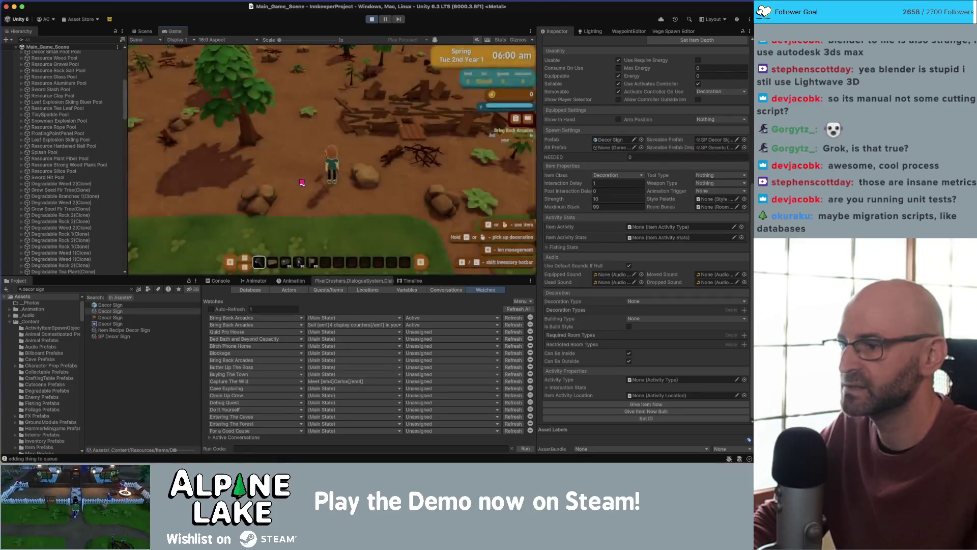
click(328, 198)
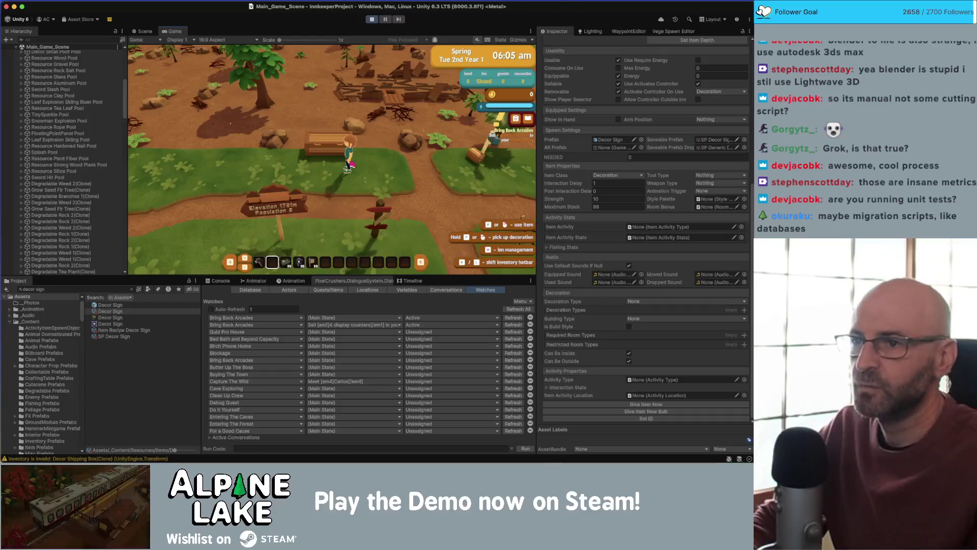
click(10, 136)
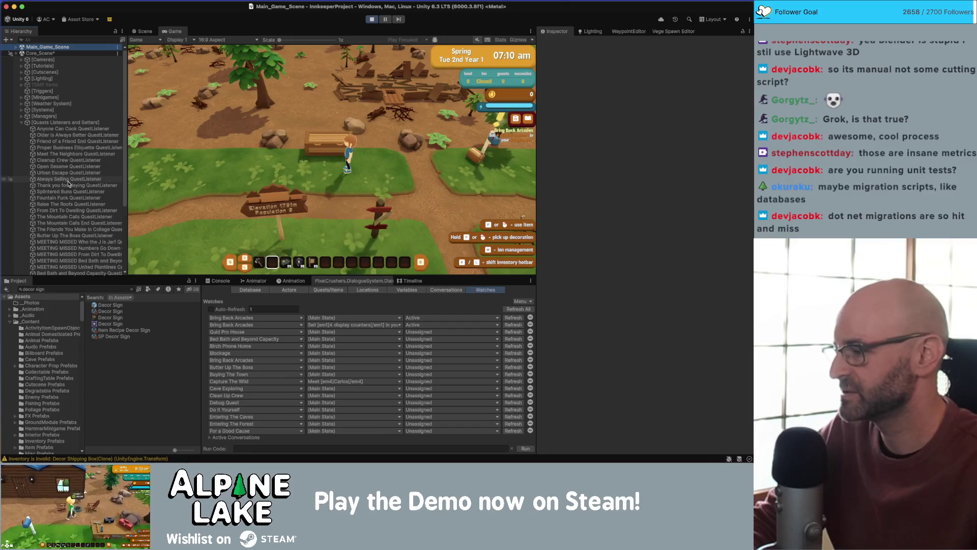
- Select the Bring Back Arcades QuestListener and review its tally entries in the Inspector
scroll(67, 183, down, 5)
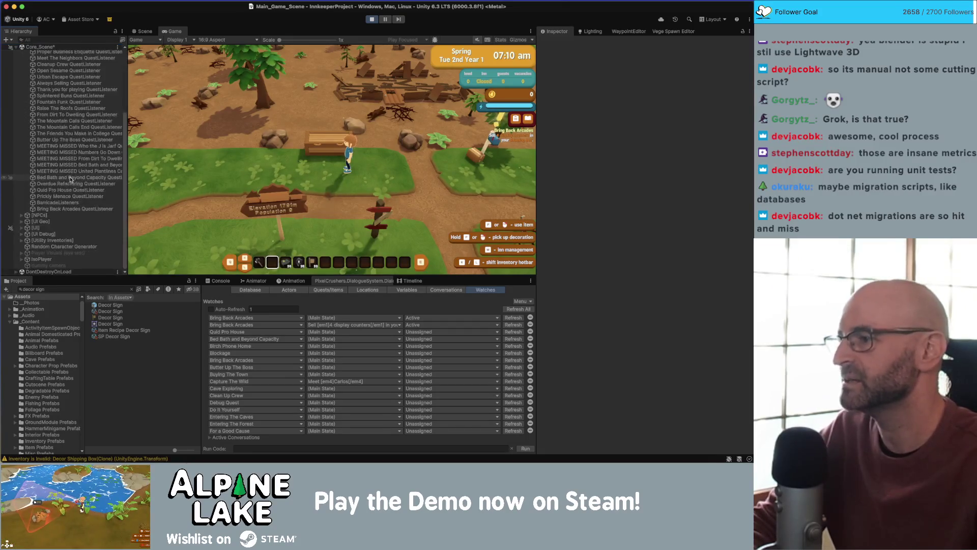
click(78, 209)
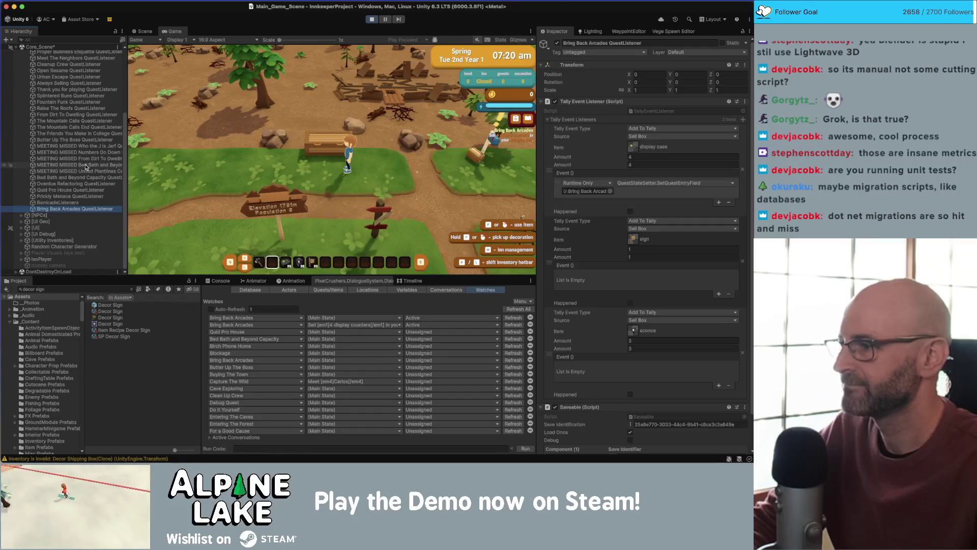
scroll(585, 221, down, 2)
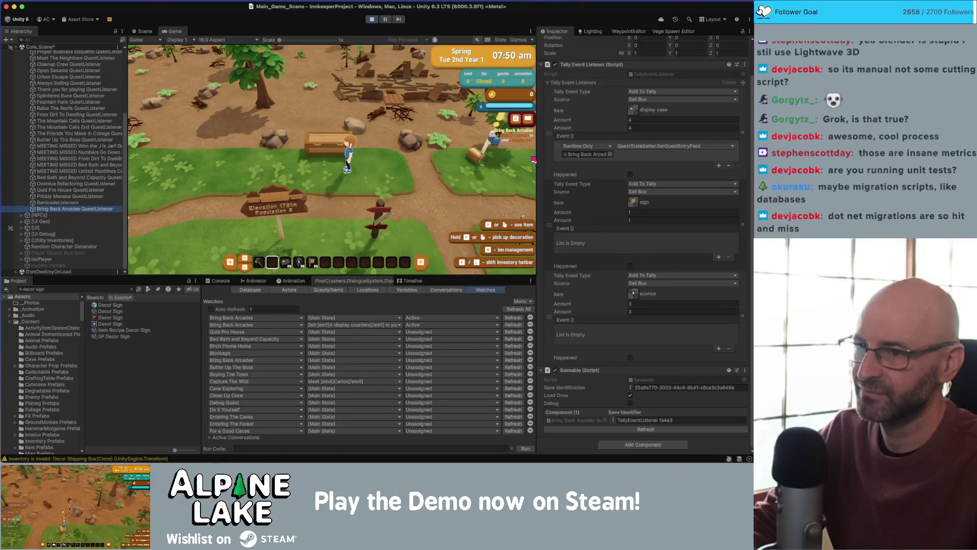
- Walk to the shipping box and sell one Decor Display Case
key(s)
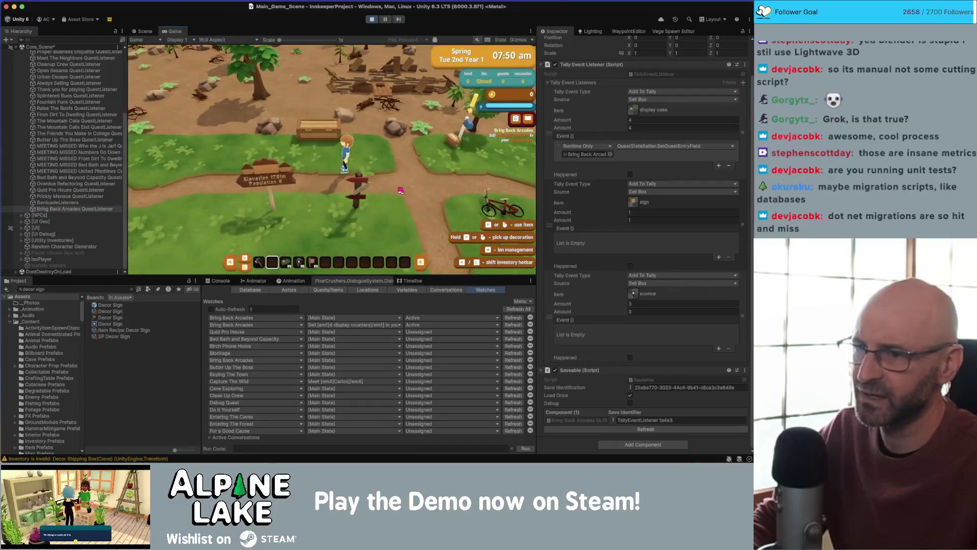
key(w)
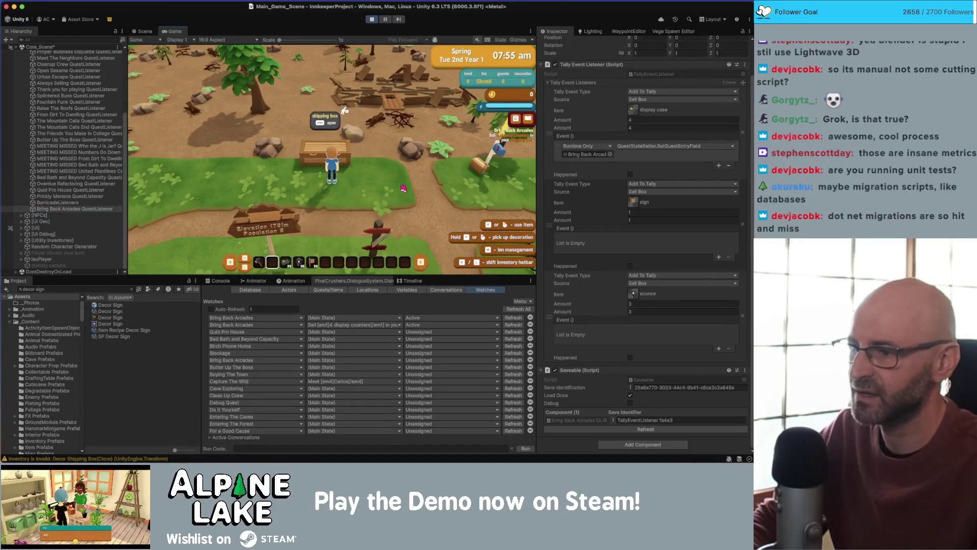
scroll(344, 110, down, 2)
click(345, 111)
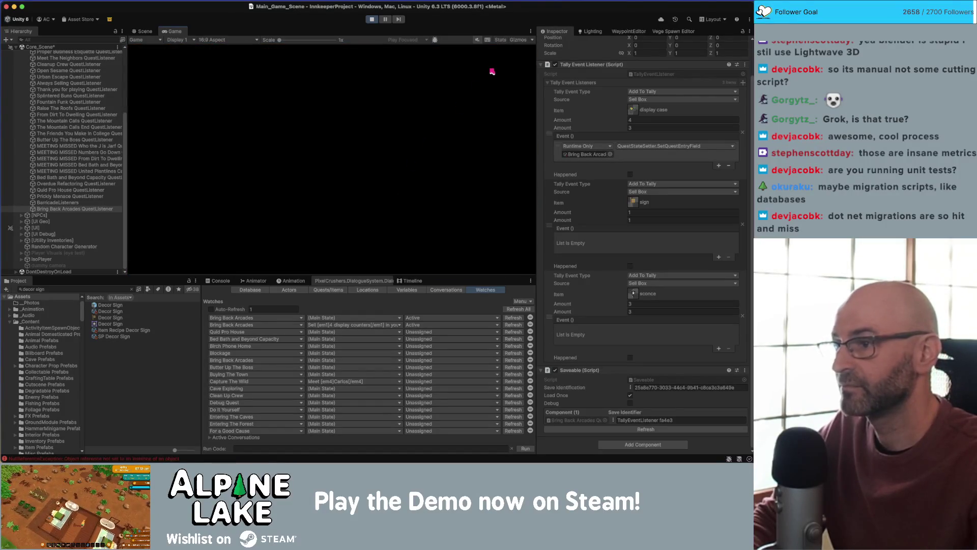
- Follow the Console's NullReferenceException to TallyEventListener.cs line 77 in Rider
click(222, 281)
click(292, 397)
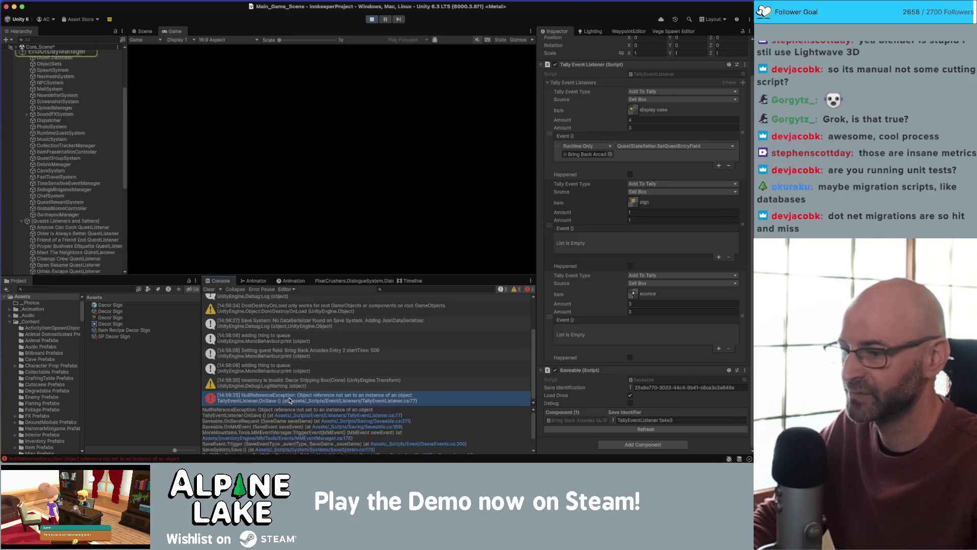
click(317, 415)
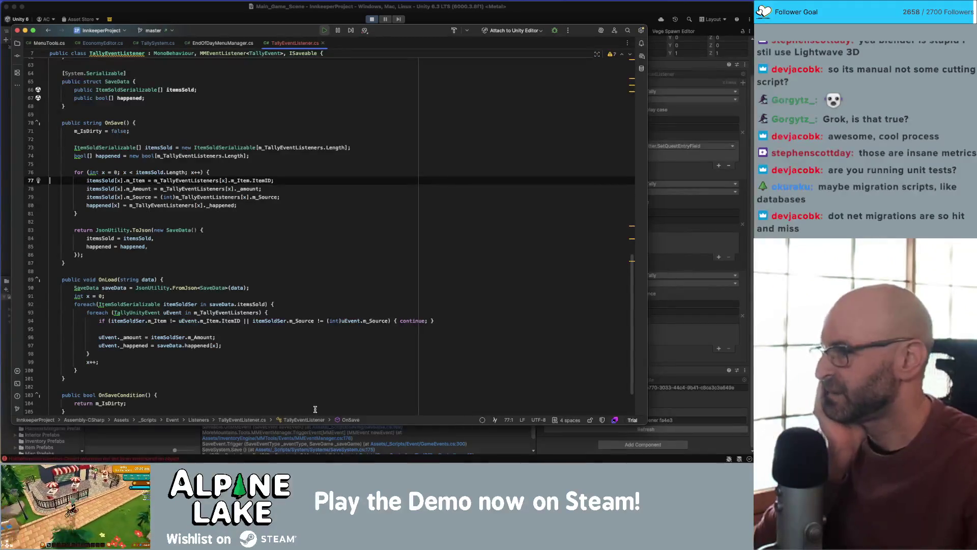
- Stop the game and inspect OnSave's itemsSold array and the ItemSoldSerializable declaration
click(254, 148)
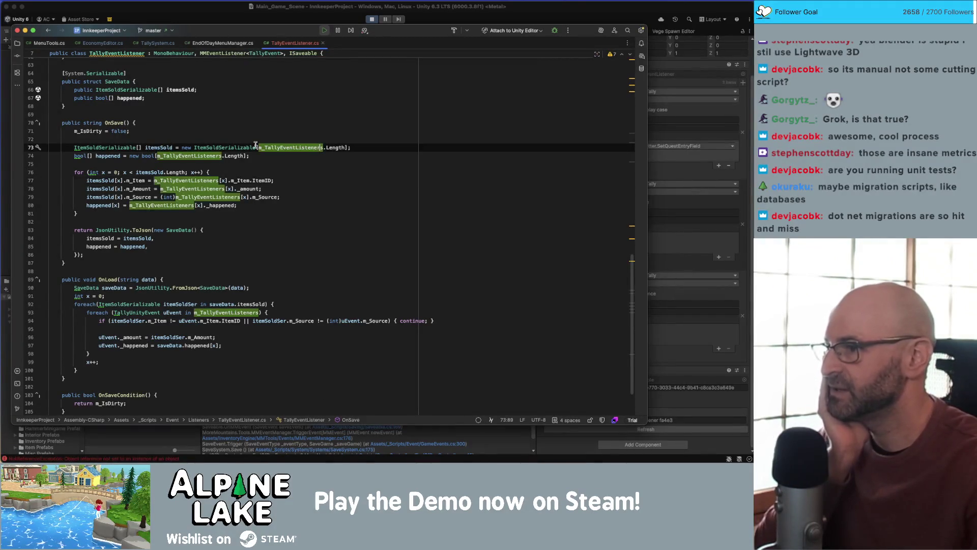
click(359, 147)
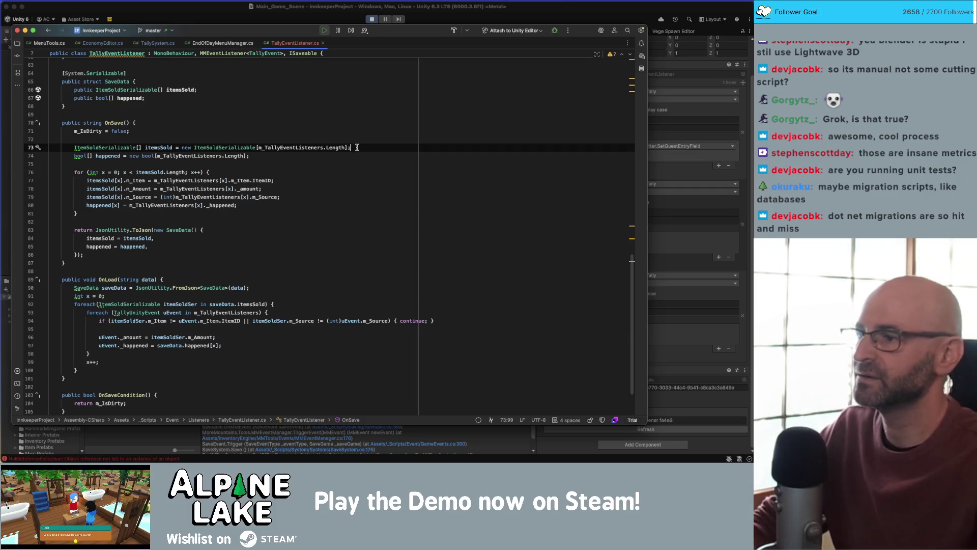
click(372, 20)
click(353, 123)
click(354, 139)
click(111, 149)
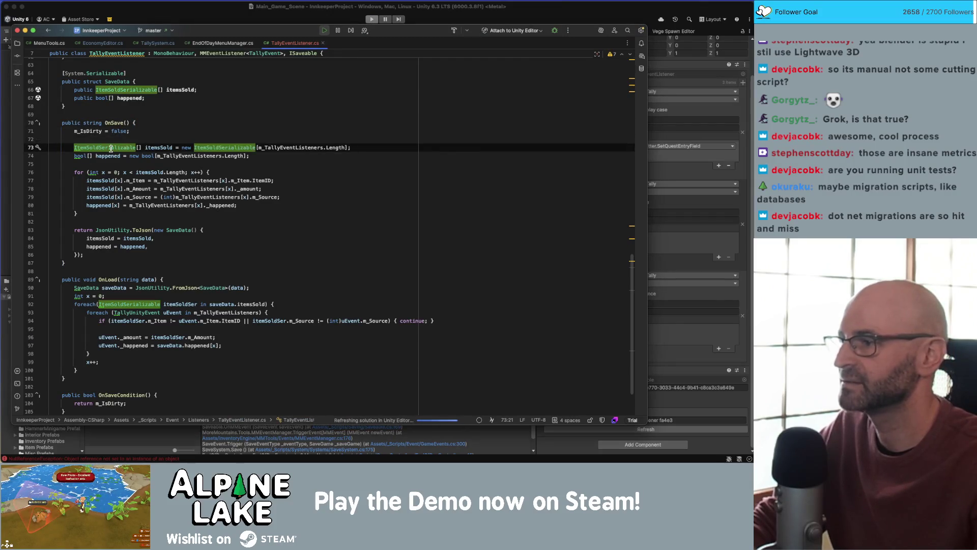
super+click(111, 149)
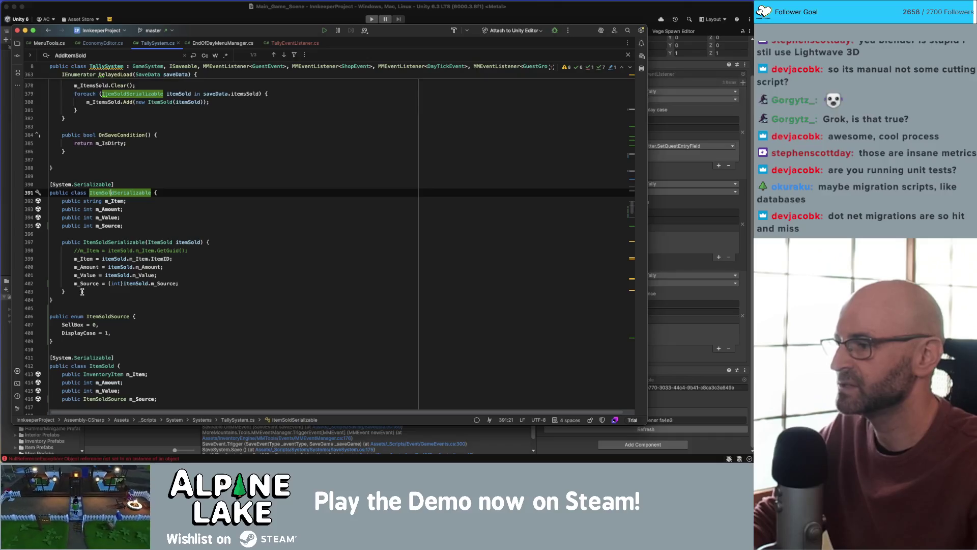
- Inside OnSave's loop, add itemsSold[x] = new ItemSoldSerializable(m_TallyEventListeners[x].m_Item)
click(295, 44)
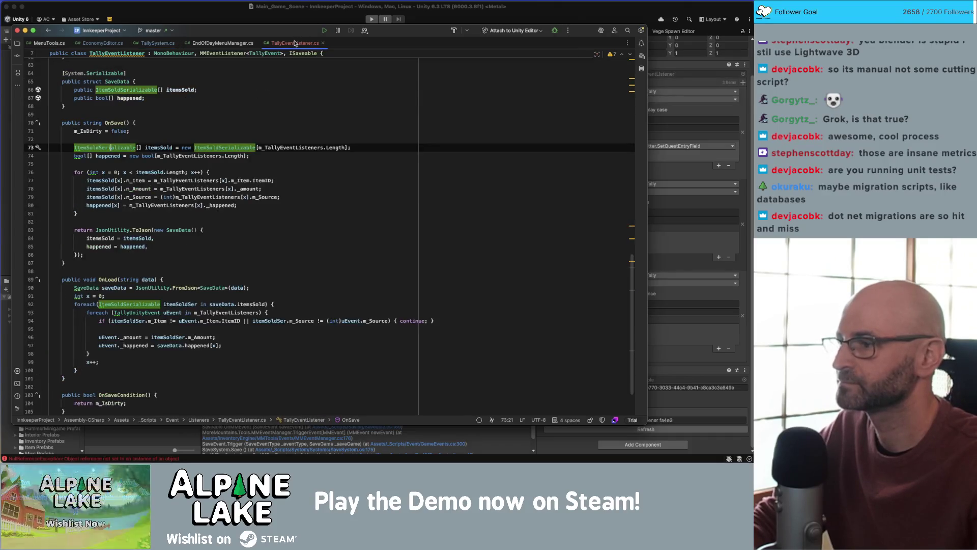
click(237, 172)
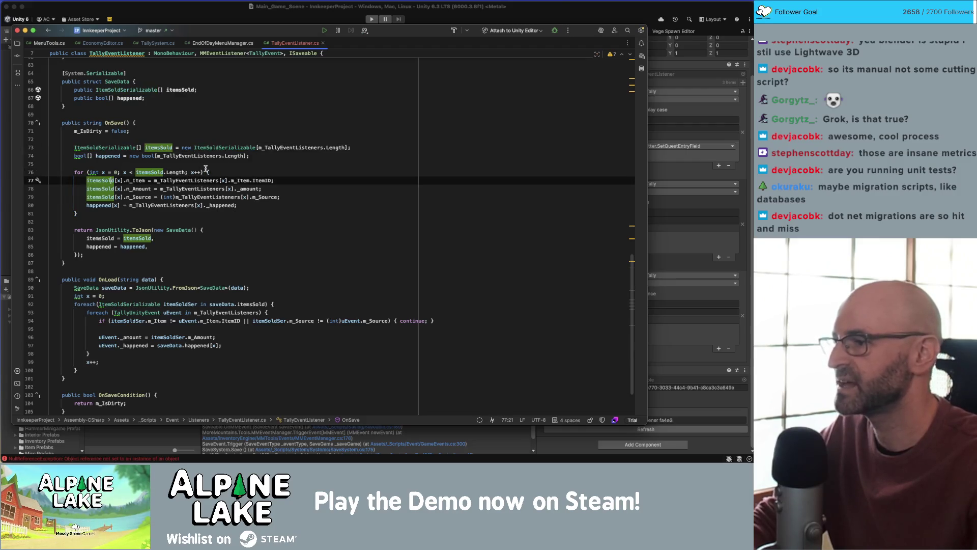
key(Return)
key(Escape)
text(itemssold[])
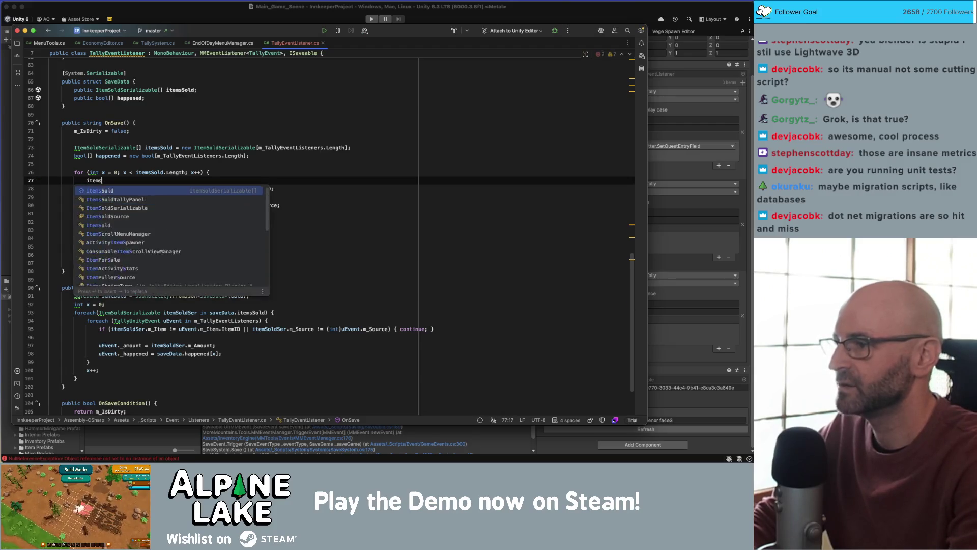
key(BackSpace)
key(BackSpace)
key(BackSpace)
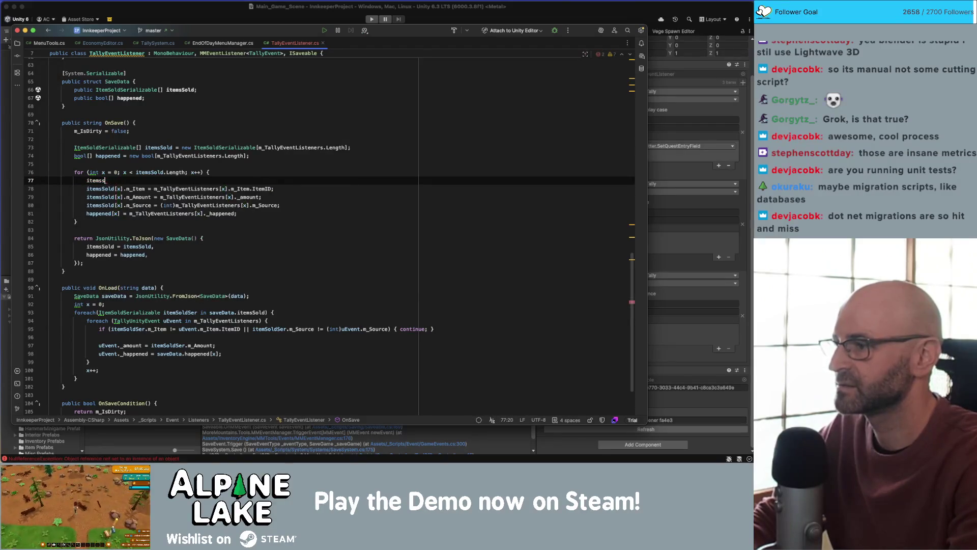
text(d[x] =)
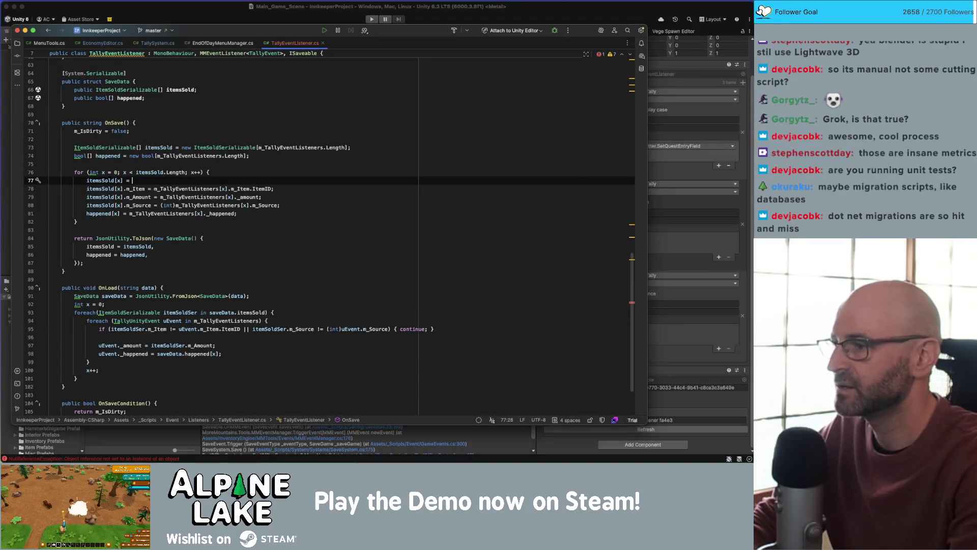
text(new)
key(Return)
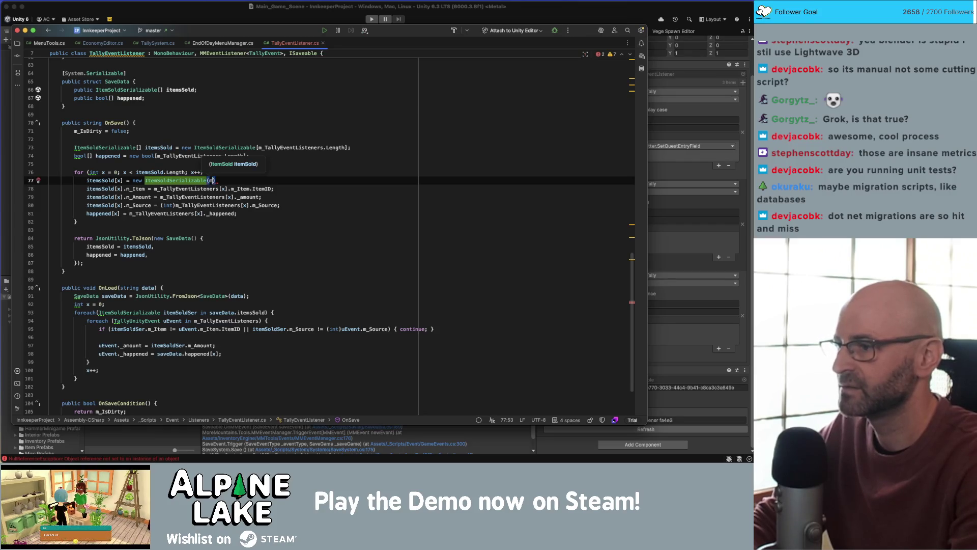
key(Return)
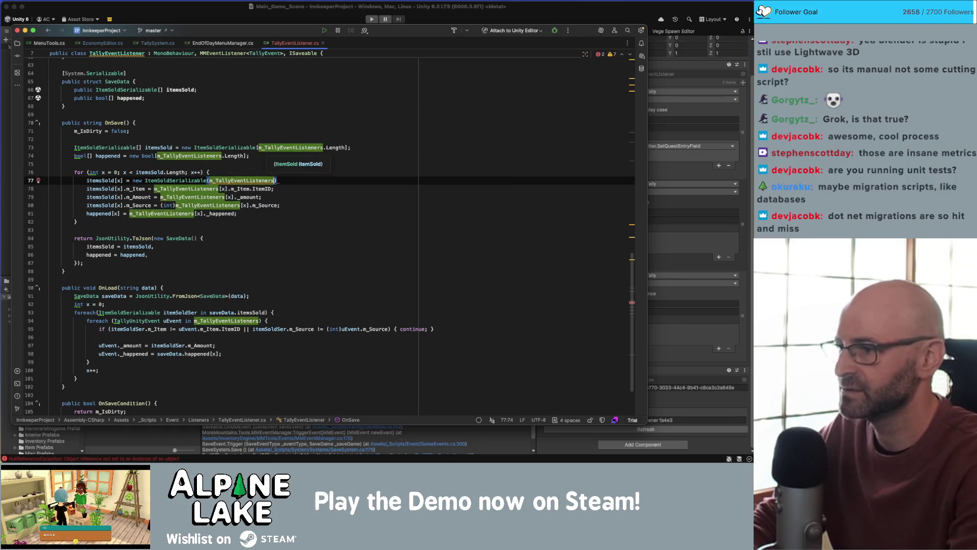
text([x])
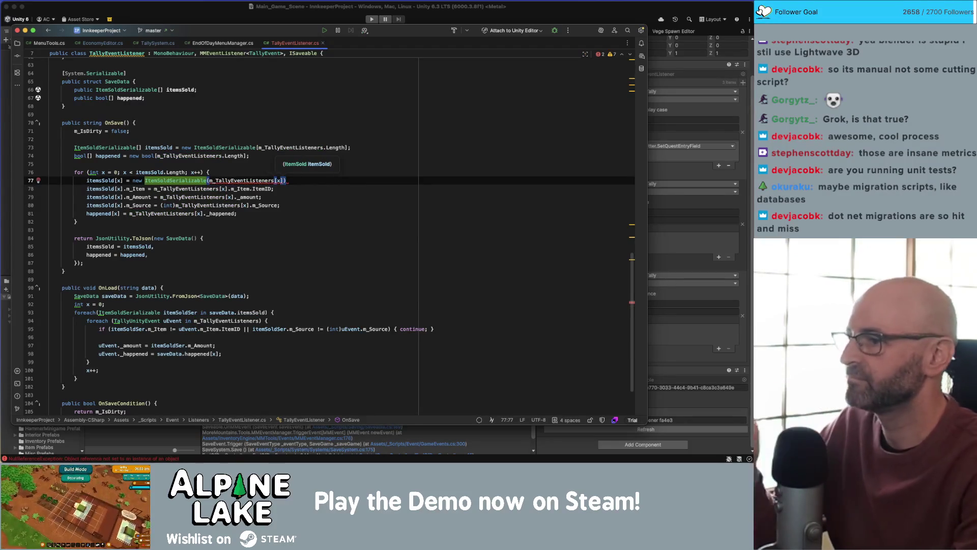
text(.m_)
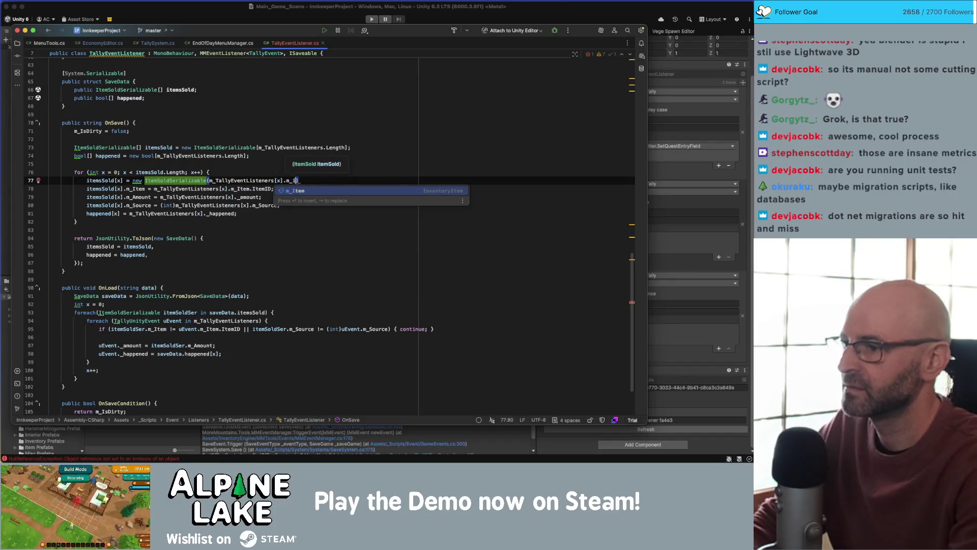
key(Return)
text(,)
key(BackSpace)
key(BackSpace)
- Go to the ItemSoldSerializable constructor declaration and select its ItemSold parameter type
click(186, 180)
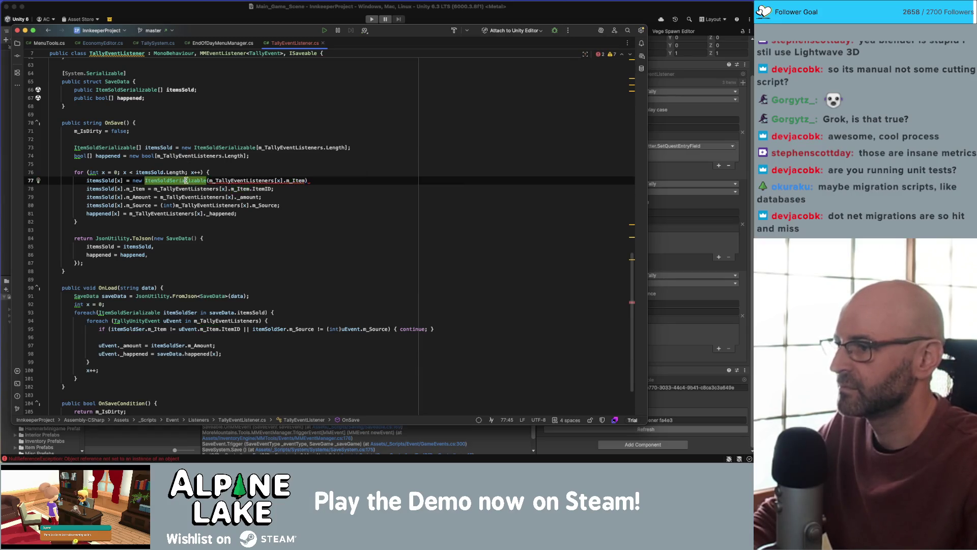
key(super+b)
double_click(167, 192)
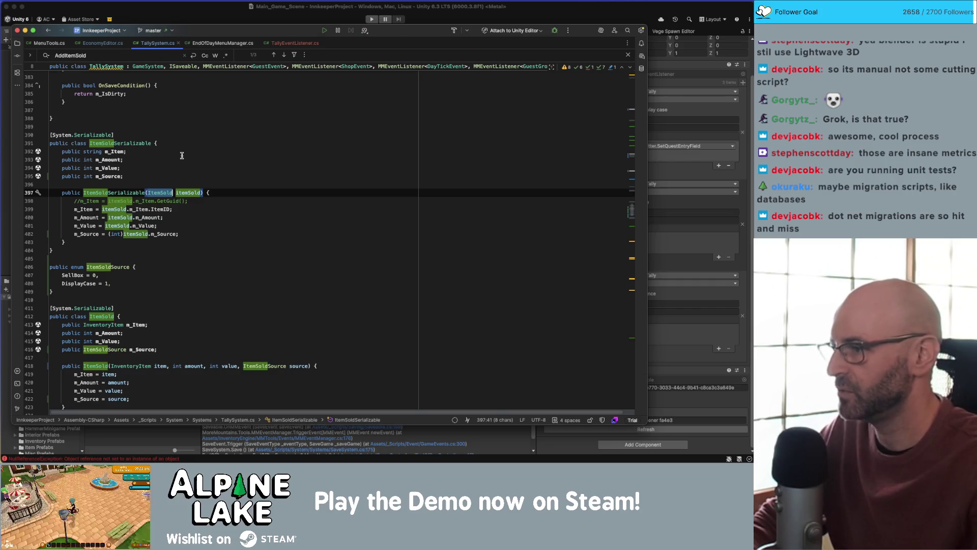
- Add a second ItemSoldSerializable constructor taking InventoryItem item, int amount, int value, int source
click(137, 181)
text(publ)
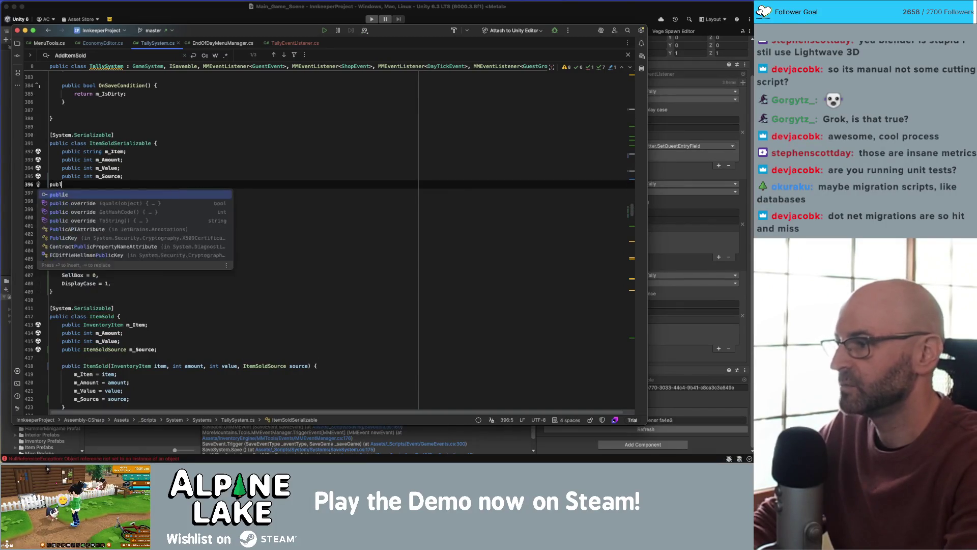
text(ic itemSoldSe)
key(Return)
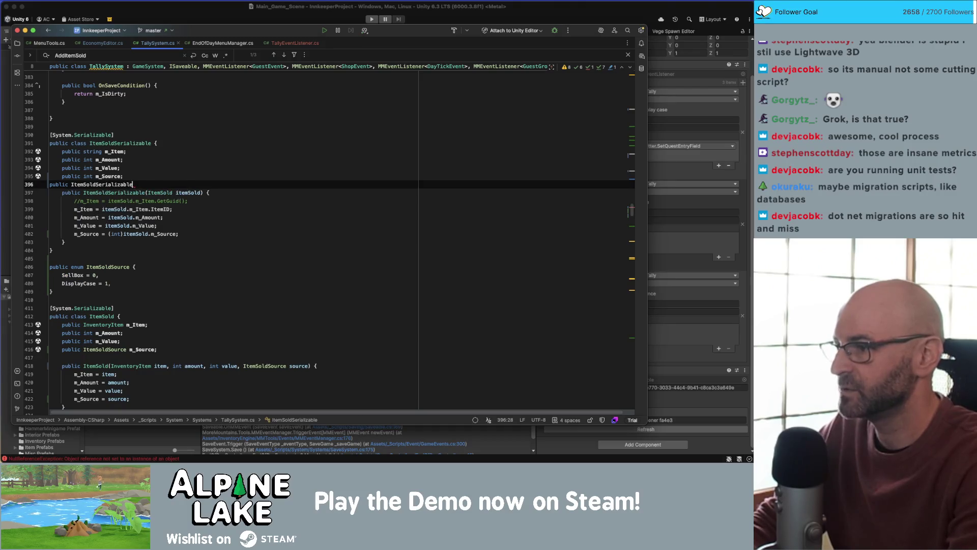
text(Inventory)
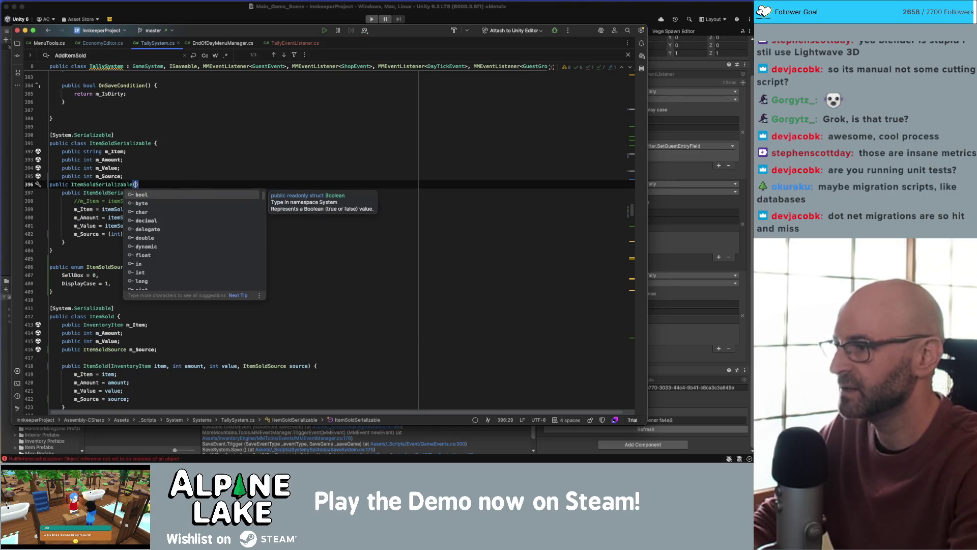
text(Item item, )
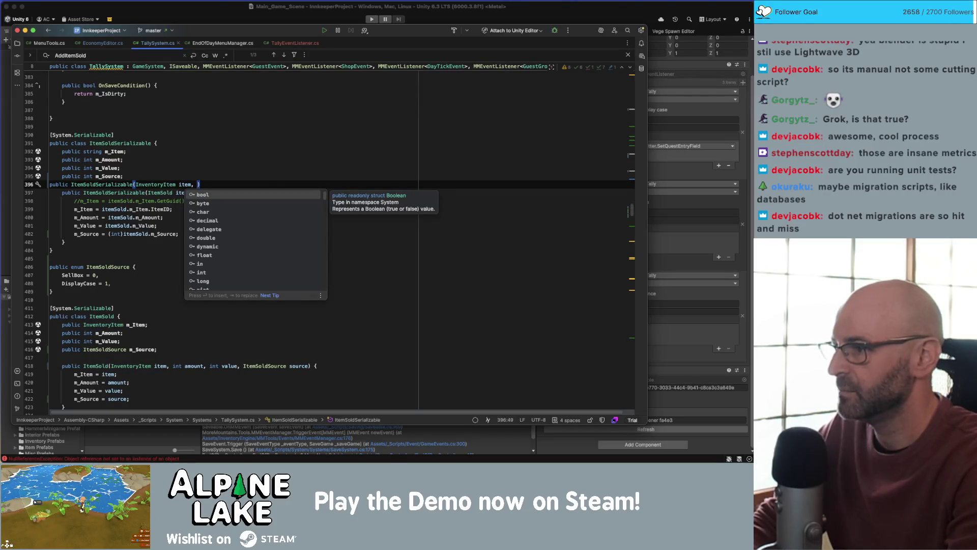
text(int amount, )
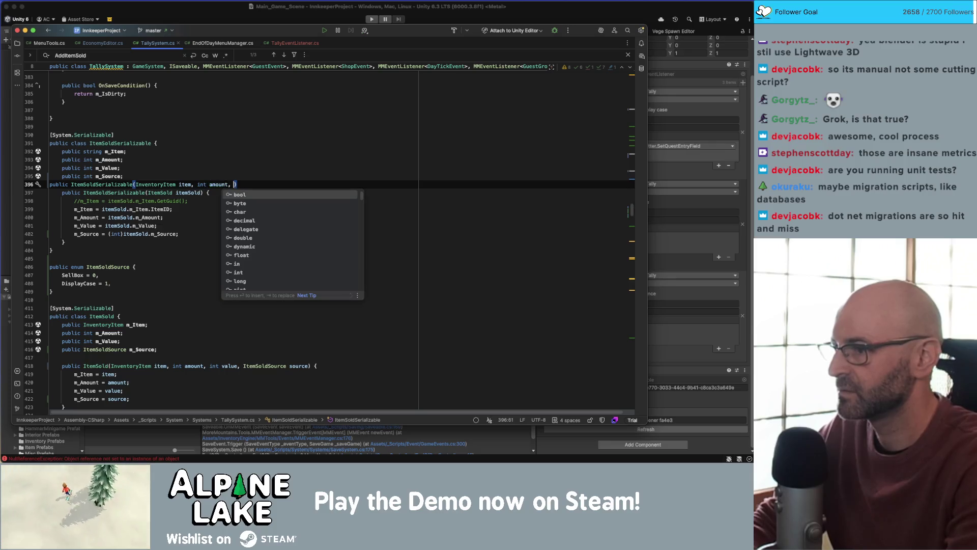
text(int value, )
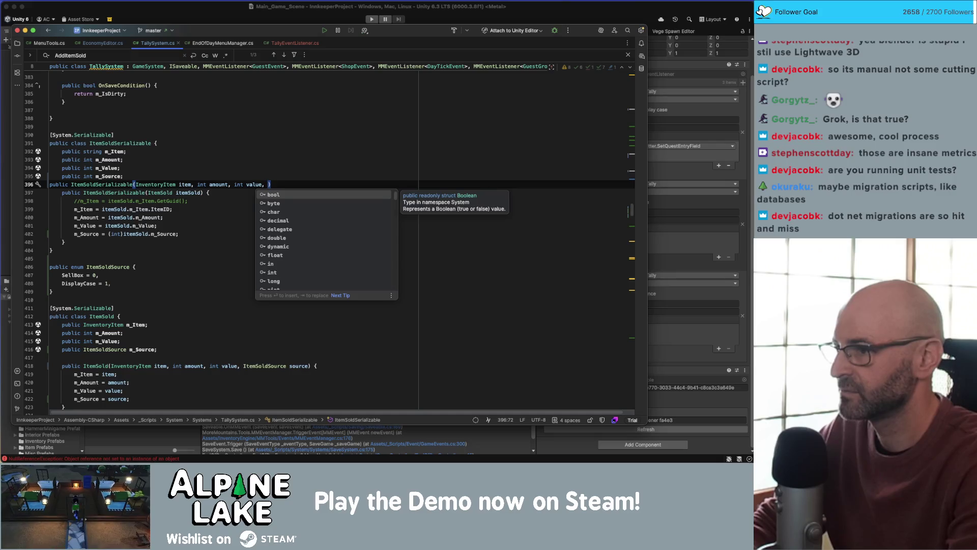
text(int source))
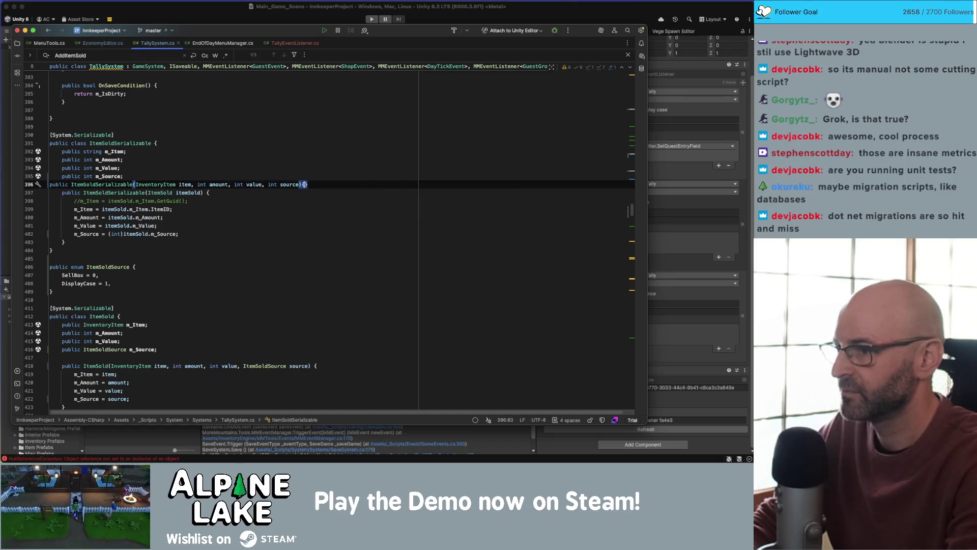
key(Return)
- In the constructor body, assign m_Item = item.ItemID and m_Amount = amount
text(m_)
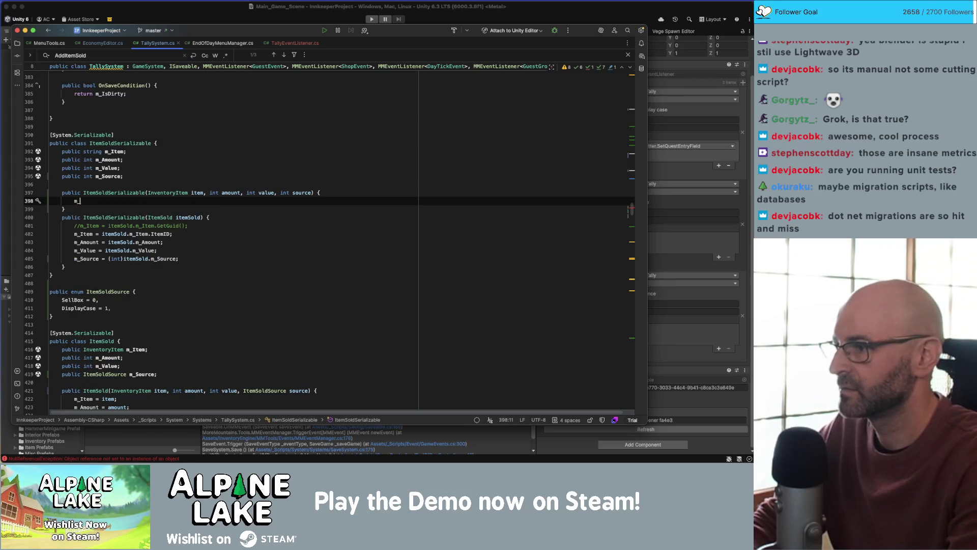
text(item)
key(Escape)
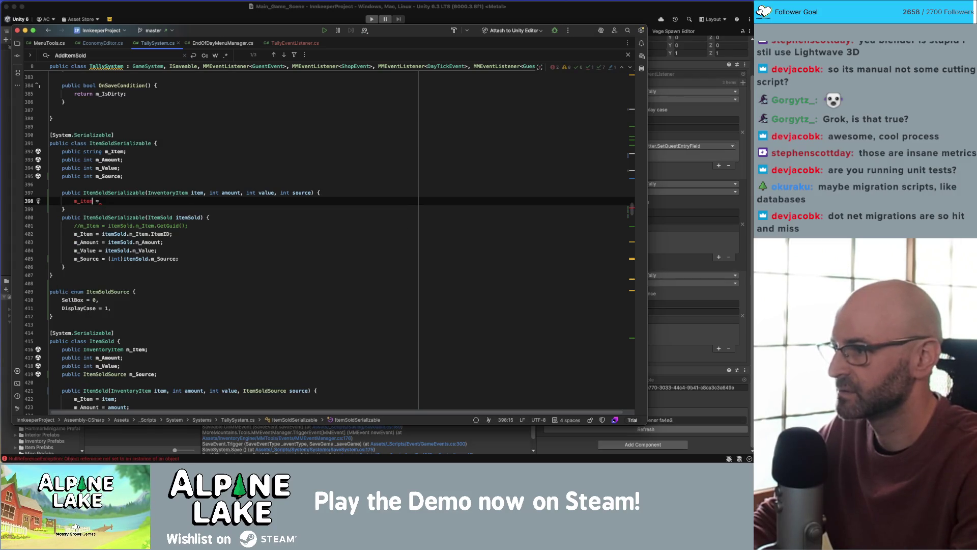
key(Delete)
text(I)
key(End)
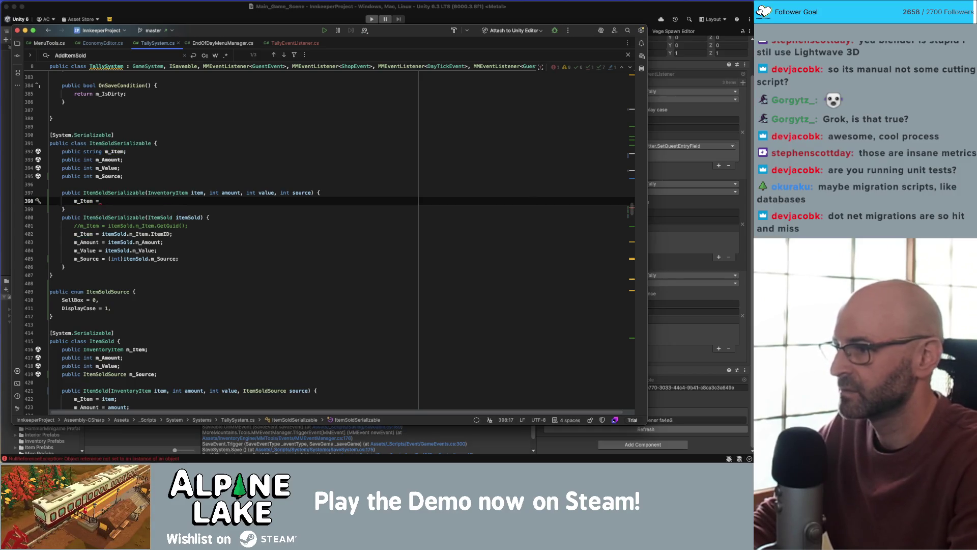
text(item.imtem)
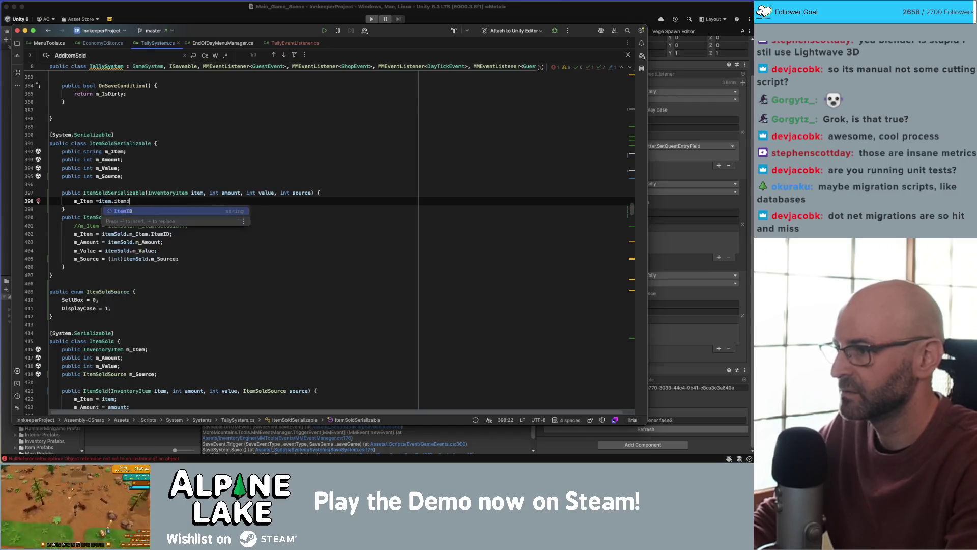
key(Return)
text(;)
key(Return)
text(ma)
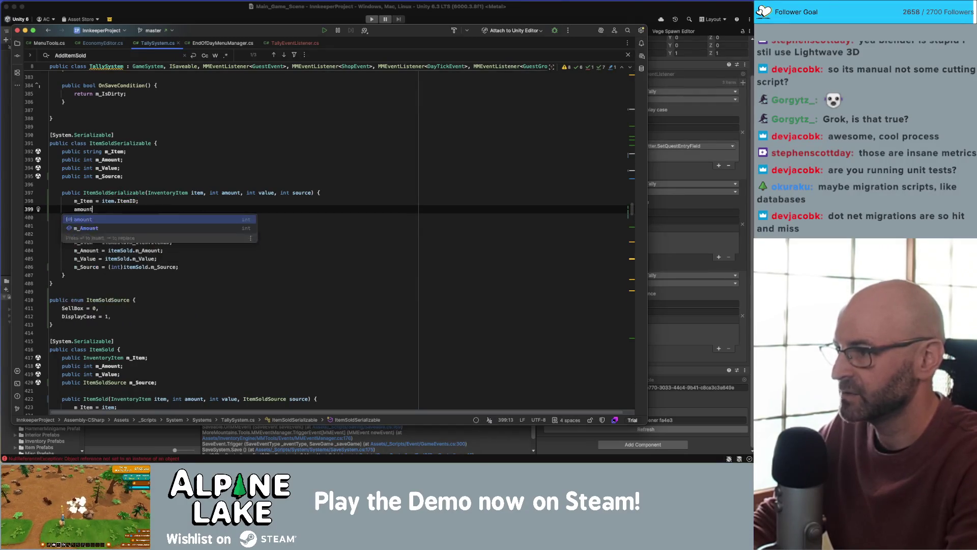
key(Escape)
key(Down)
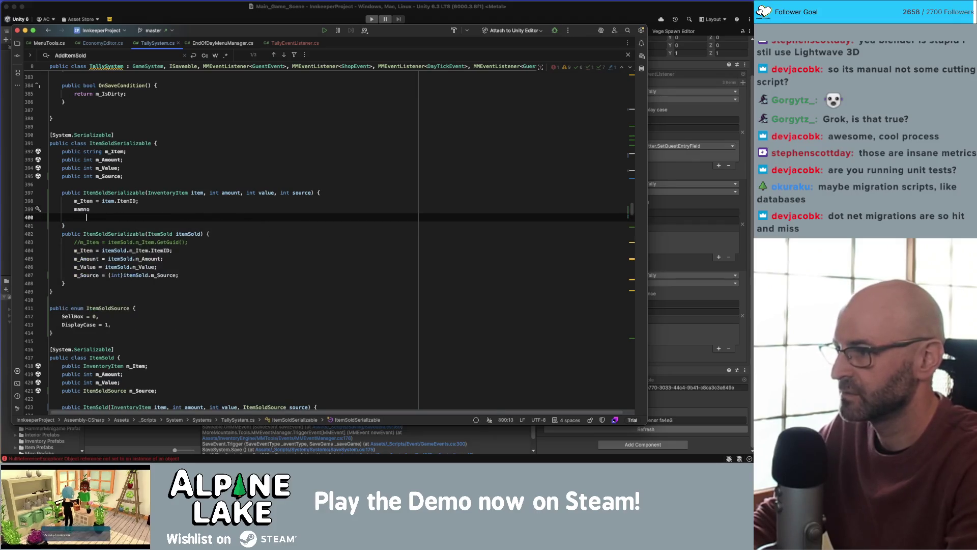
key(Up)
text(ma)
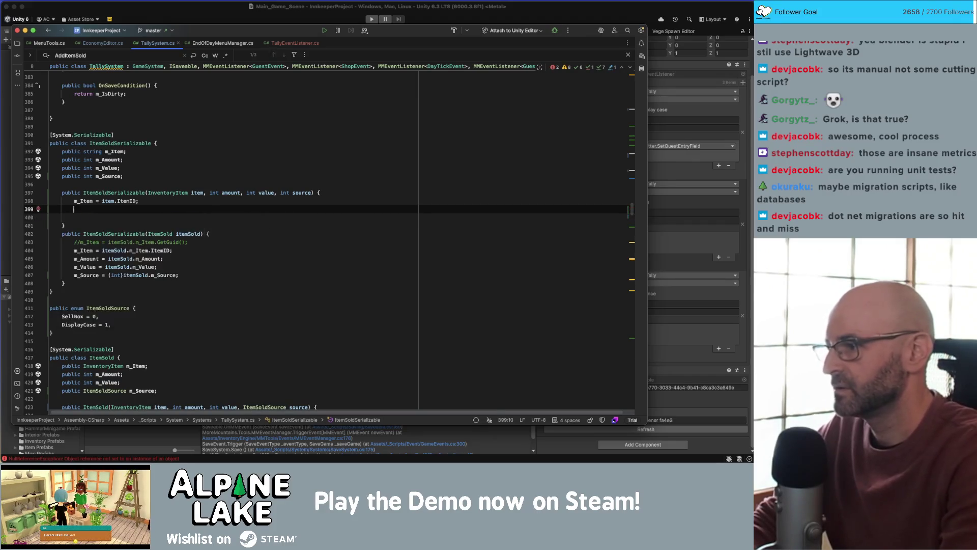
key(Return)
text(am)
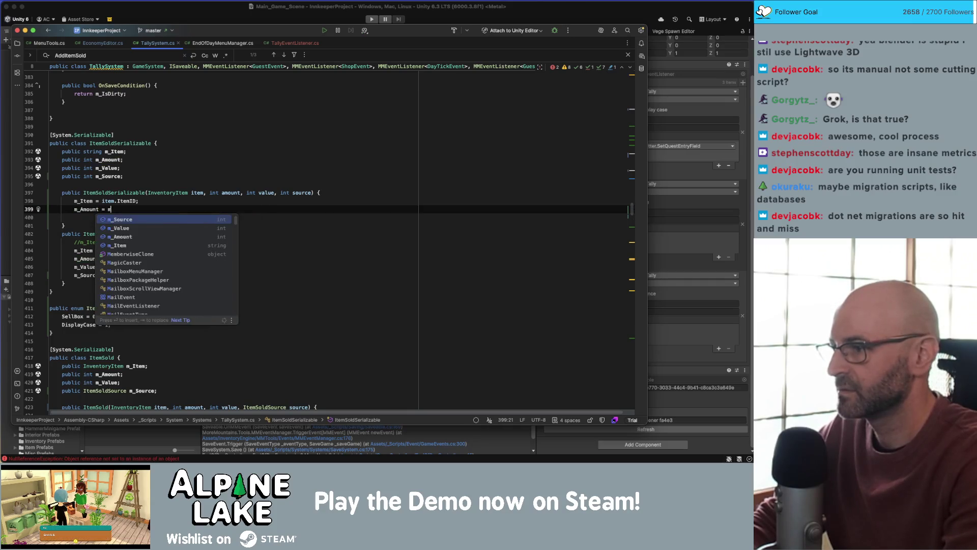
key(Return)
text(;)
- Finish the constructor with m_Value = value and m_Source = source, then switch to TallyEventListener.cs
key(Return)
text(mvau)
key(Return)
key(Up)
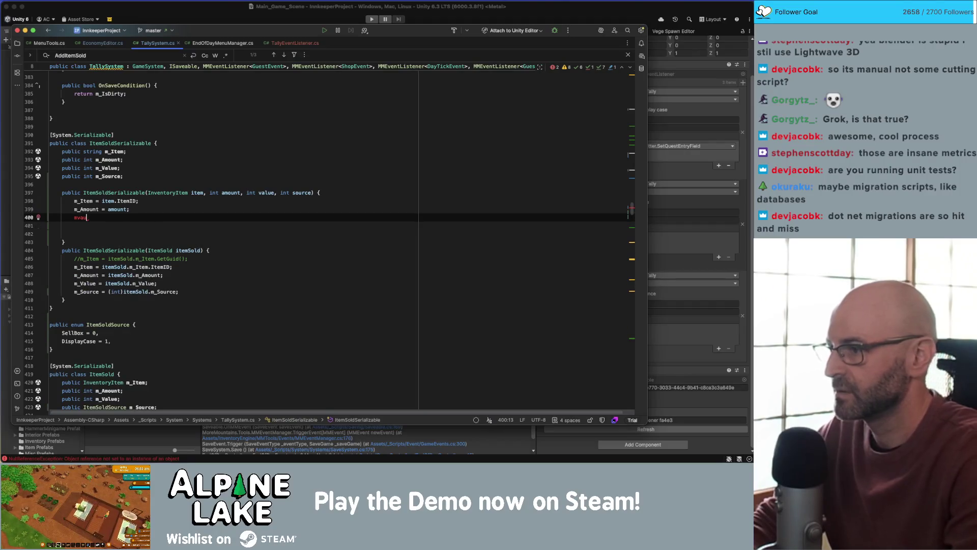
key(BackSpace)
key(BackSpace)
key(BackSpace)
text(m_Item.val)
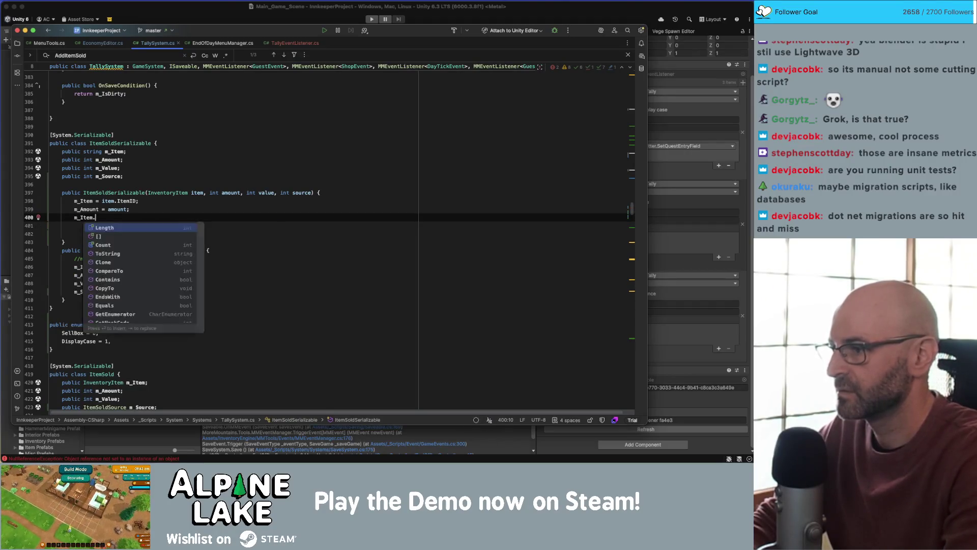
key(BackSpace)
key(BackSpace)
key(BackSpace)
text(m_)
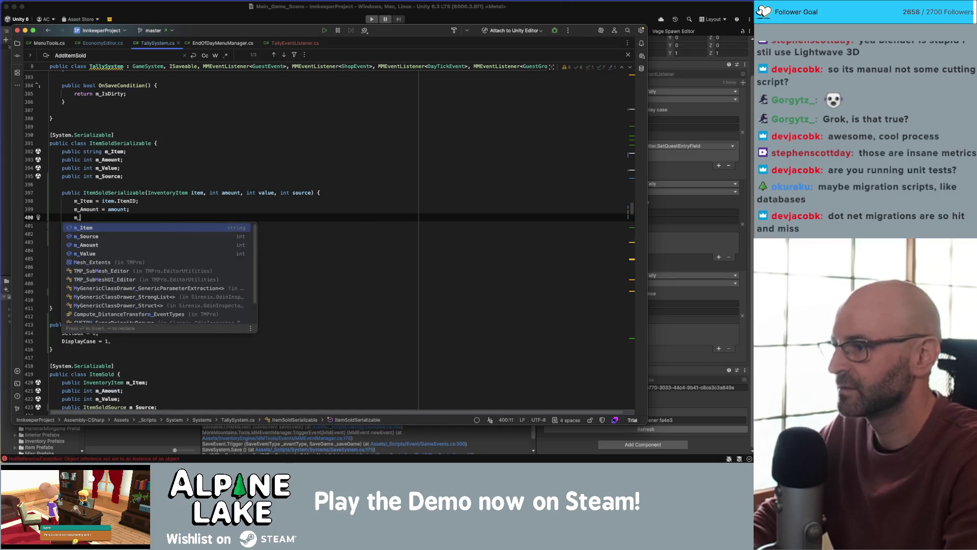
text(Value = val)
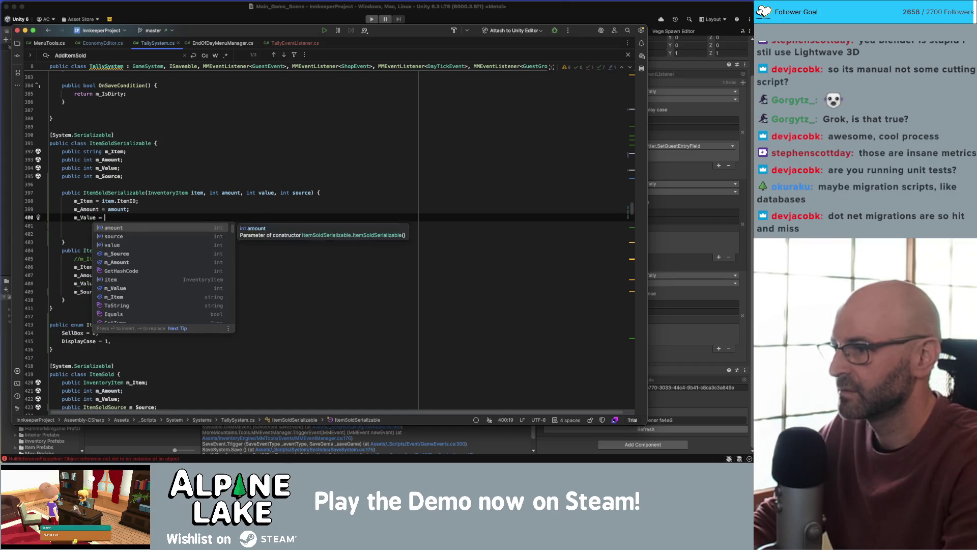
key(Return)
text(;)
key(Return)
text(m_S)
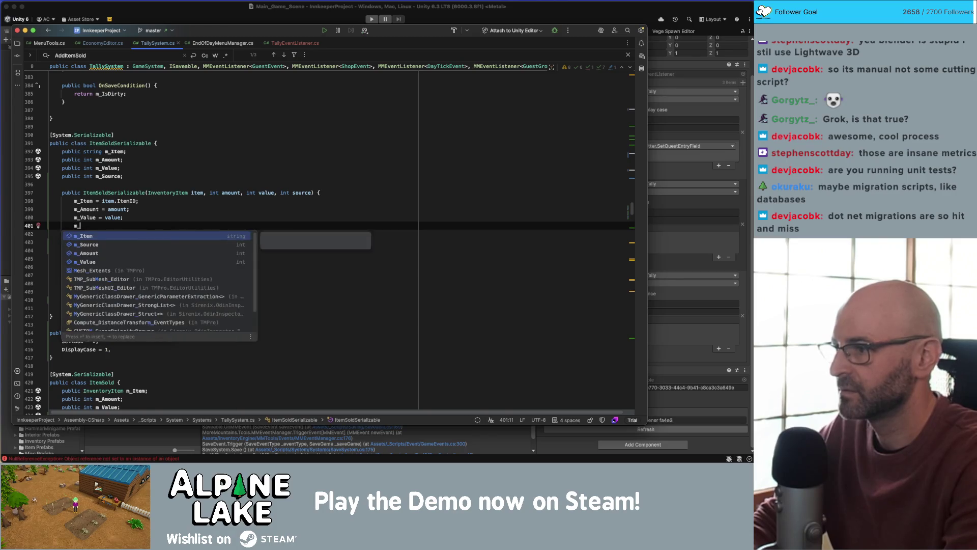
key(Return)
text(= sou)
key(Return)
text(;)
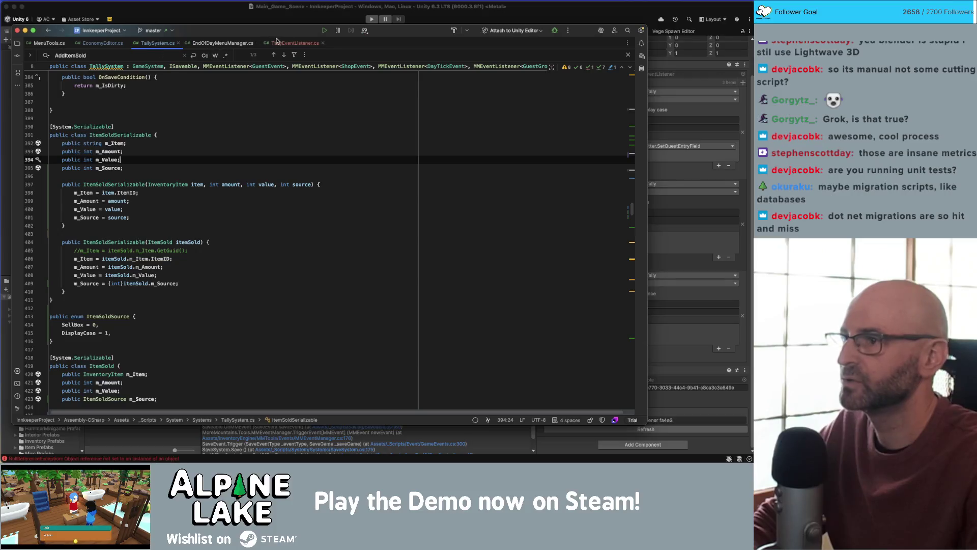
click(288, 43)
- Start the new ItemSoldSerializable call with m_Item.ItemID and m_TallyEventListeners[x]._amount arguments
click(224, 180)
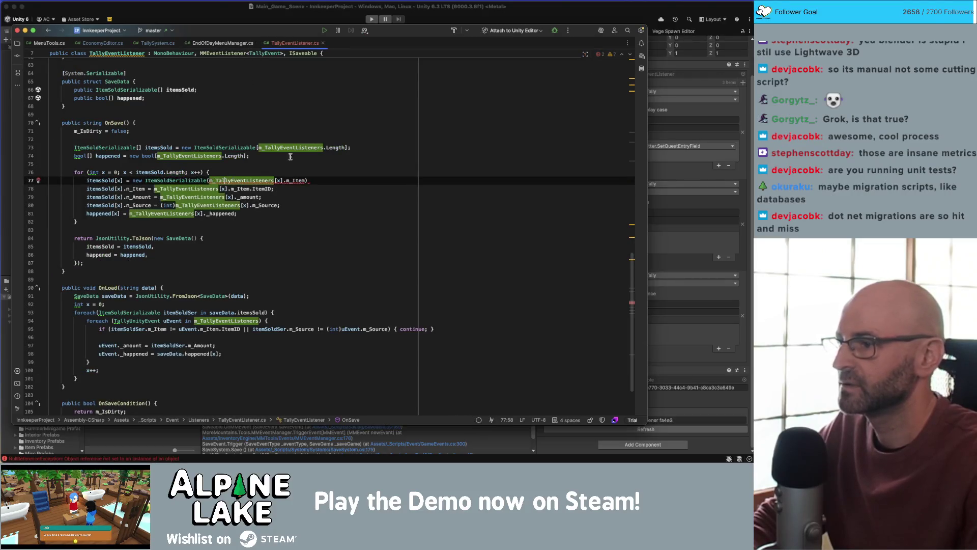
click(306, 181)
text(.ItemID, )
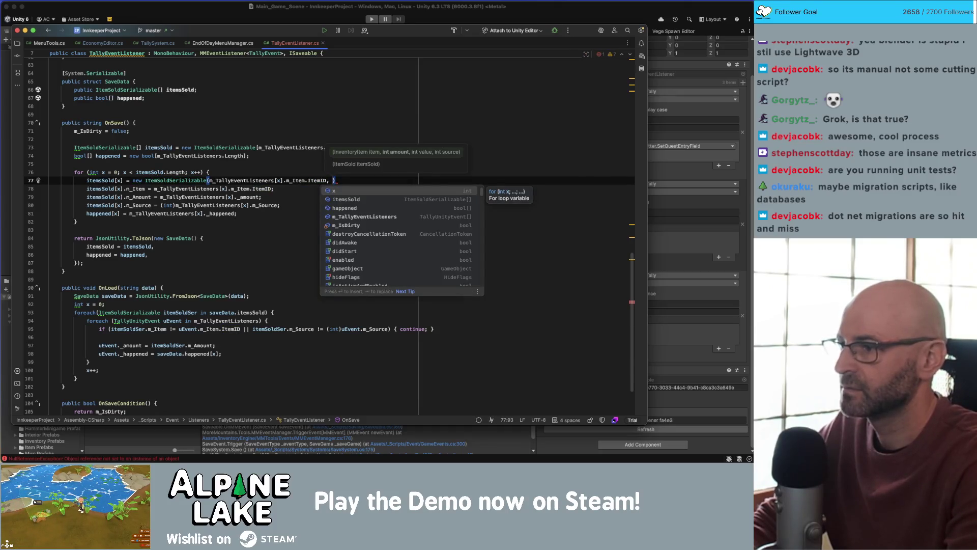
text(m_tallye)
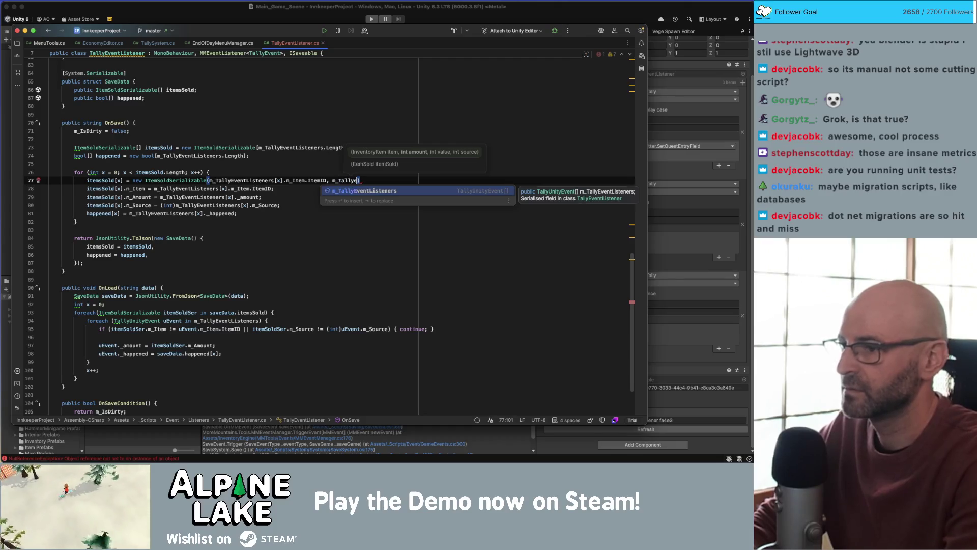
key(Return)
text([x])
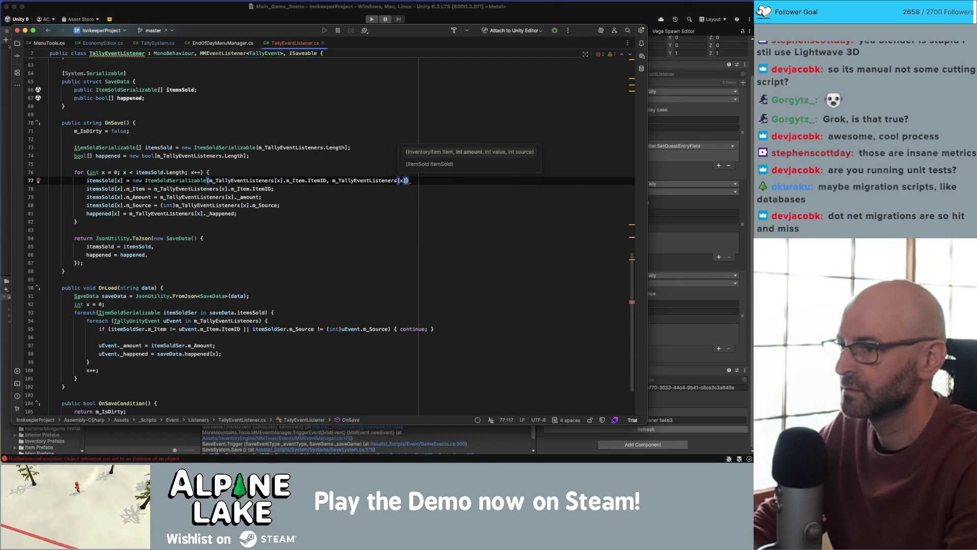
text(.amo)
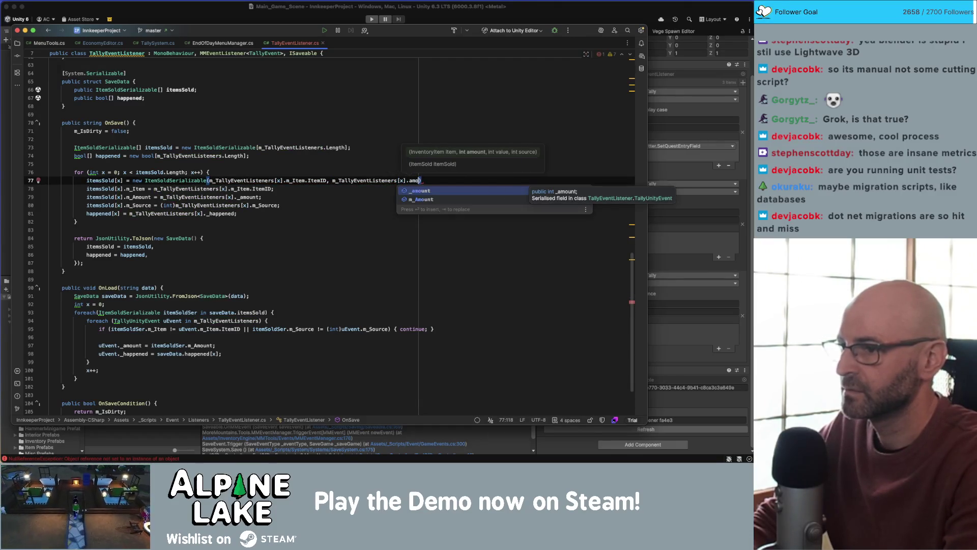
key(Return)
text(, m_tall)
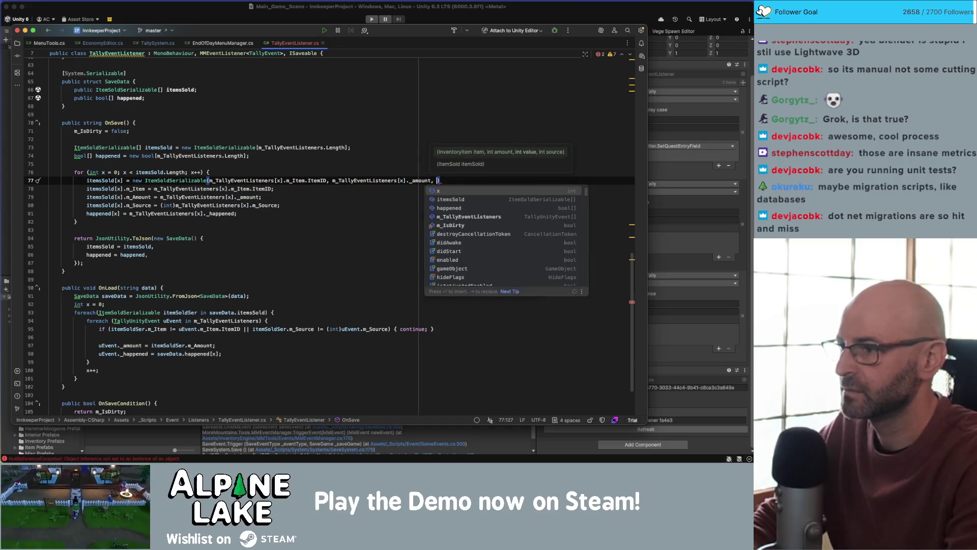
key(Return)
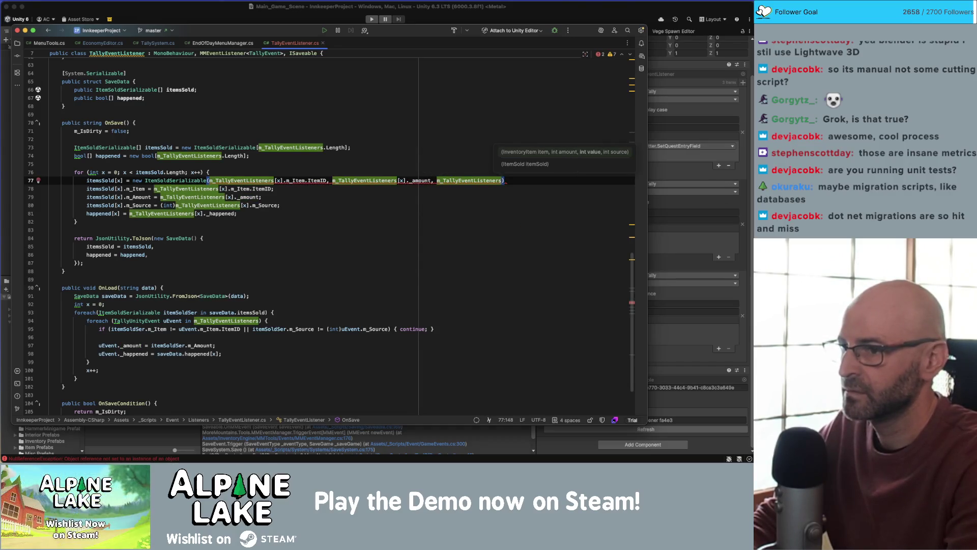
text(.)
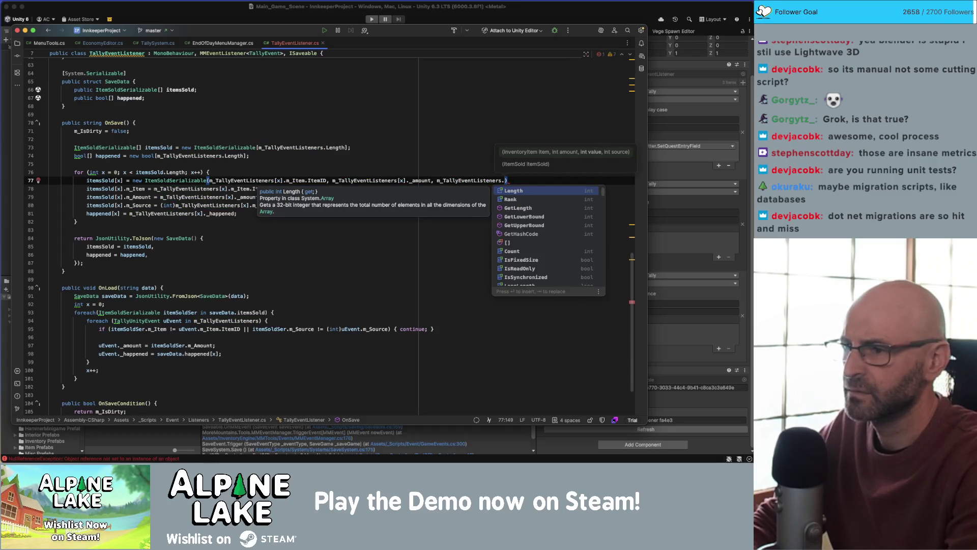
key(BackSpace)
text([x].)
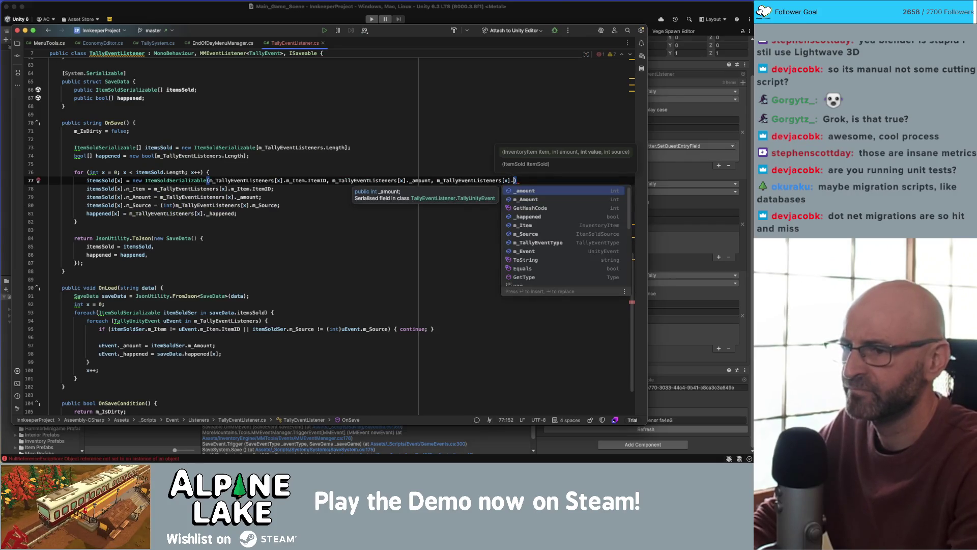
key(Escape)
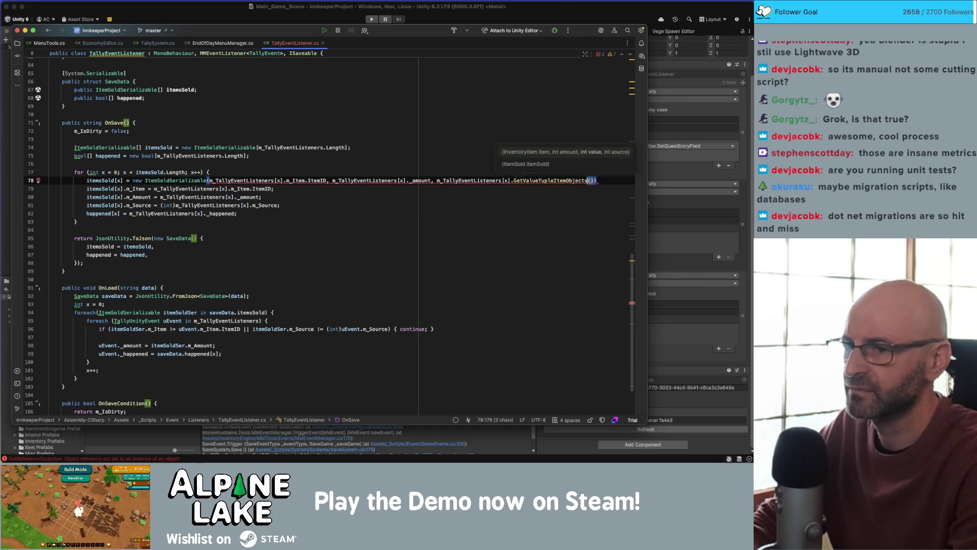
text(m_V)
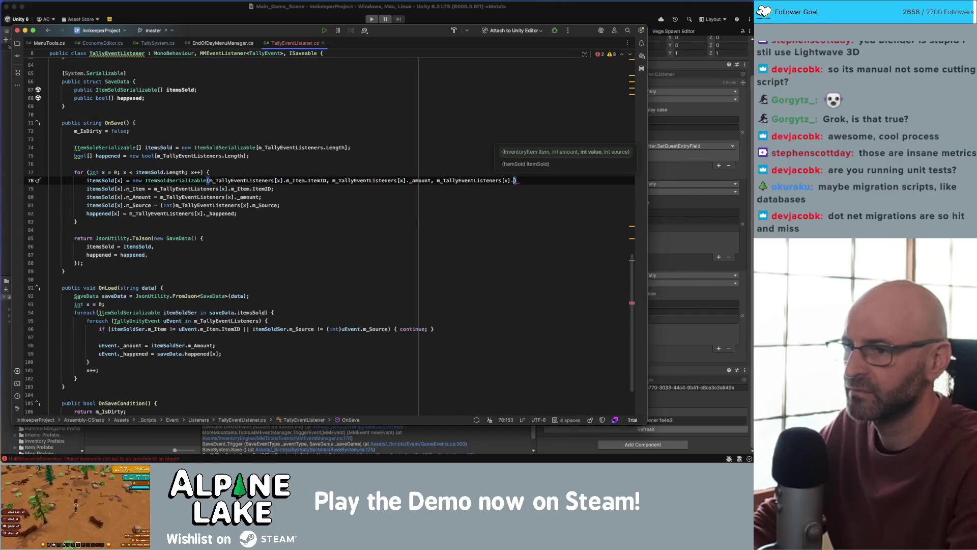
key(BackSpace)
key(BackSpace)
key(BackSpace)
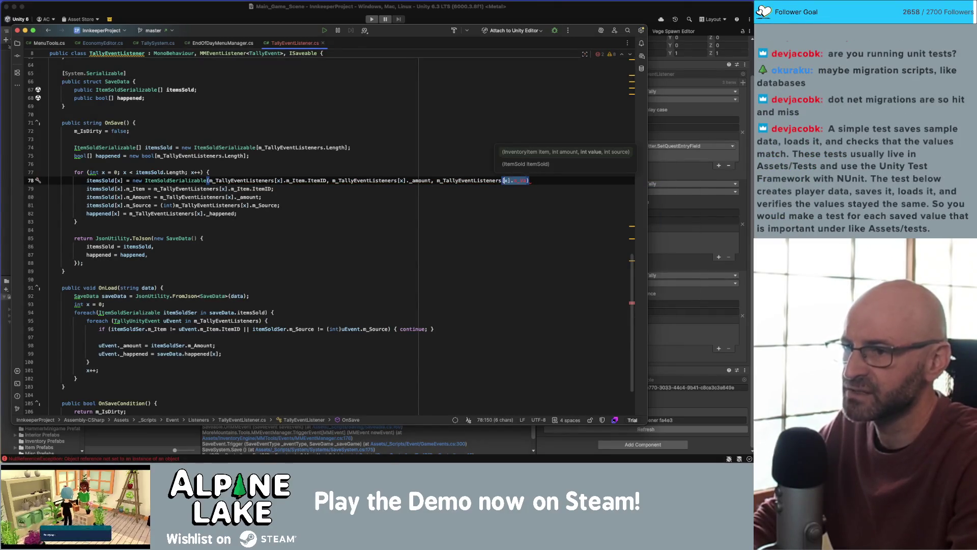
- Complete the call with 0 and m_TallyEventListeners[x].m_Source, ending the line with a semicolon
key(shift+alt+Left)
key(shift+alt+Left)
key(shift+alt+Left)
text(, 0, )
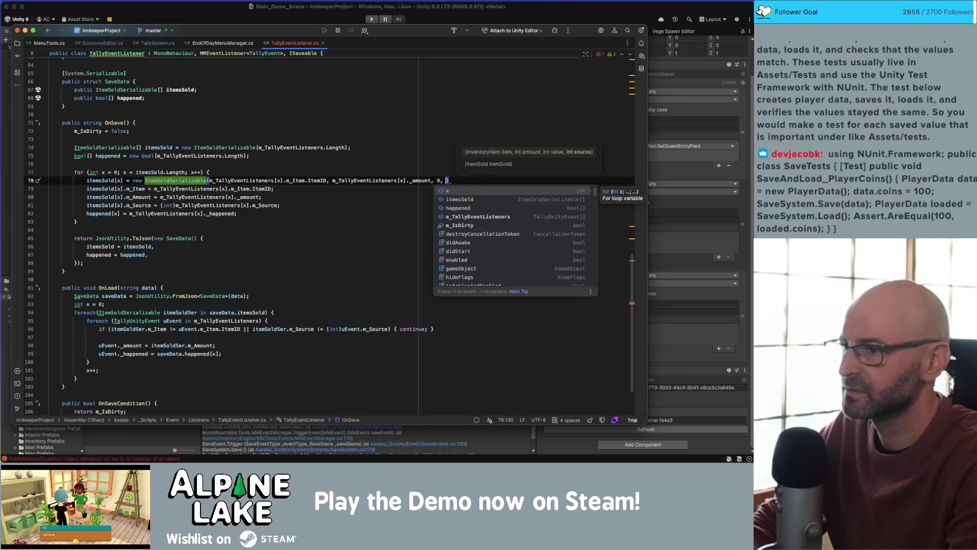
text(m_Talle)
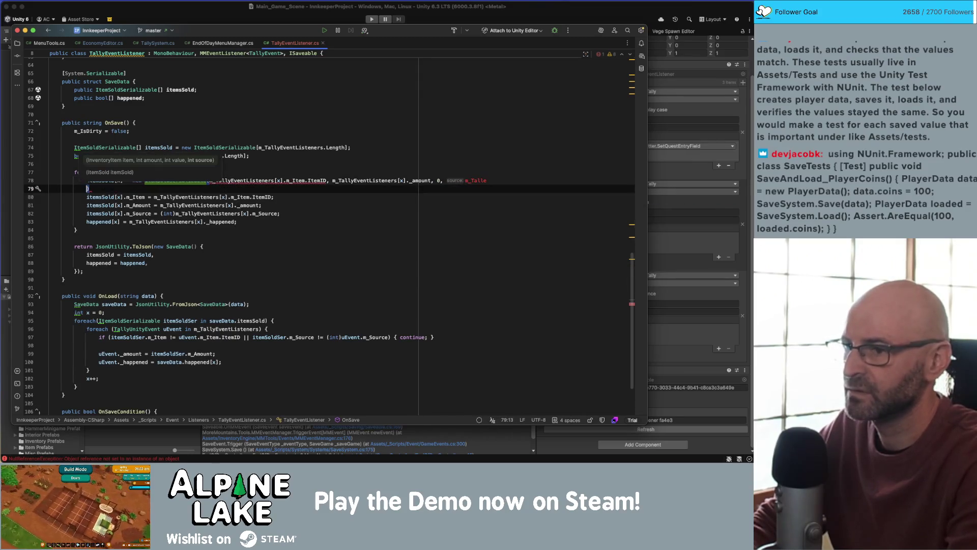
text(yEvent)
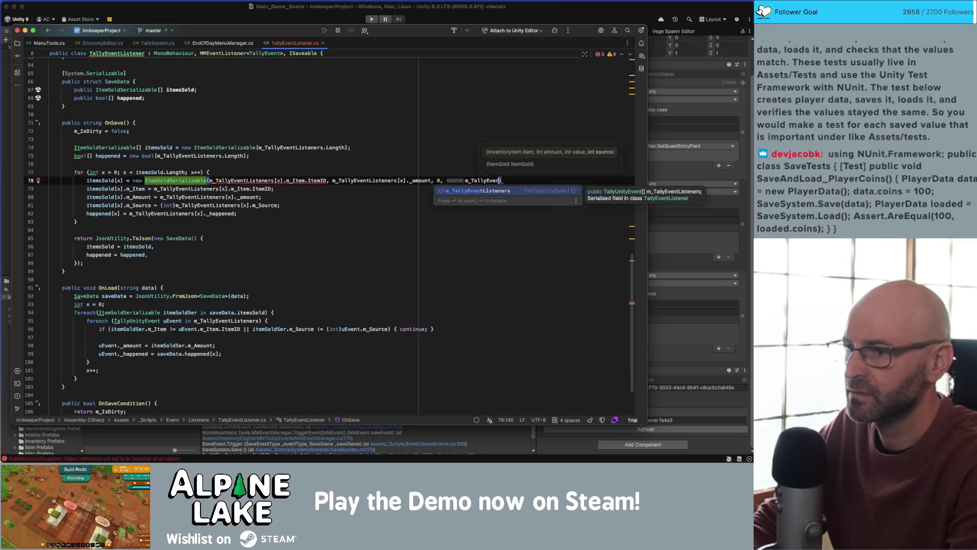
key(Return)
text([x].sour)
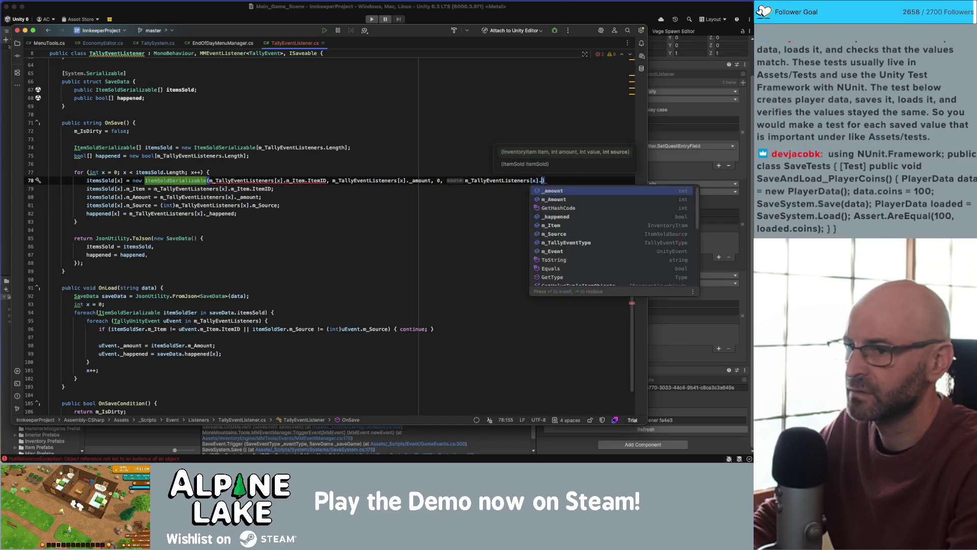
key(Return)
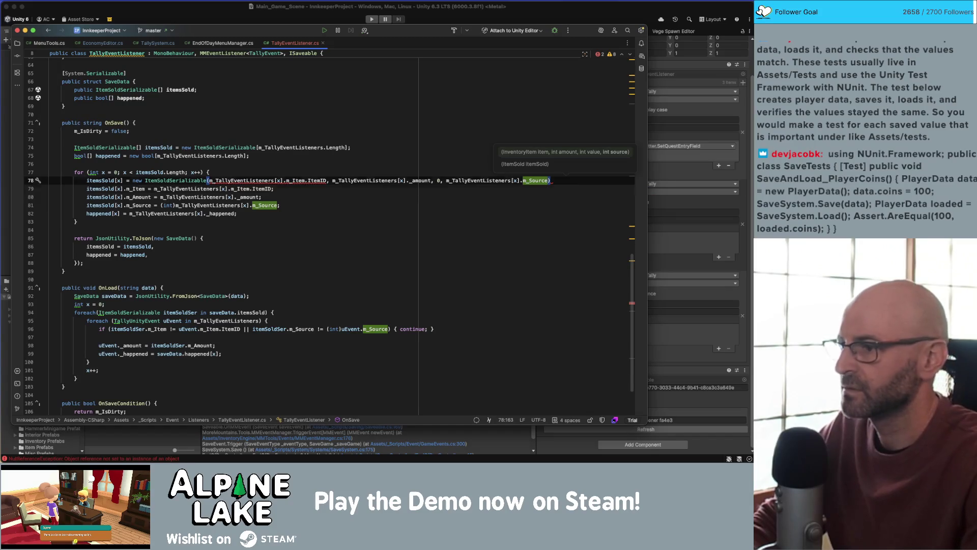
key(Down)
key(Up)
key(End)
text(;)
- Delete the three old field assignment lines and remove ItemID from the item argument
key(Down)
key(Down)
key(Down)
key(shift+Home)
key(shift+Up)
key(shift+Up)
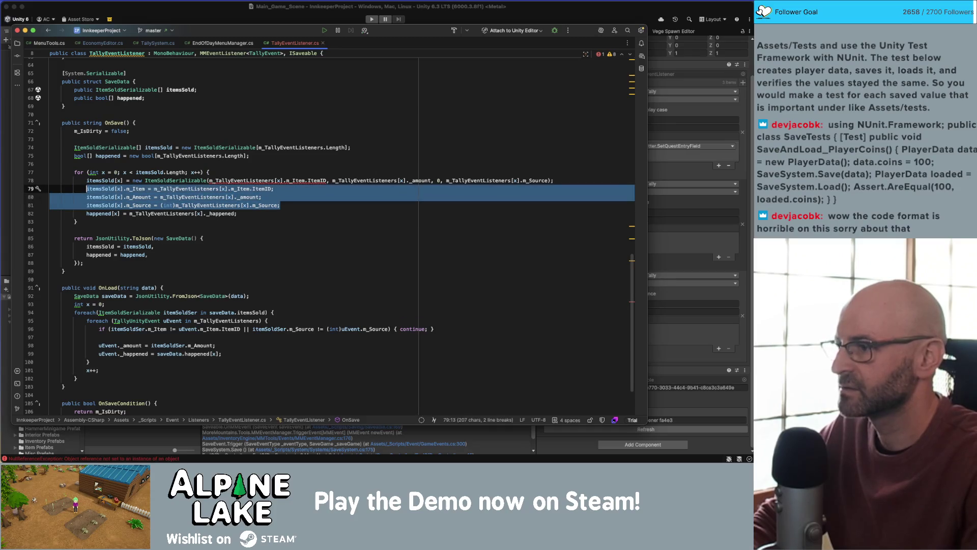
key(BackSpace)
key(BackSpace)
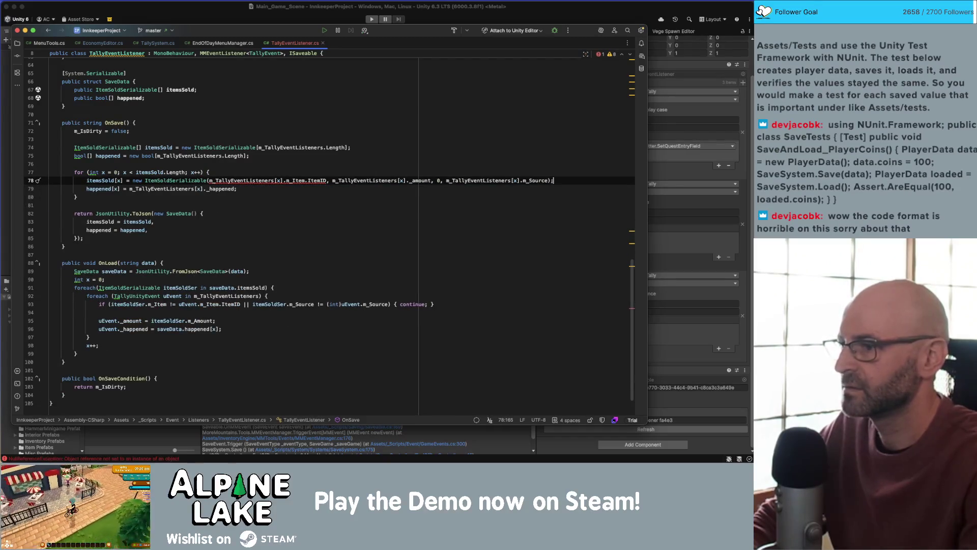
double_click(317, 180)
key(BackSpace)
key(BackSpace)
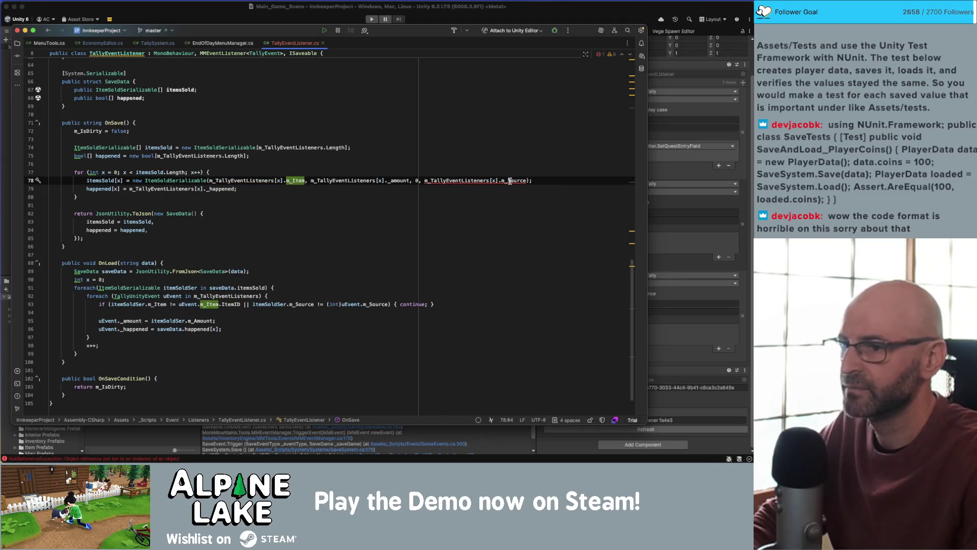
click(426, 180)
- Cast the source argument to (int) on line 78 and return to Unity to recompile
text((int))
key(End)
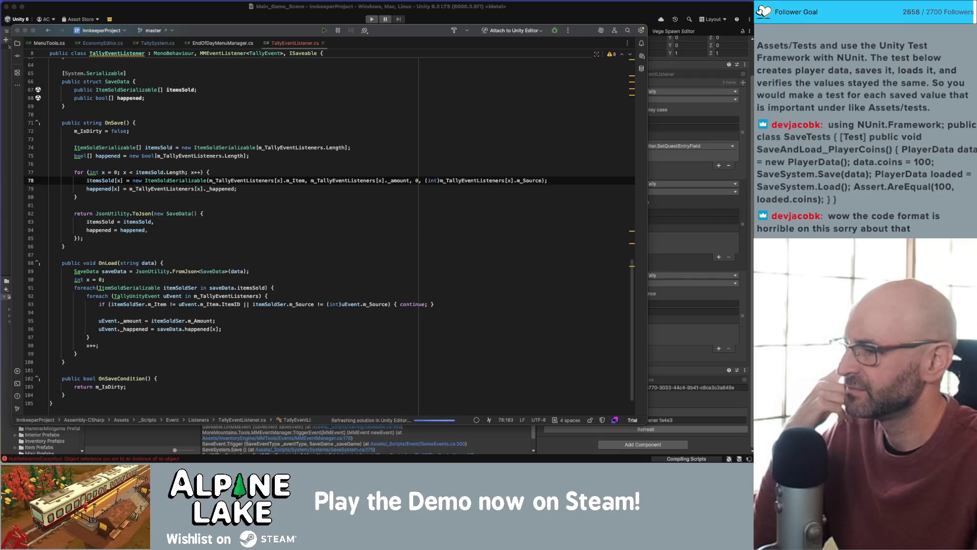
click(304, 313)
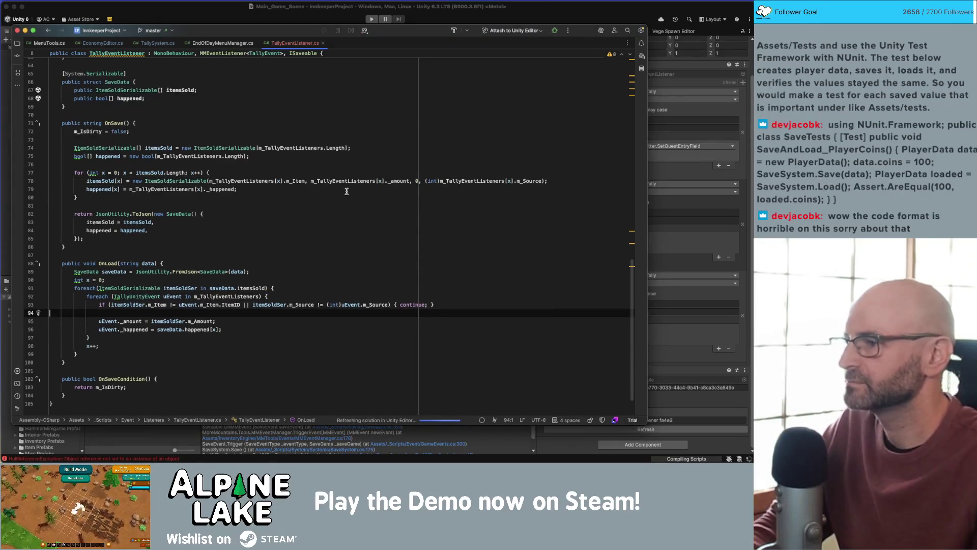
click(331, 164)
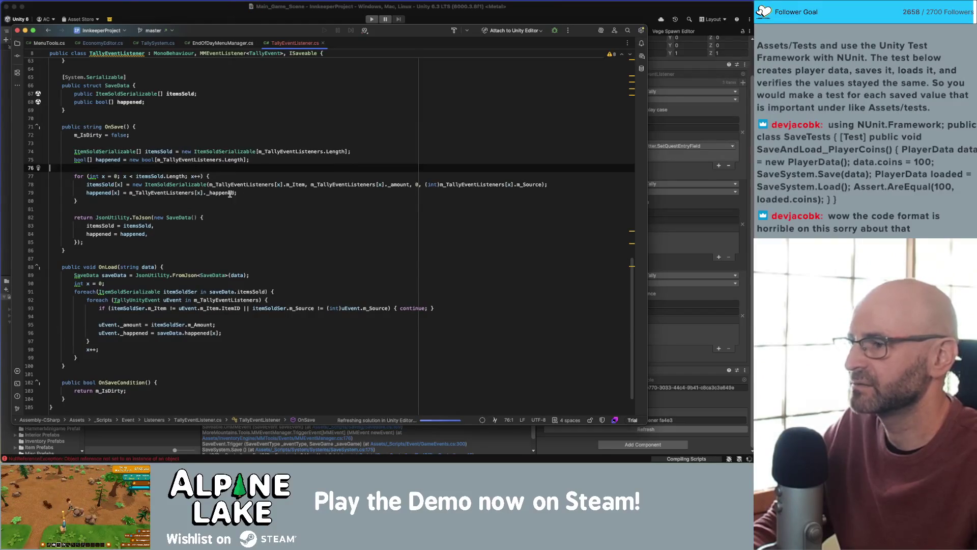
click(243, 19)
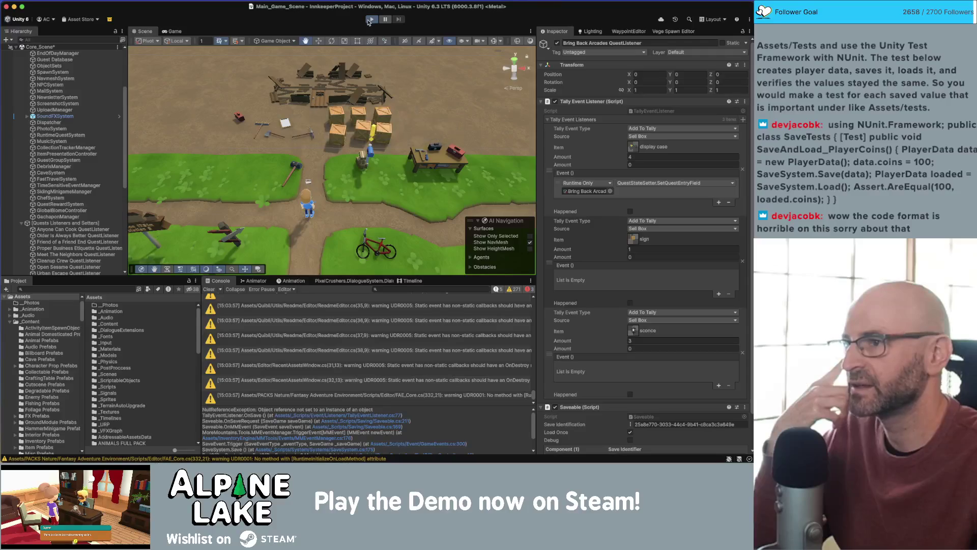
- Play-test by opening the shipping box, ending the day and stepping through the sales summary screens
click(369, 21)
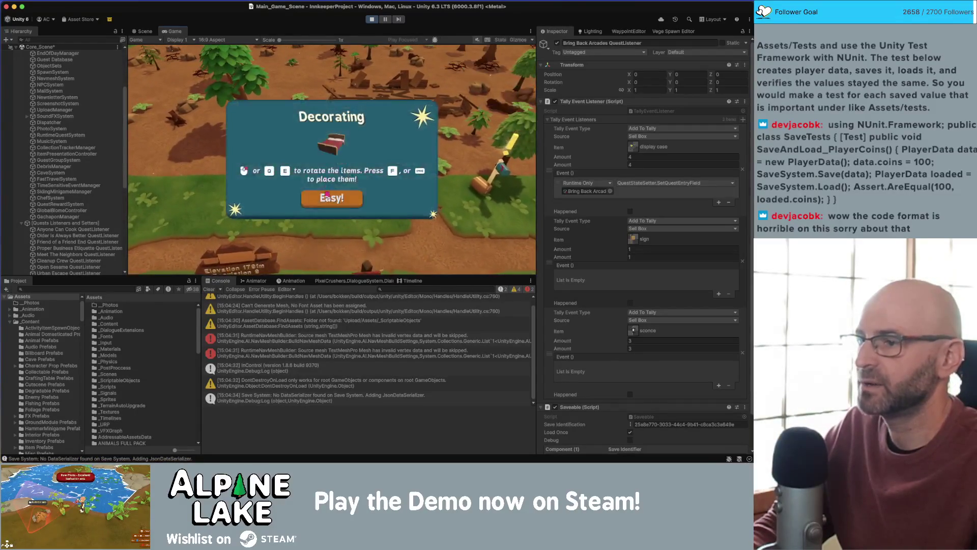
click(327, 195)
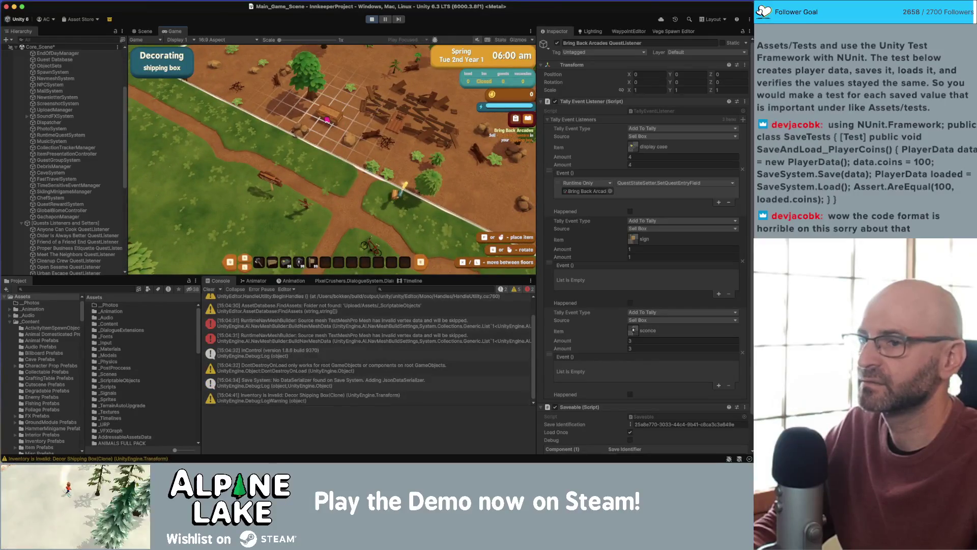
click(327, 120)
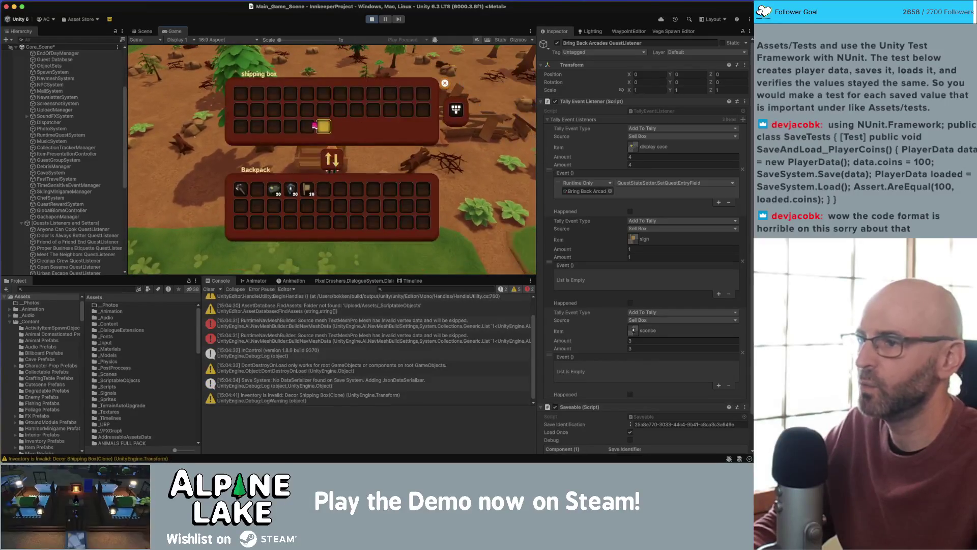
key(Escape)
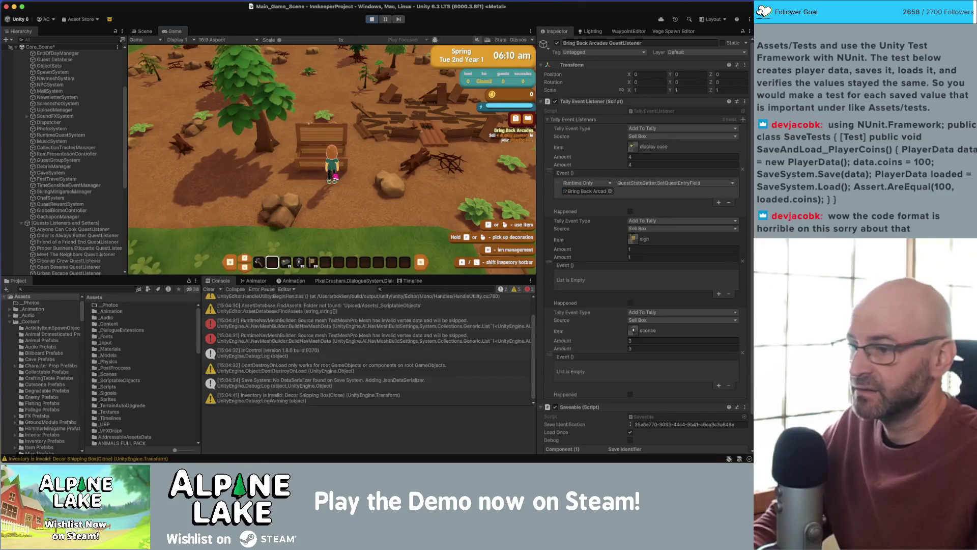
click(335, 177)
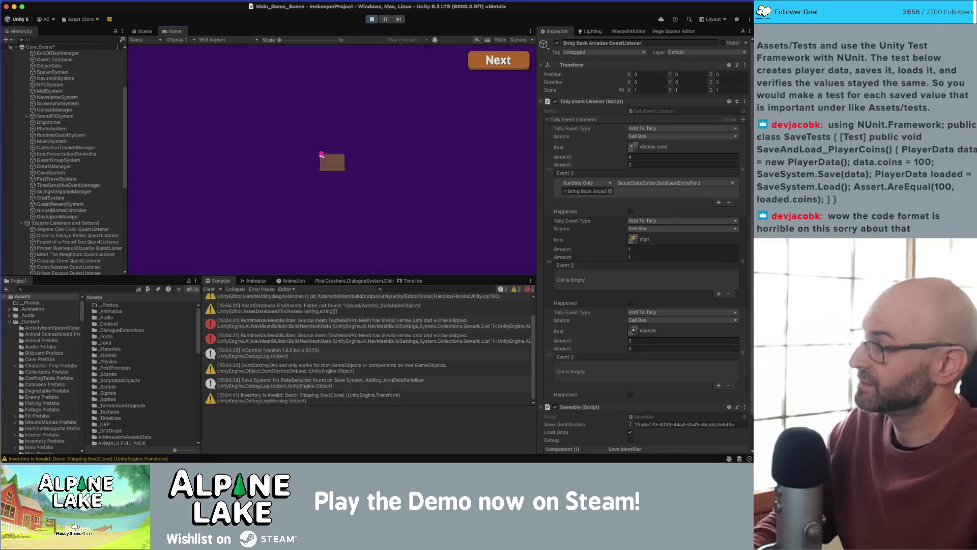
click(503, 60)
click(502, 60)
click(502, 59)
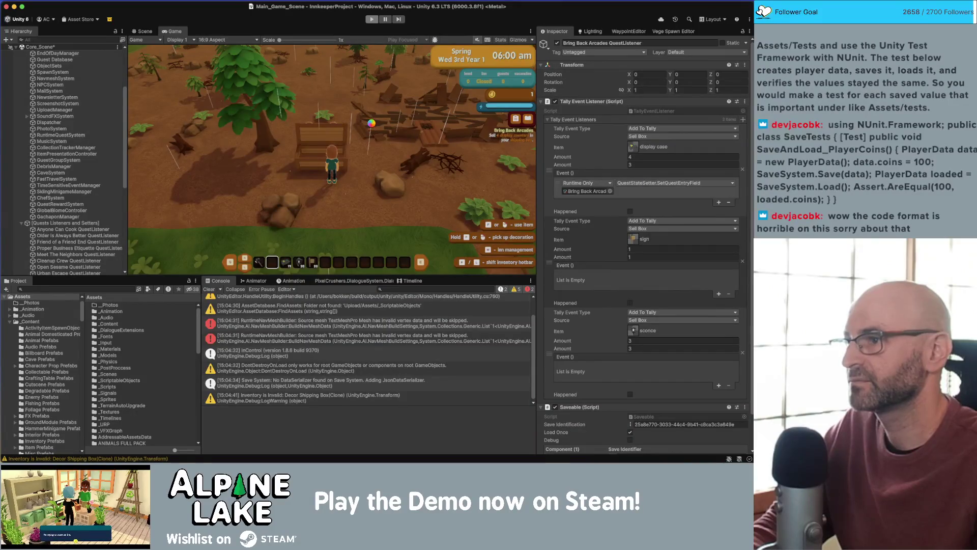
key(super+p)
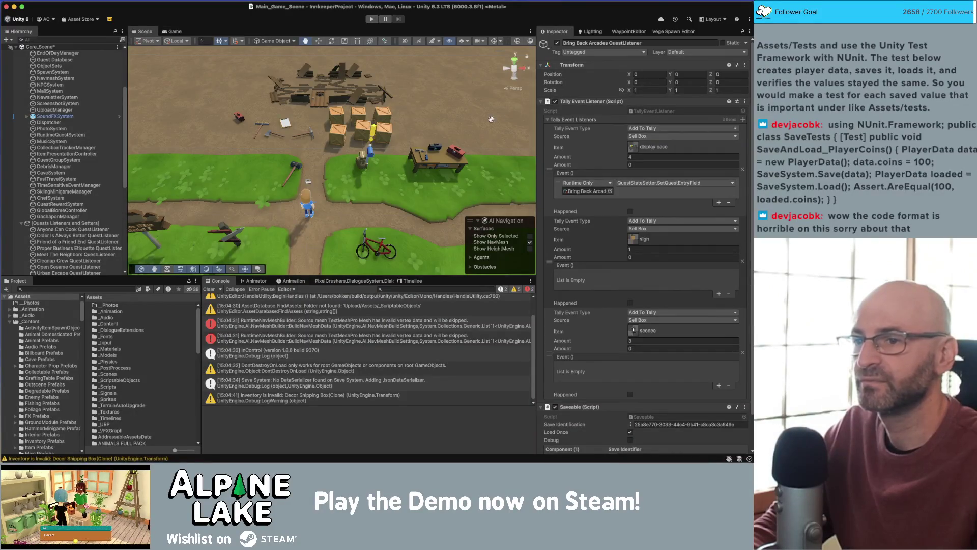
- Run the game again, walk the player north, then stop playing
click(370, 19)
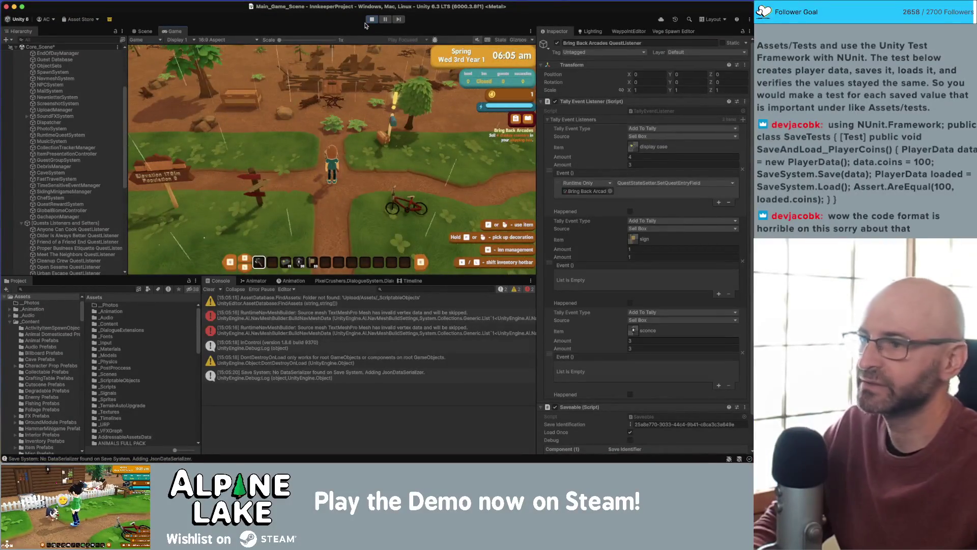
key(w)
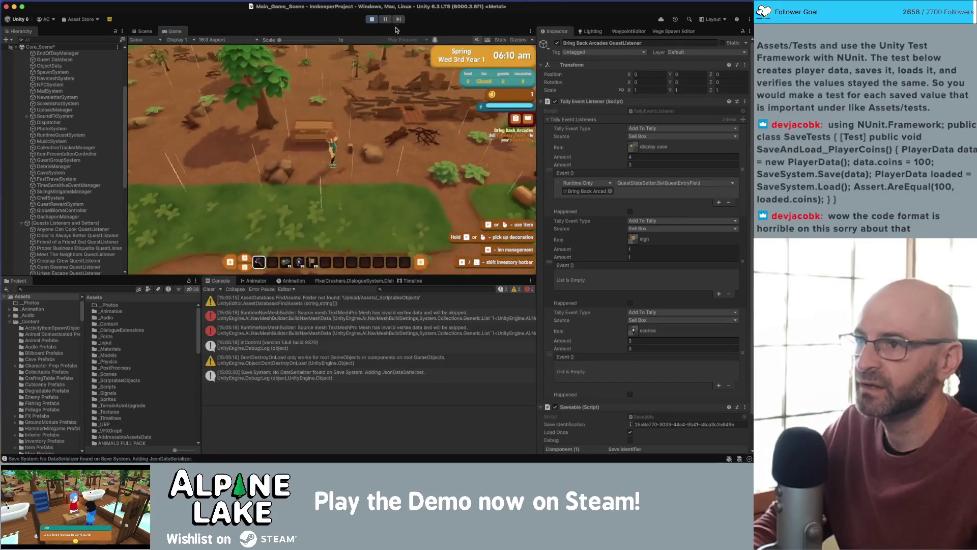
key(super+p)
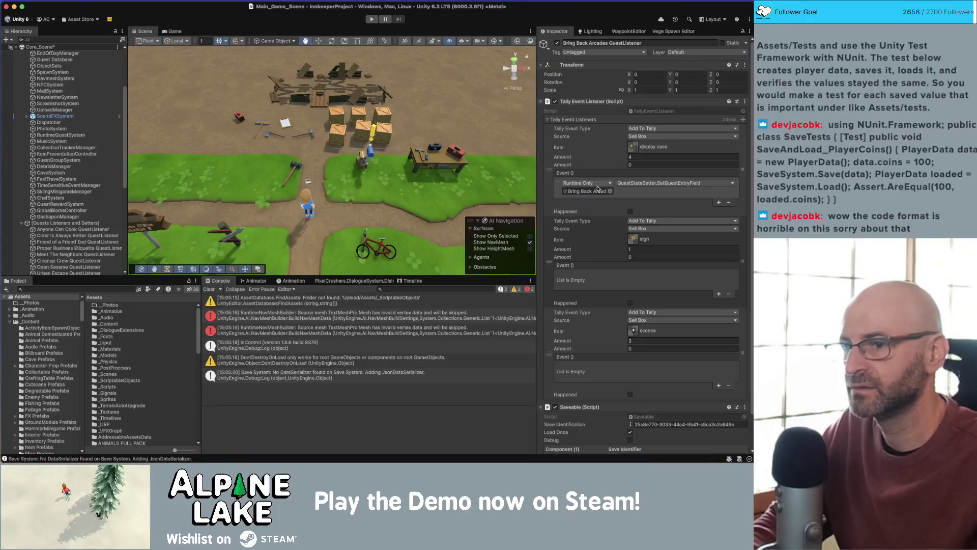
- Duplicate the Entry2 setter as Bring Back Arcades Entry3State success, targeting the sell-1-sign entry
click(588, 191)
click(140, 306)
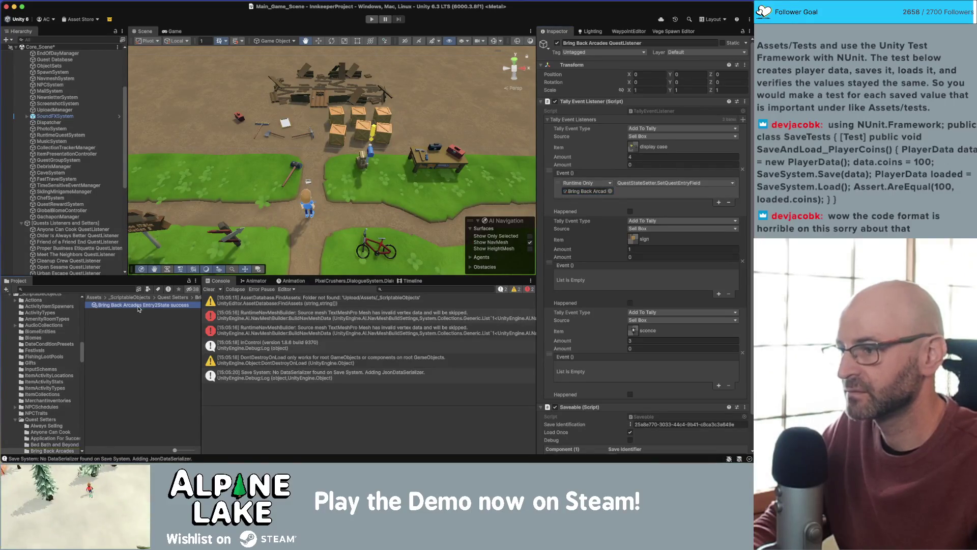
key(ctrl+d)
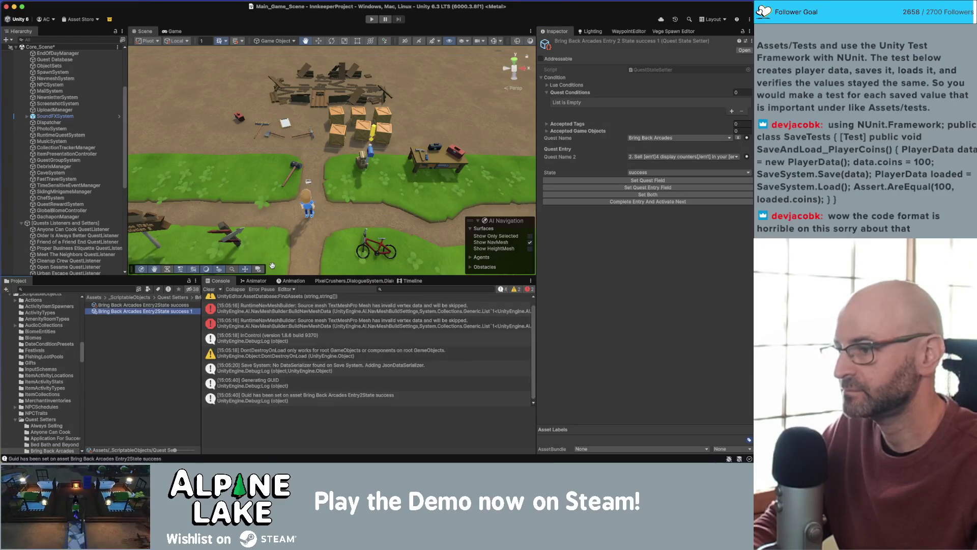
click(649, 157)
mouse_move(651, 193)
mouse_move(580, 192)
click(524, 193)
click(143, 311)
key(BackSpace)
key(BackSpace)
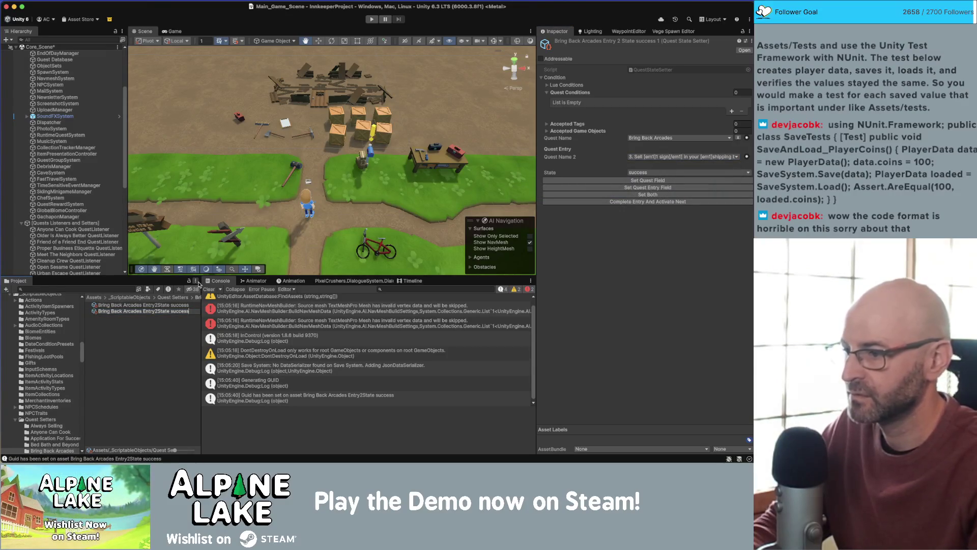
key(Delete)
text(3)
key(Return)
- Duplicate it again as Entry4State success, targeting the sell-3-sconces entry
key(super+d)
key(Return)
key(BackSpace)
key(BackSpace)
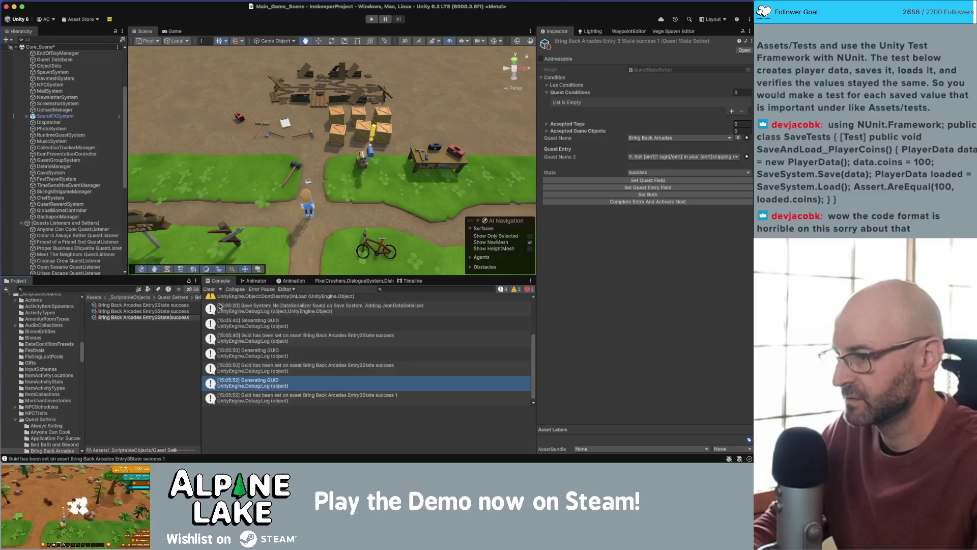
key(BackSpace)
text(4)
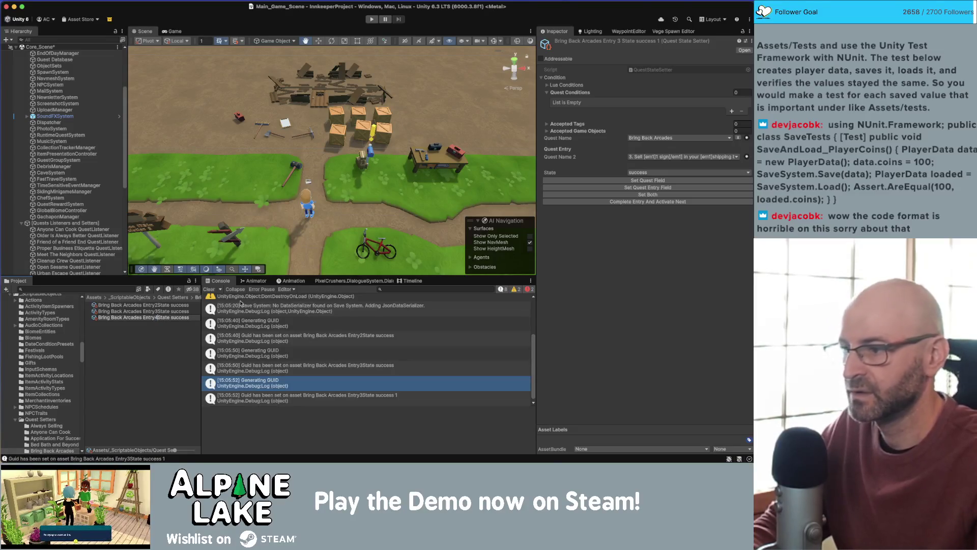
key(Return)
click(650, 157)
mouse_move(677, 201)
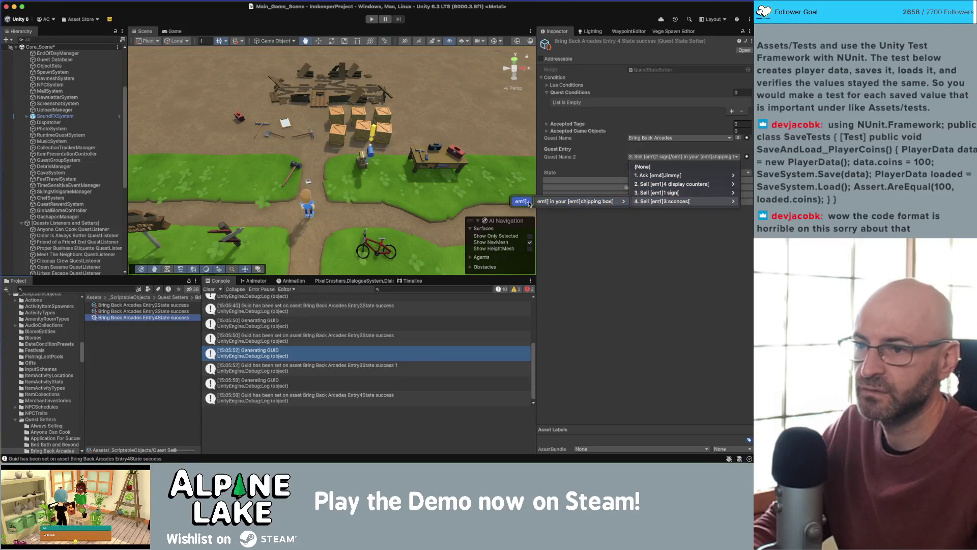
click(605, 202)
- Deselect and reselect the Entry4State success asset so its changes are saved
click(166, 334)
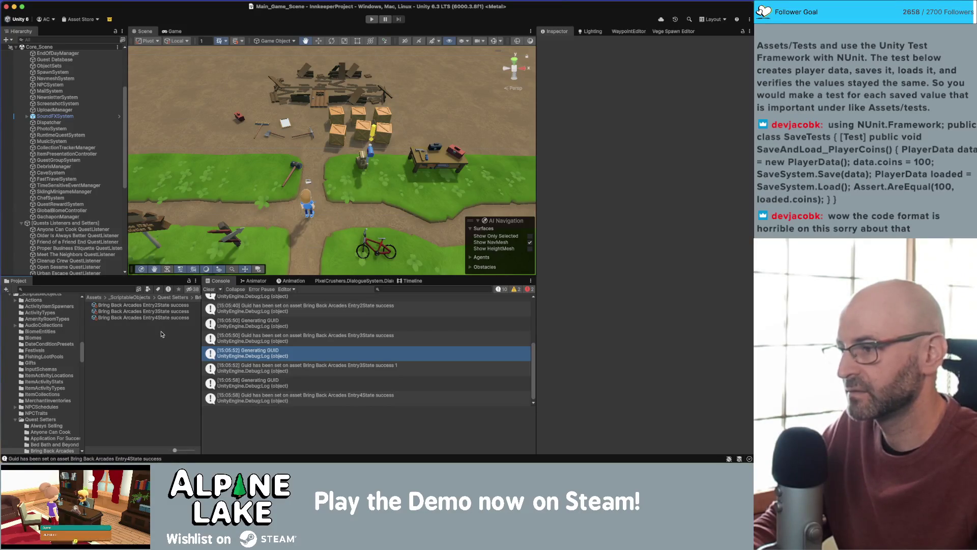
click(168, 317)
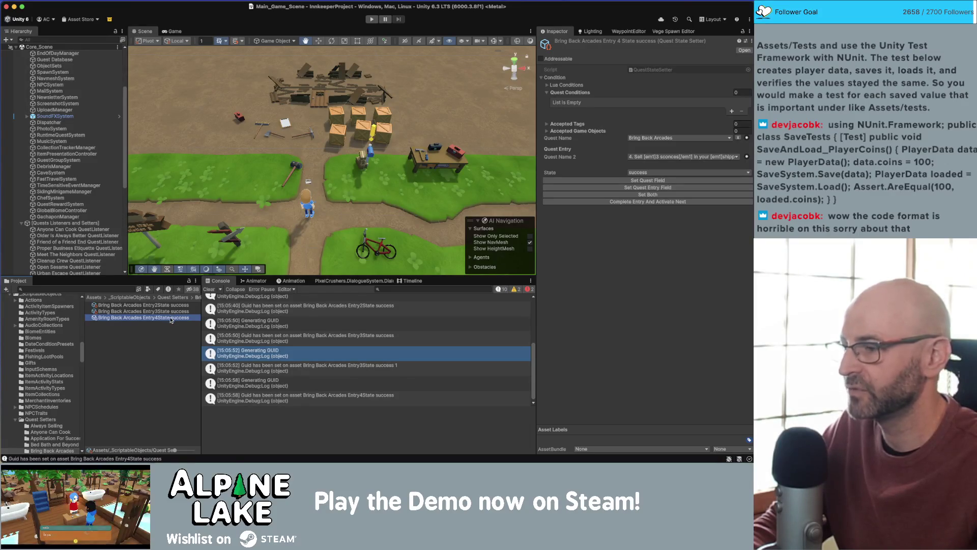
click(165, 331)
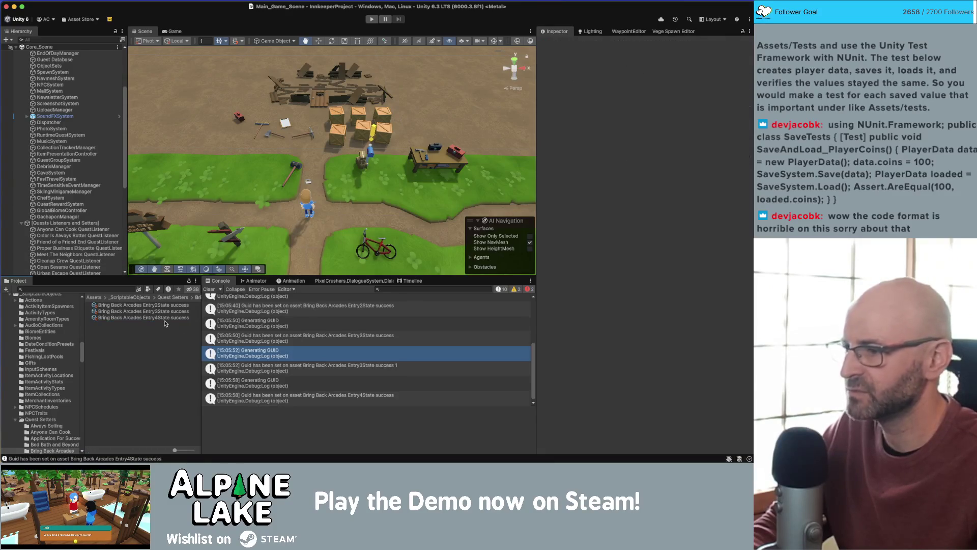
click(167, 318)
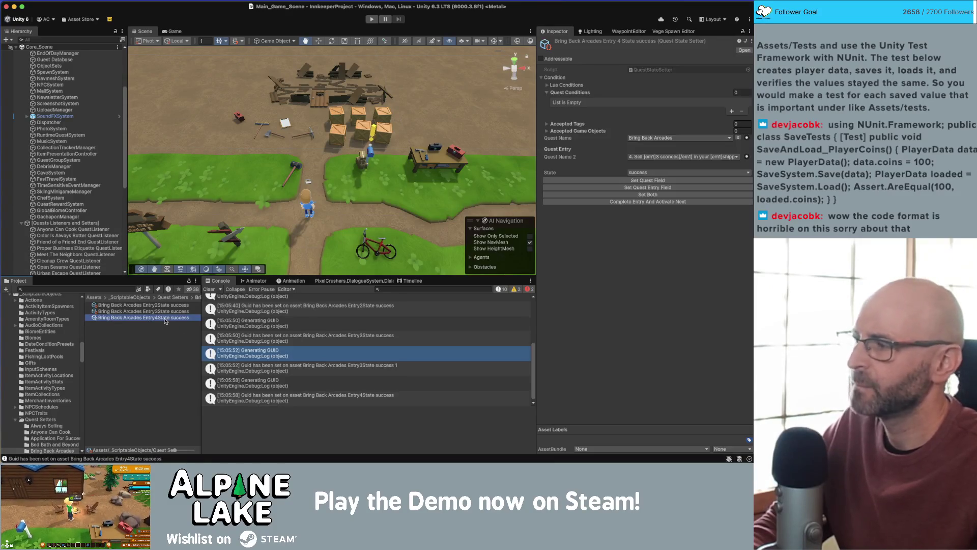
- Open the Bring Back Arcades quest in the Dialogue System's Quests/Items list
click(342, 282)
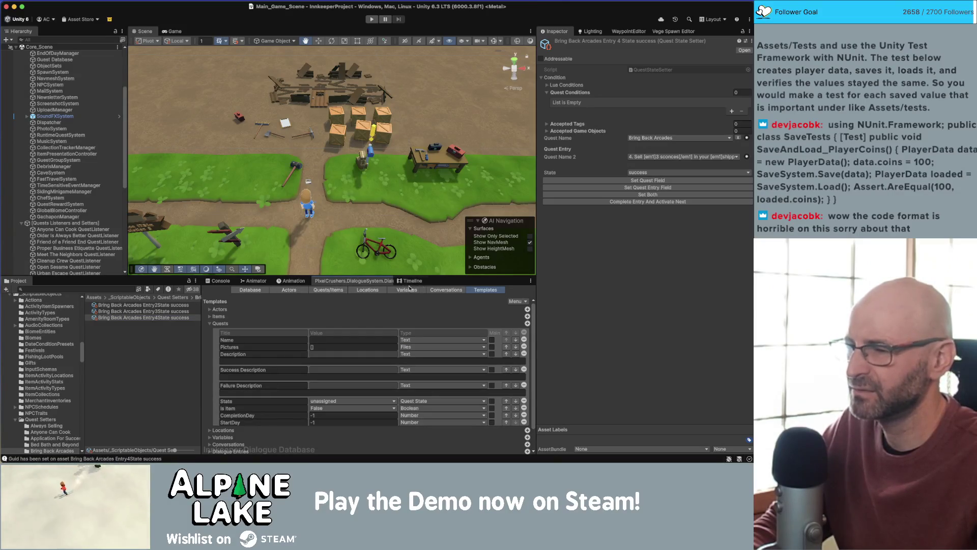
click(328, 290)
scroll(244, 366, down, 5)
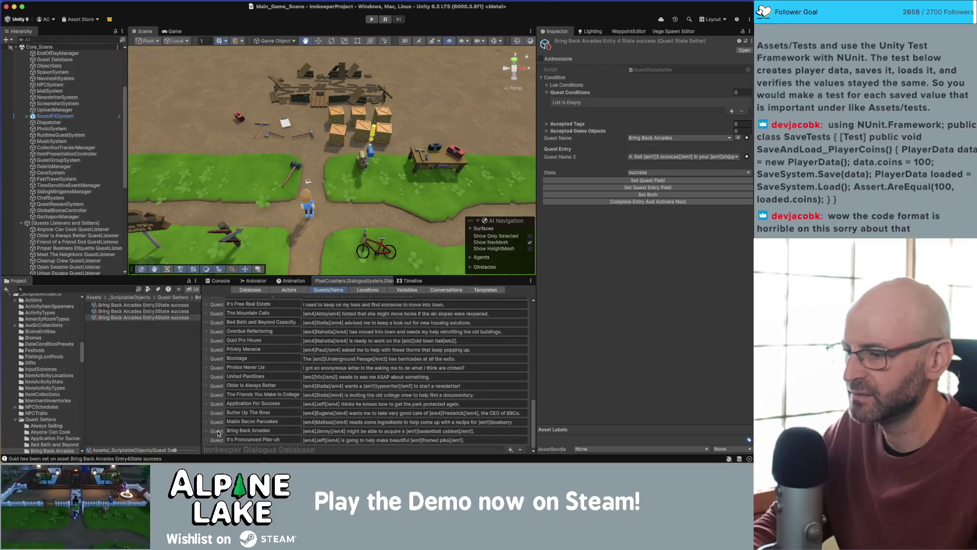
click(219, 431)
click(692, 365)
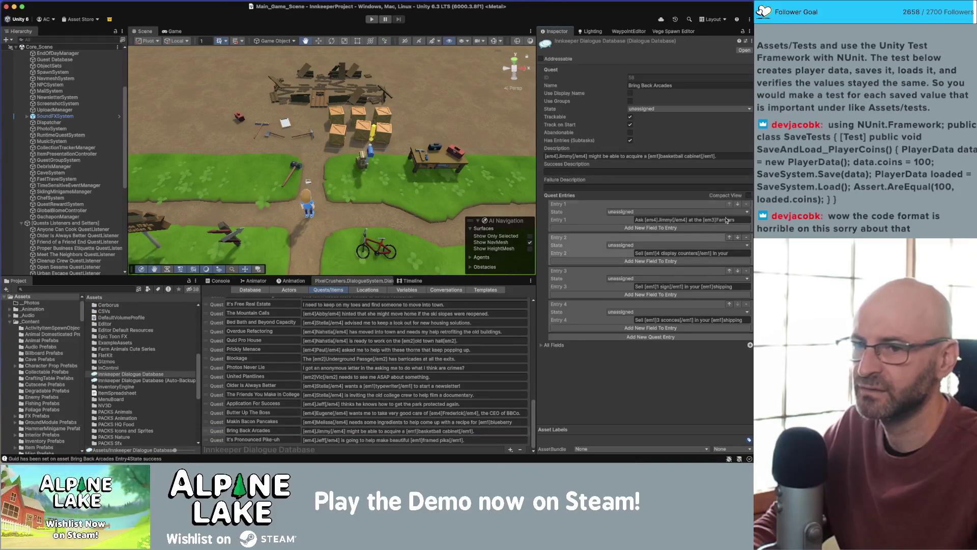
- Add Entry 5 about waiting for Jimmy to mail the basketball cabinet, then view It's Pronounced Pike-uh
click(621, 337)
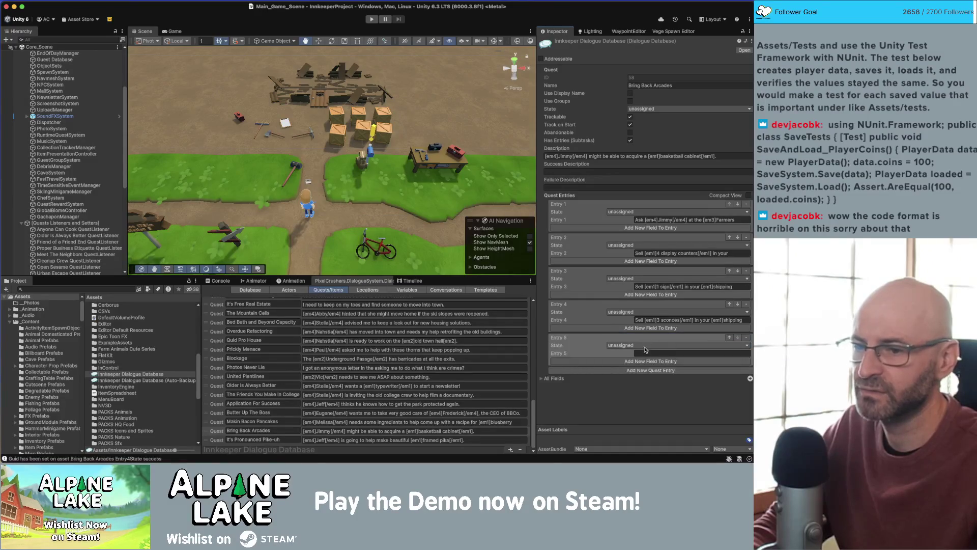
text(Wait)
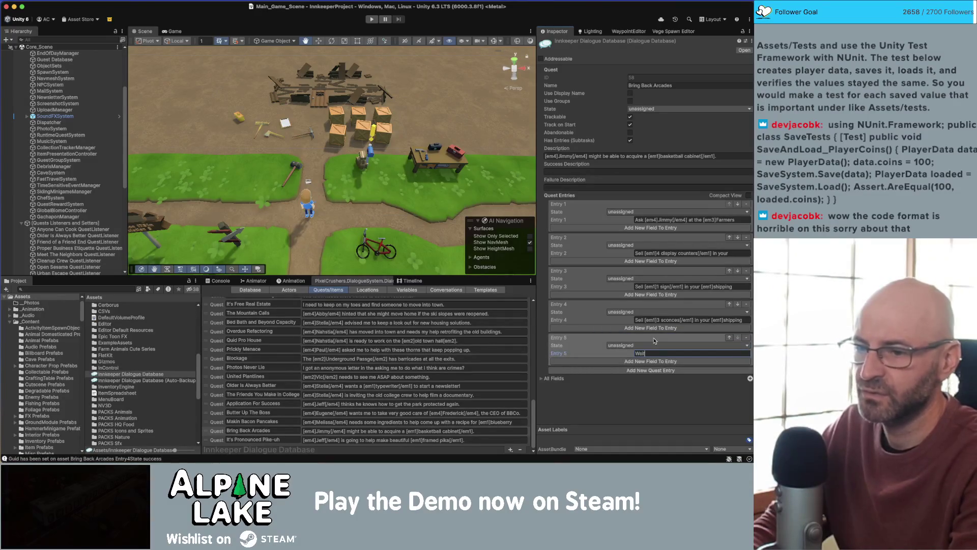
text( for [em4]Jimmy[/em)
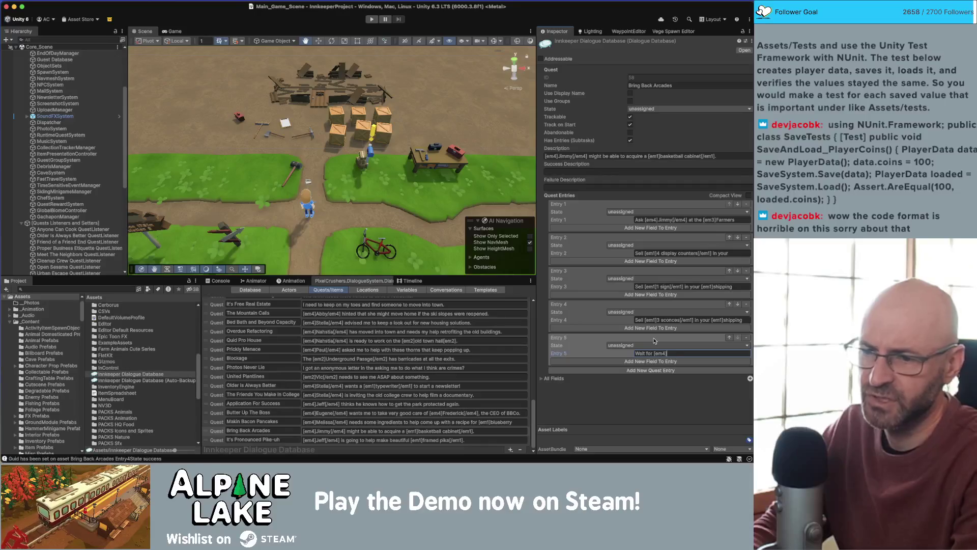
text(4])
text( to mail you the [em1)
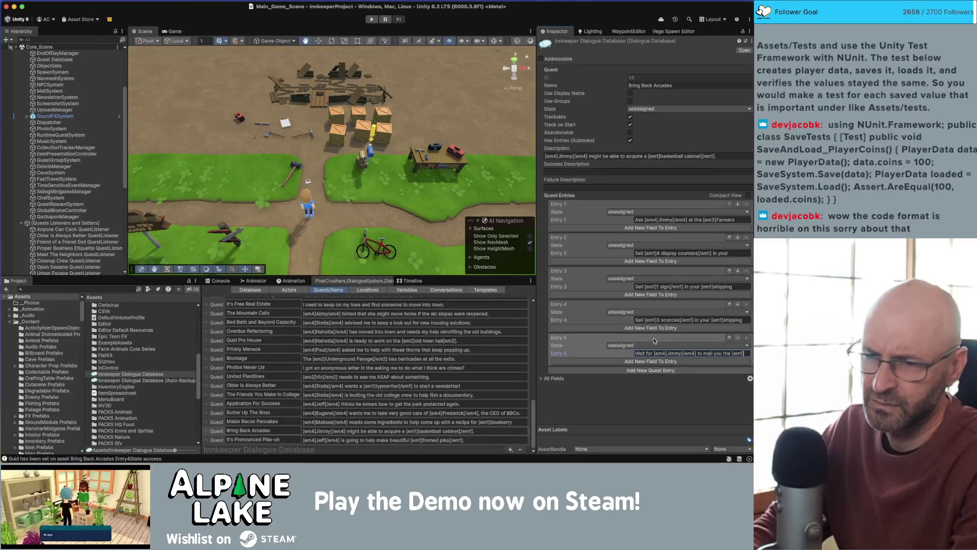
text(baksetba)
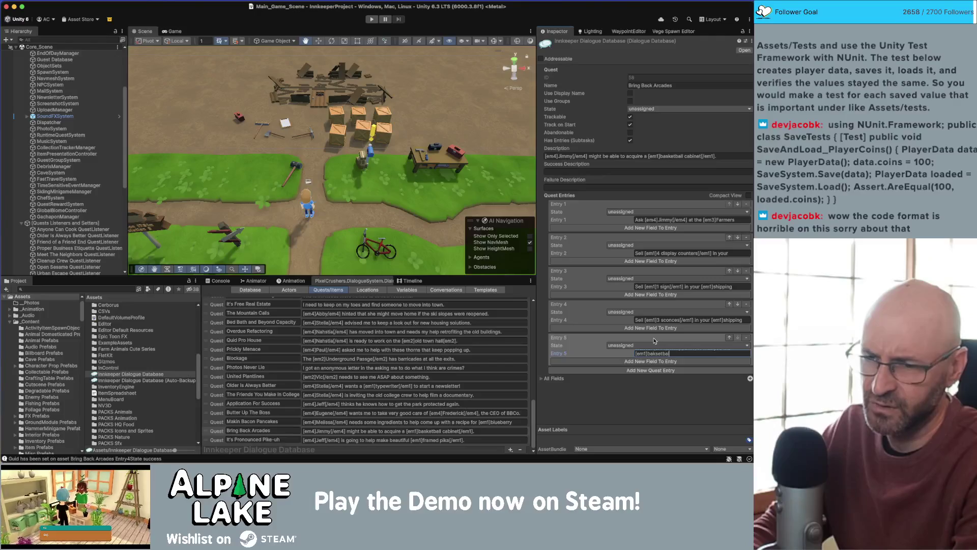
text(t)
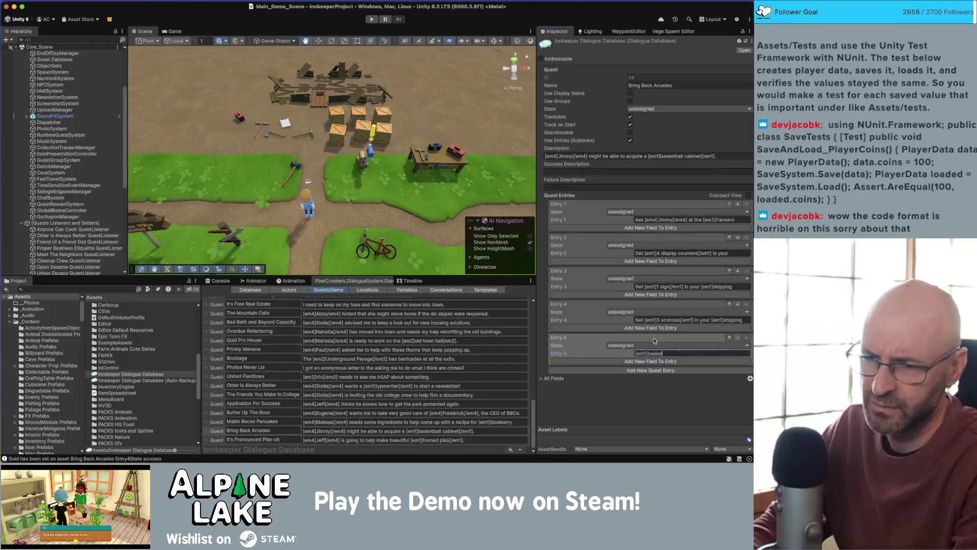
text([/em1])
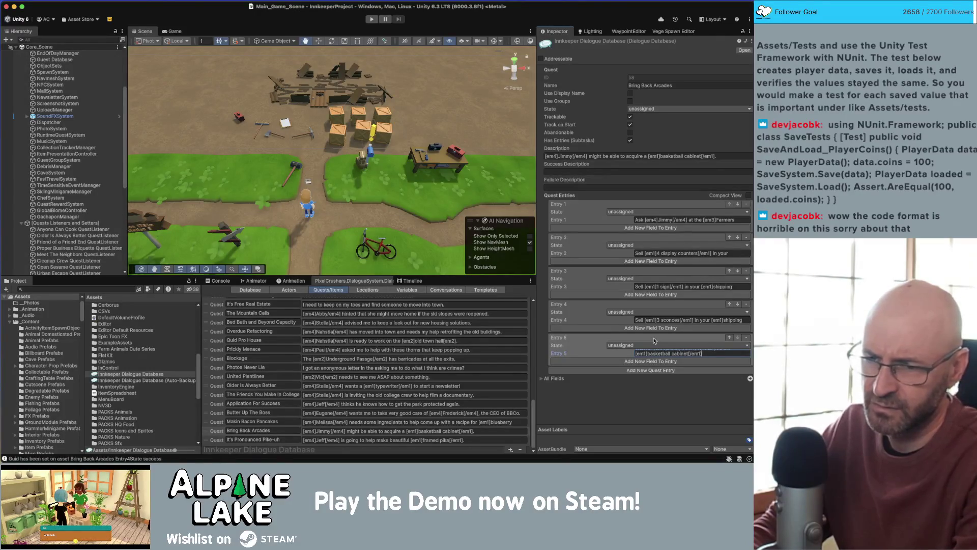
key(Return)
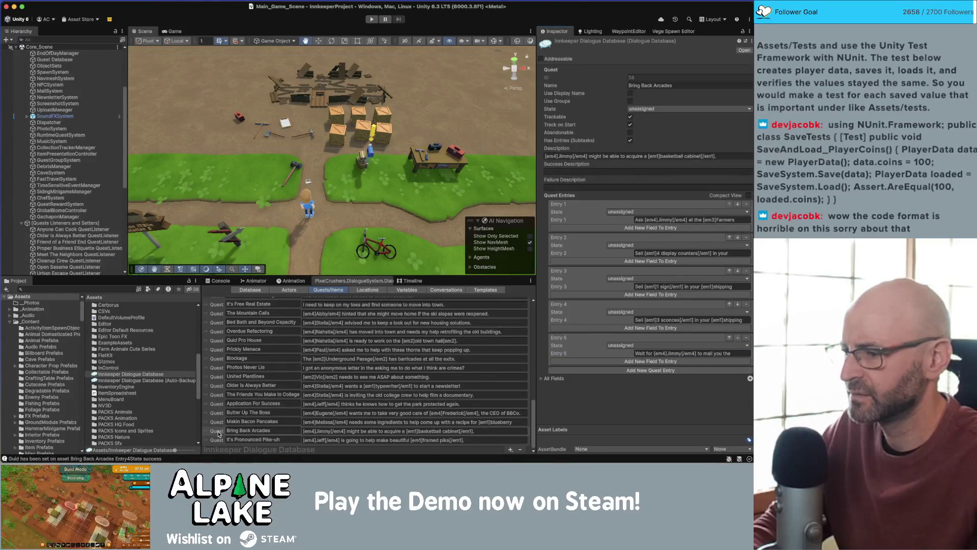
click(217, 439)
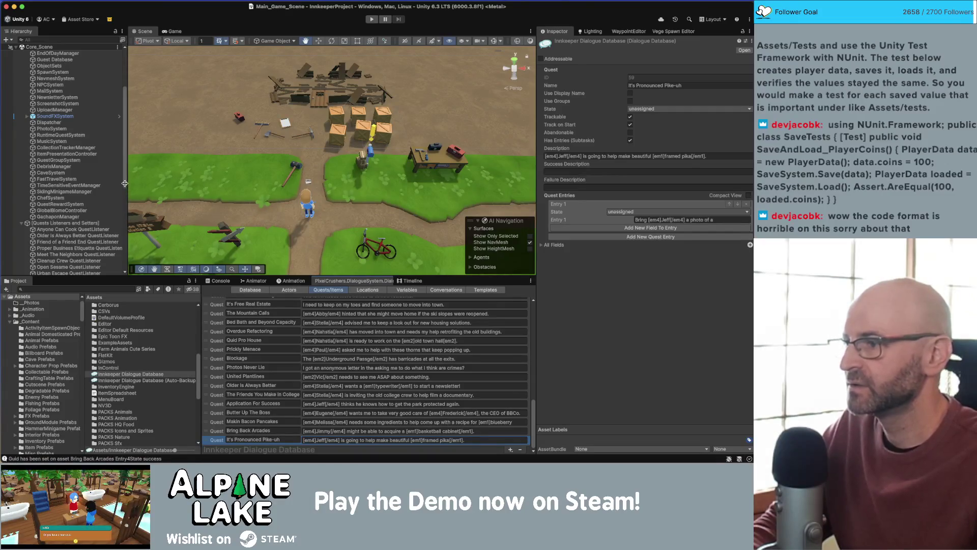
drag(125, 183, 122, 257)
- Duplicate the Entry4State success setter and rename the copy Bring Back Arcades Entry5State active
click(101, 221)
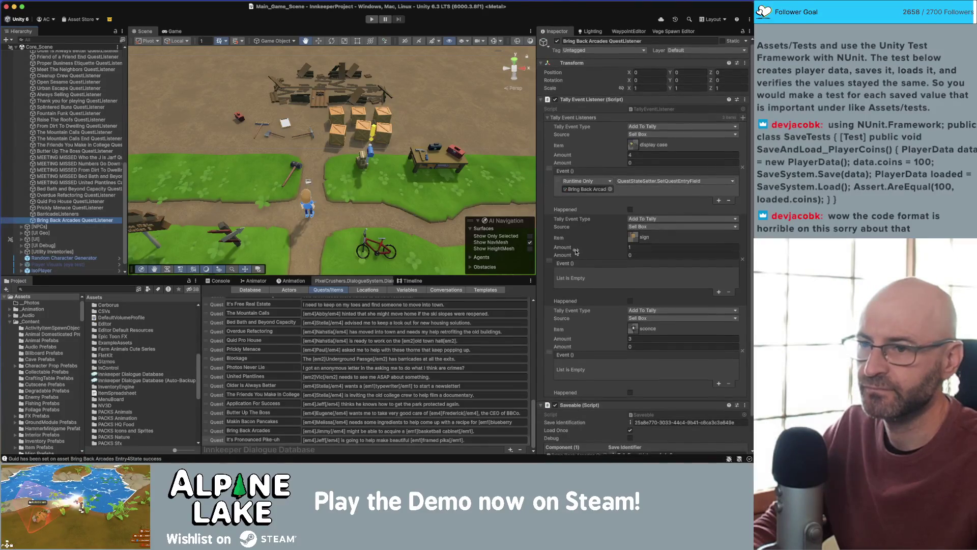
scroll(570, 244, down, 1)
scroll(567, 240, down, 1)
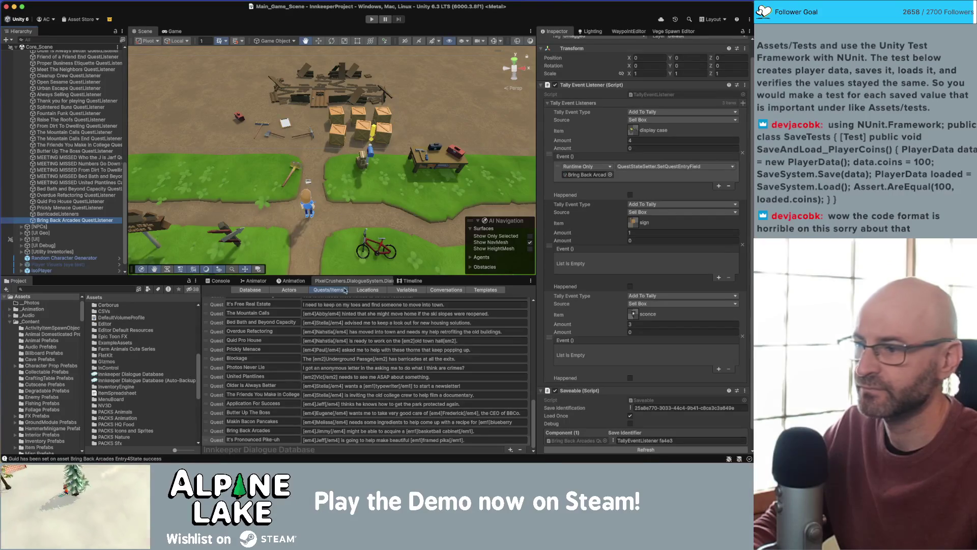
click(592, 176)
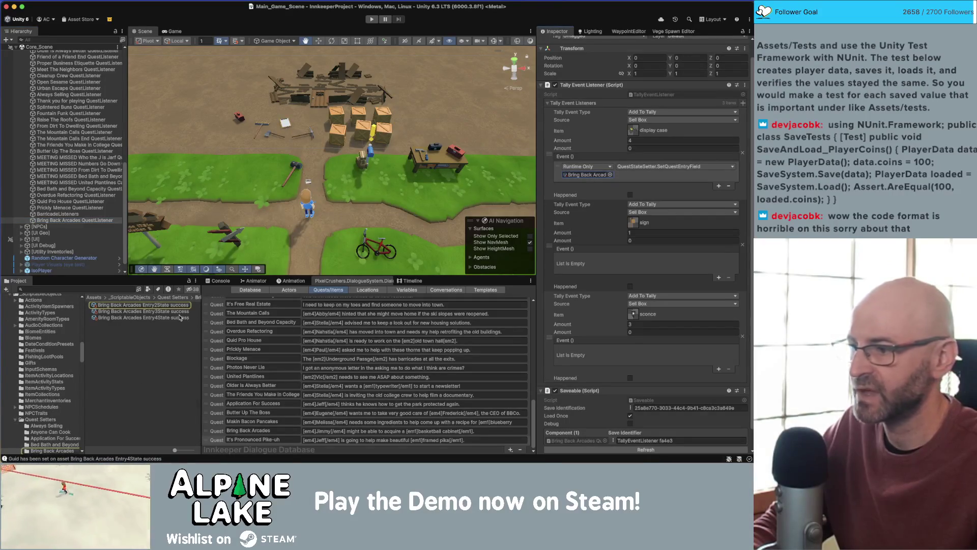
click(180, 317)
key(super+d)
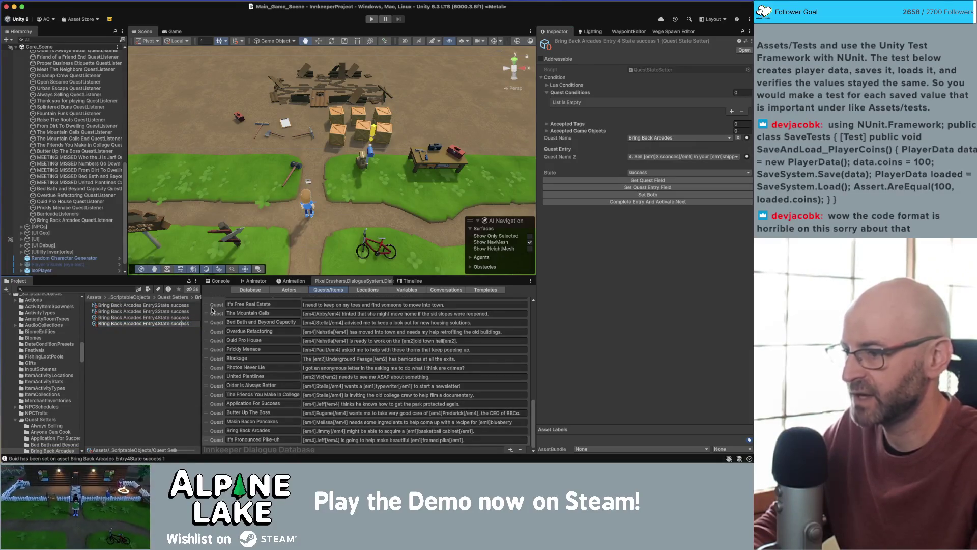
key(BackSpace)
text(5State active)
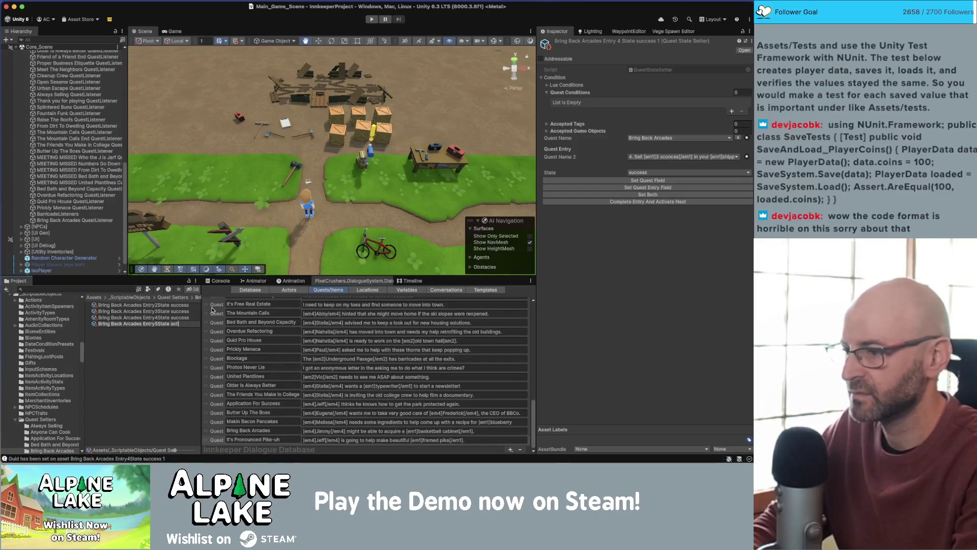
key(Return)
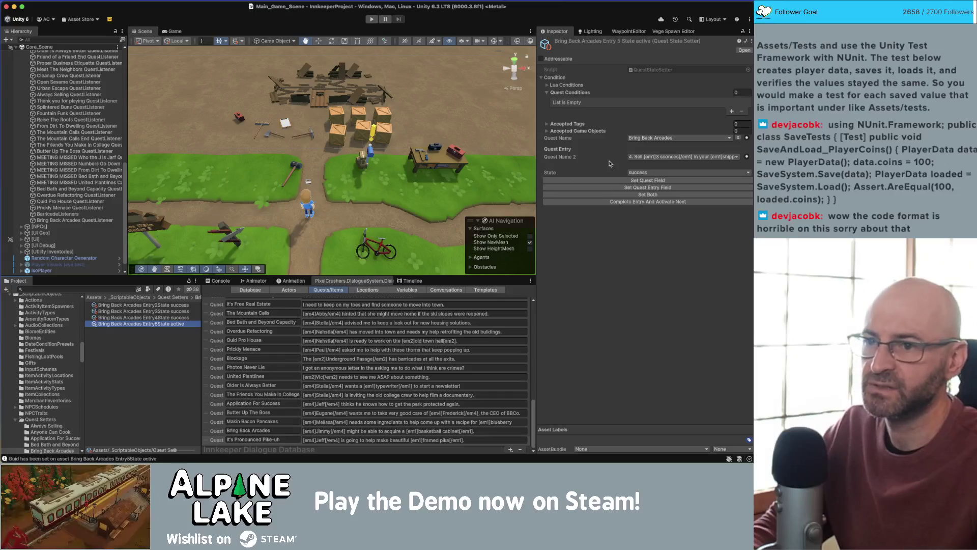
- Set the setter's Quest Name 2 to entry 5 and its State to active
click(643, 157)
mouse_move(643, 210)
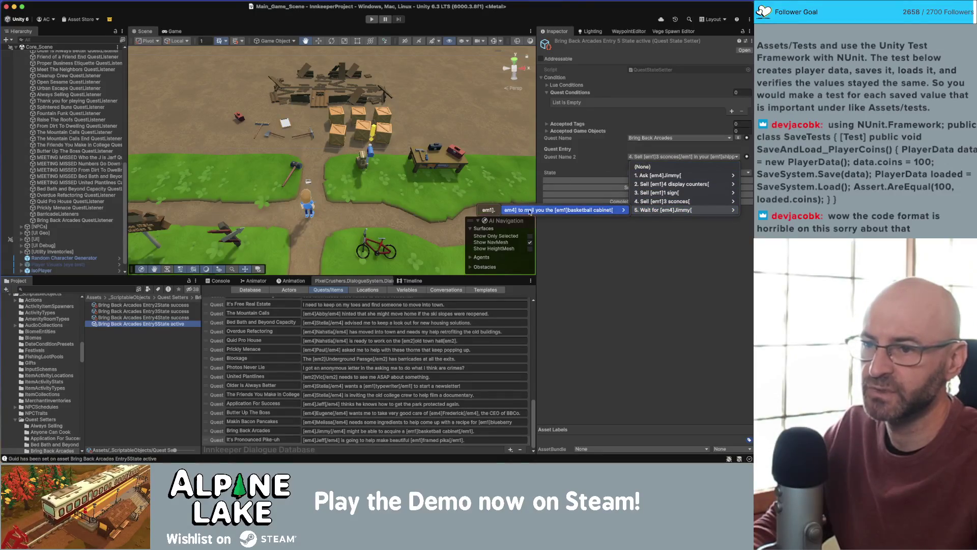
click(497, 211)
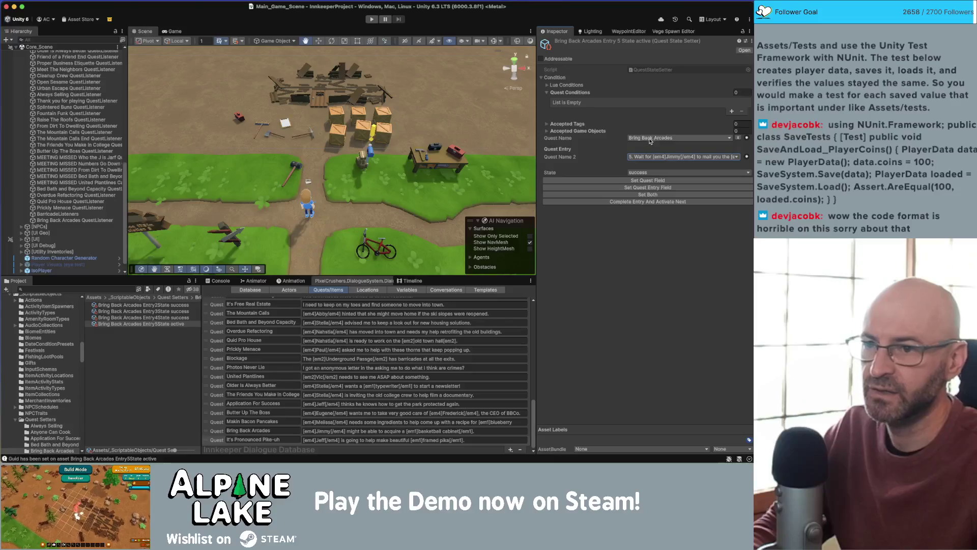
click(645, 172)
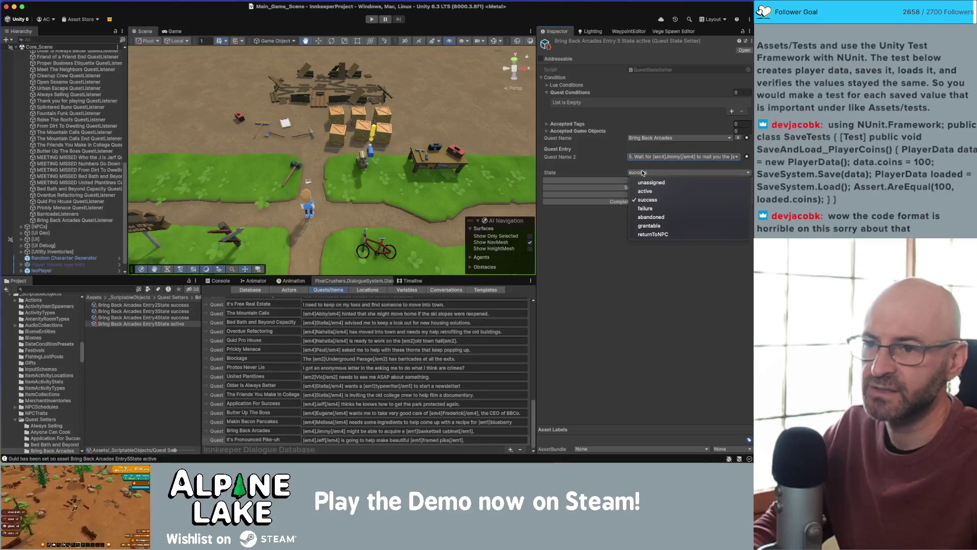
click(644, 191)
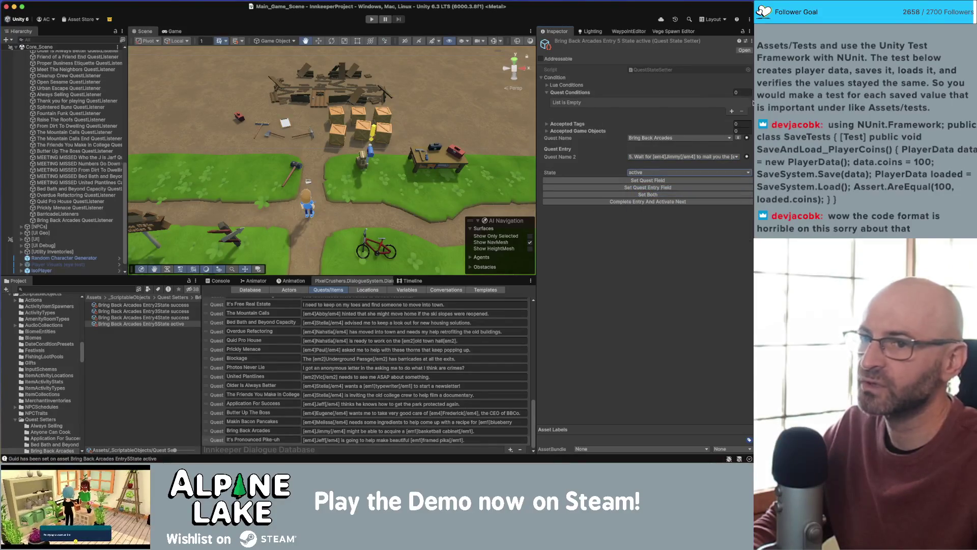
click(546, 95)
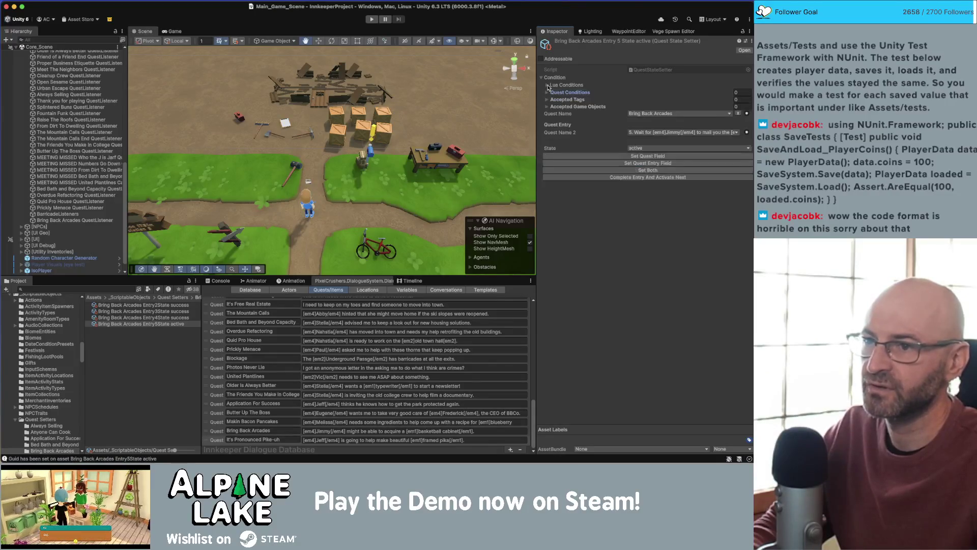
- Expand the Entry5State setter's Lua Conditions and leave the condition count at 0
click(547, 85)
click(590, 92)
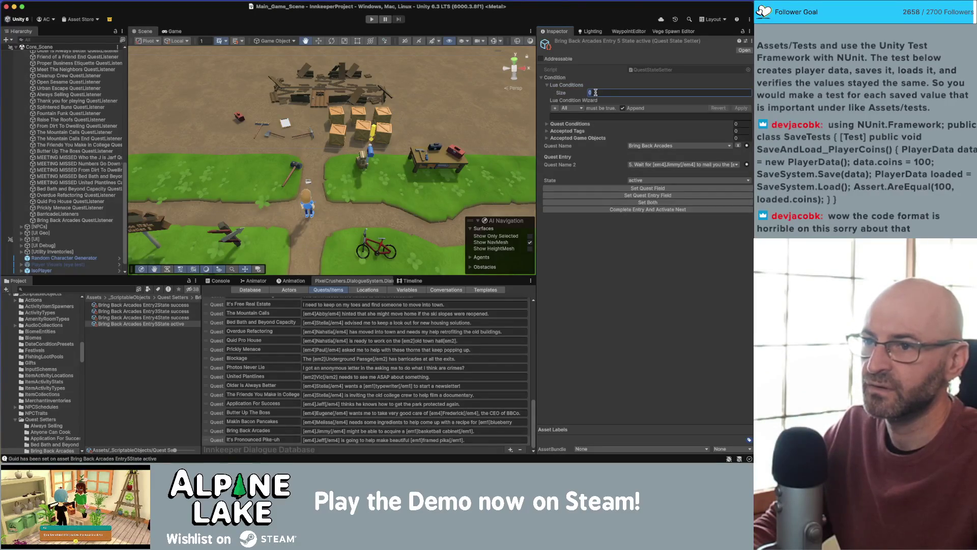
text(1)
key(Return)
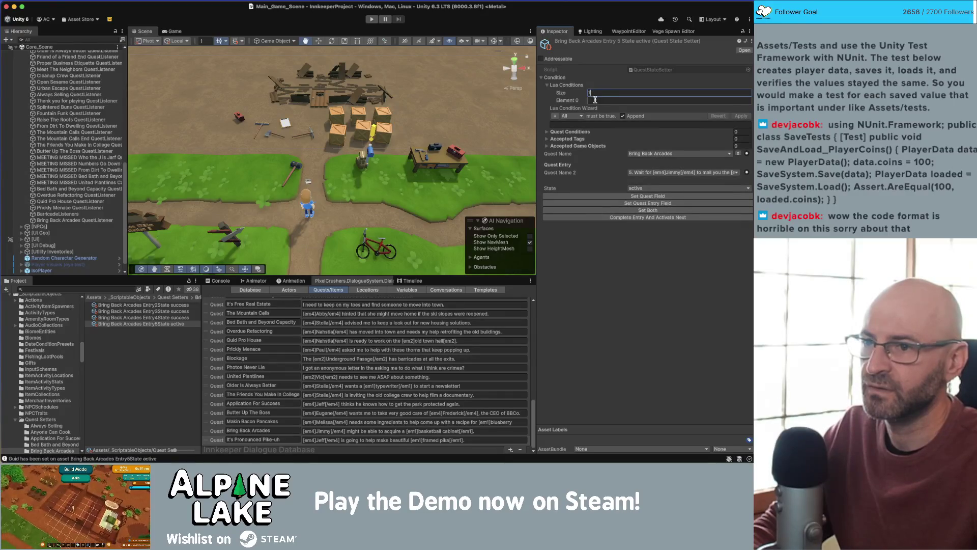
text(0)
key(Return)
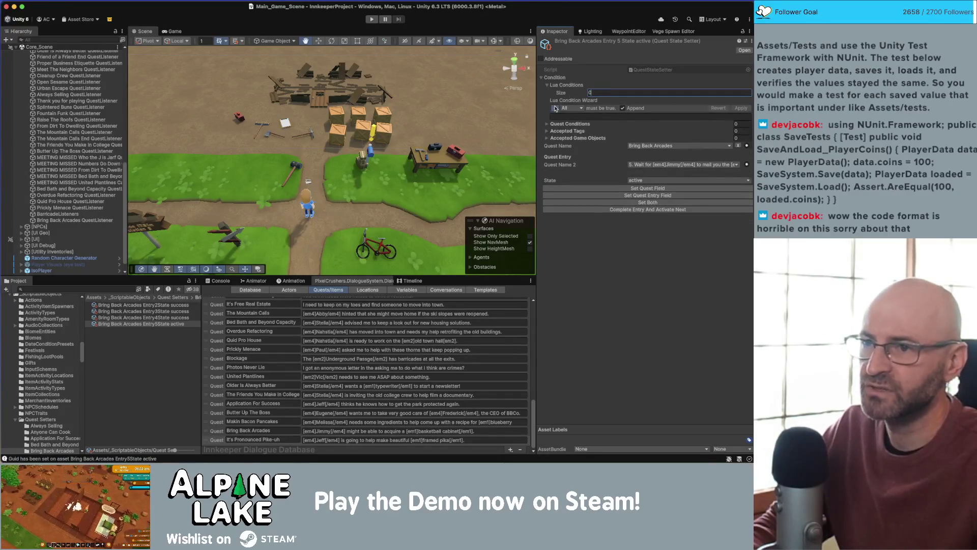
- Add a wizard row requiring Bring Back Arcades entry 2 (display counters) at success
click(555, 108)
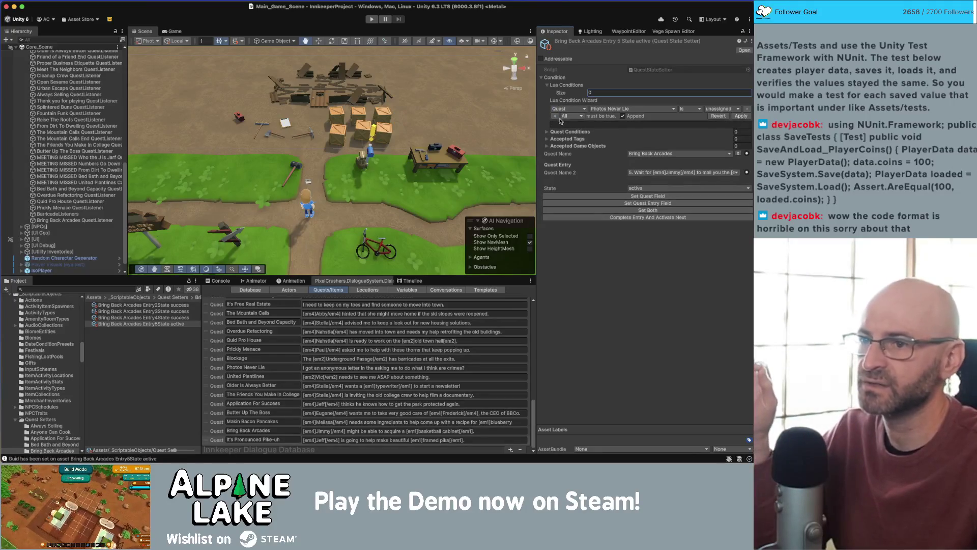
click(565, 109)
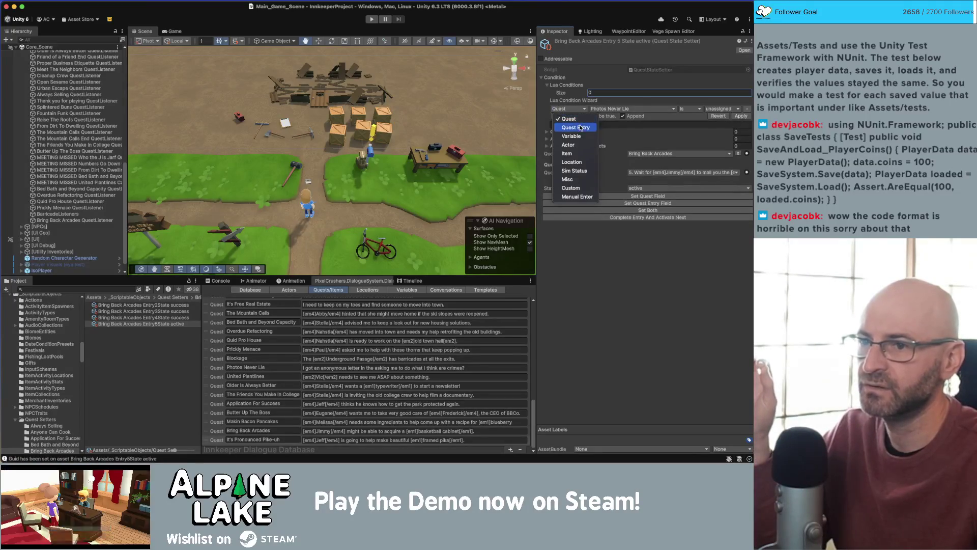
click(581, 128)
click(610, 108)
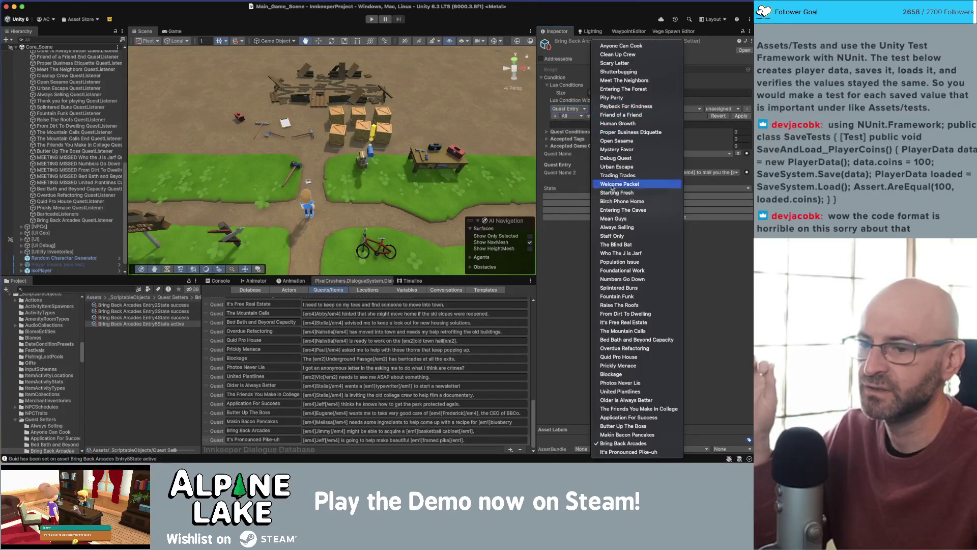
click(623, 443)
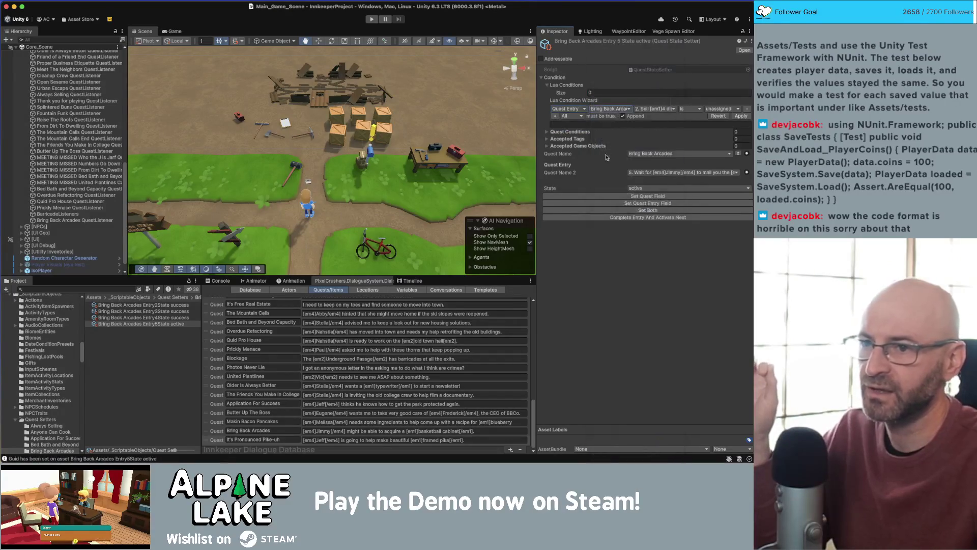
click(656, 109)
click(661, 121)
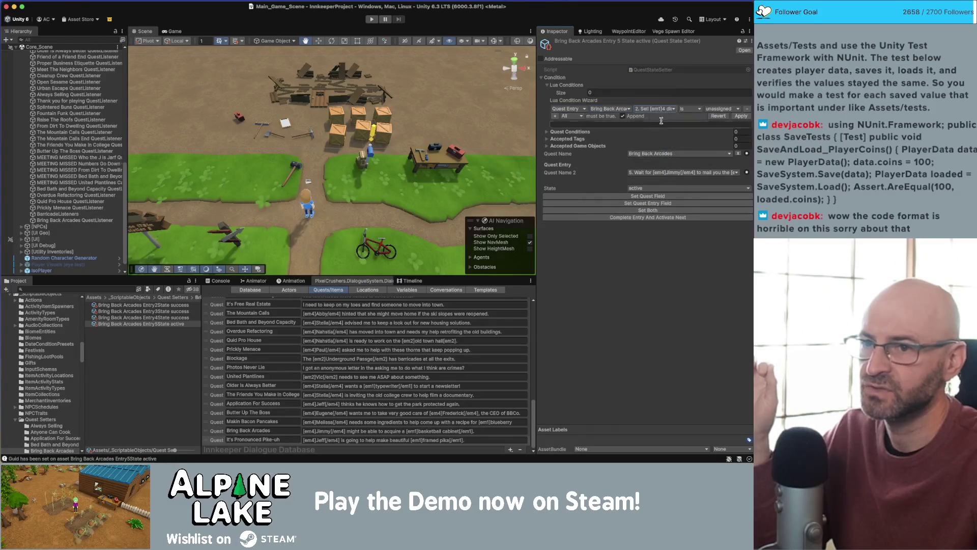
click(722, 108)
click(723, 127)
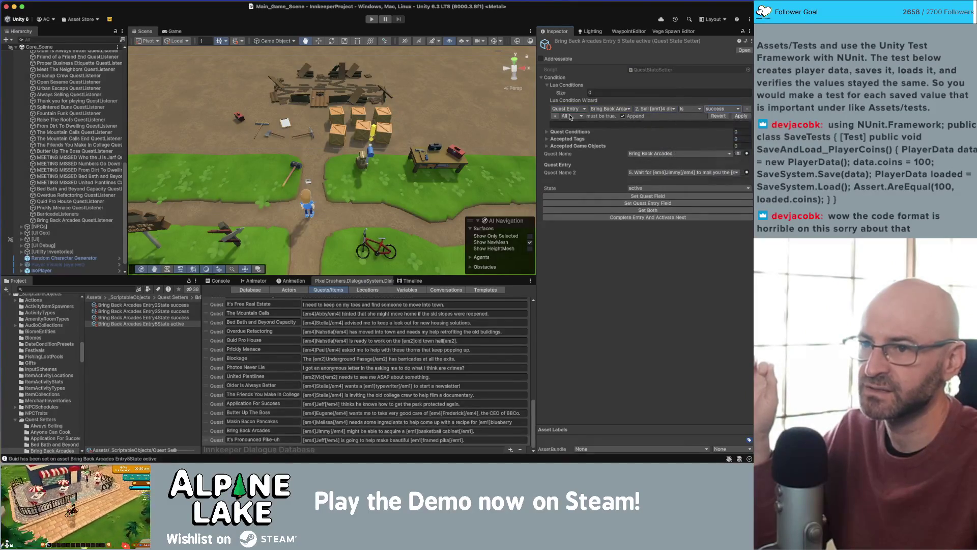
- Add a second wizard row requiring entry 3 (sell one sign) at success
click(554, 116)
click(608, 117)
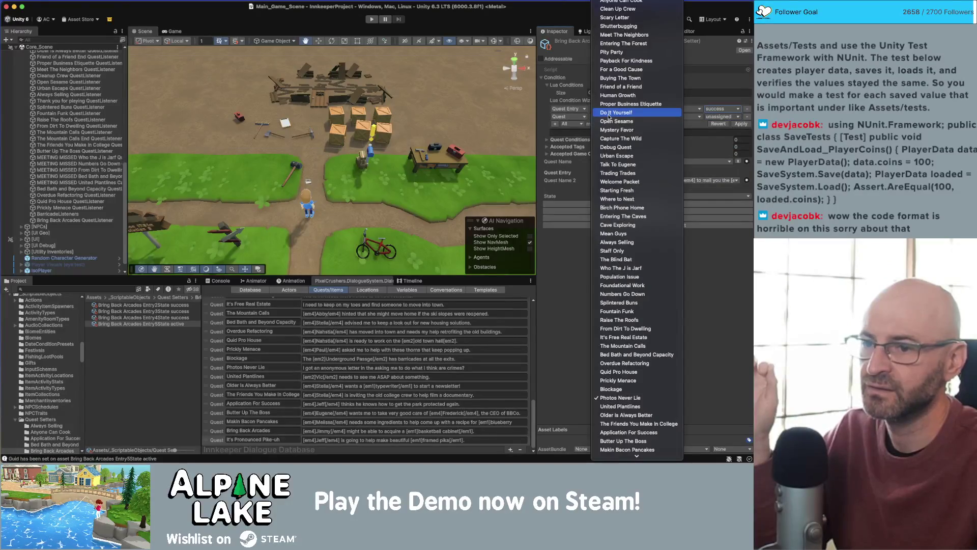
click(570, 116)
click(569, 116)
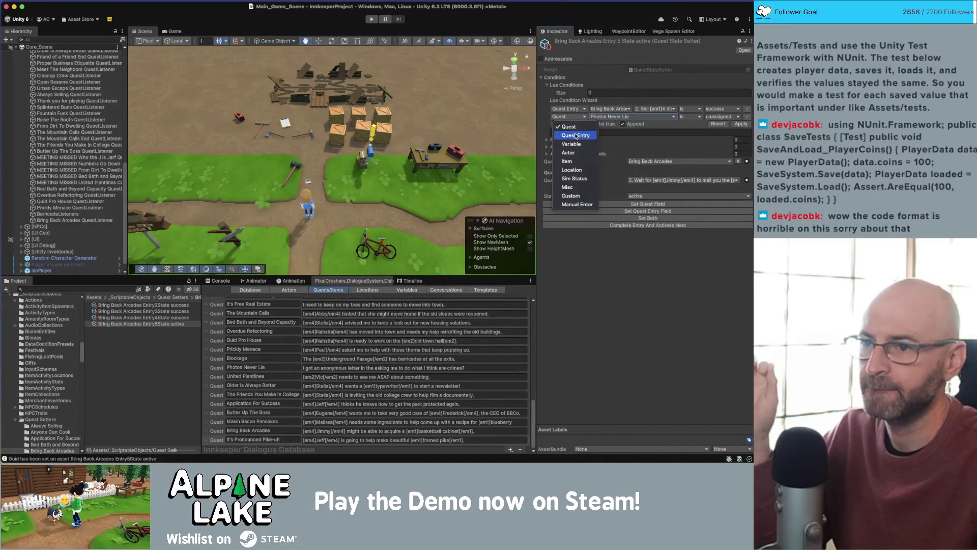
click(576, 136)
click(655, 117)
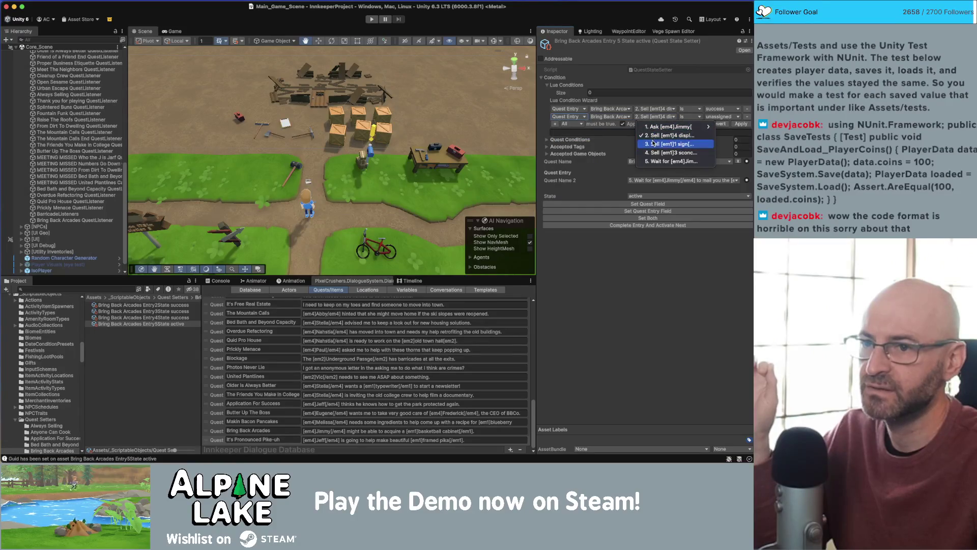
click(654, 144)
click(723, 117)
click(723, 143)
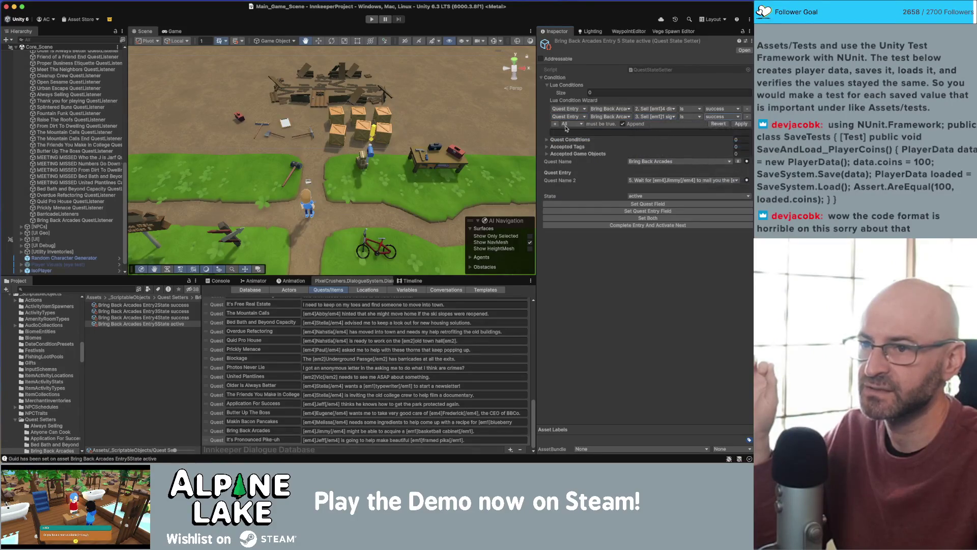
- Require entry 4 (three sconces) at success, apply the wizard, and select the QuestListener
click(555, 124)
click(568, 124)
click(572, 143)
click(655, 124)
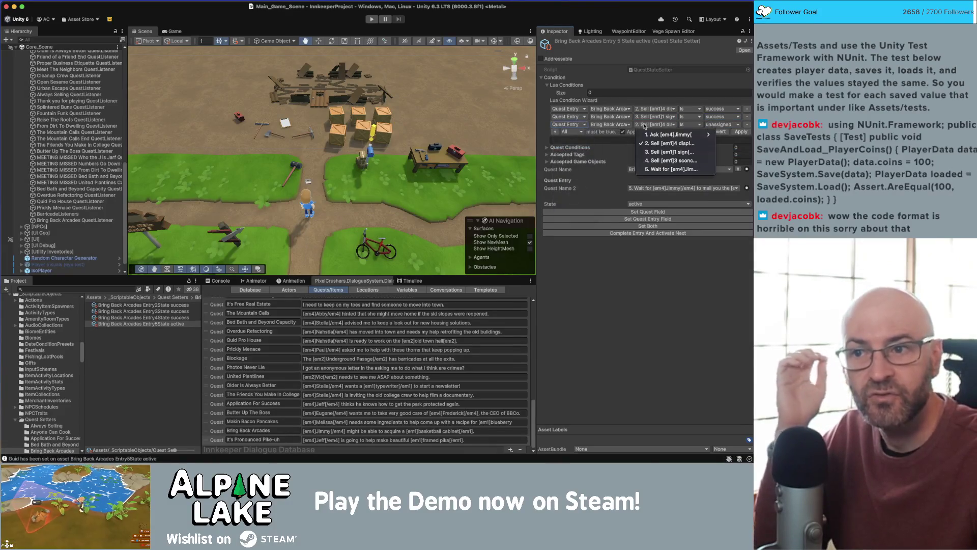
click(654, 160)
click(723, 124)
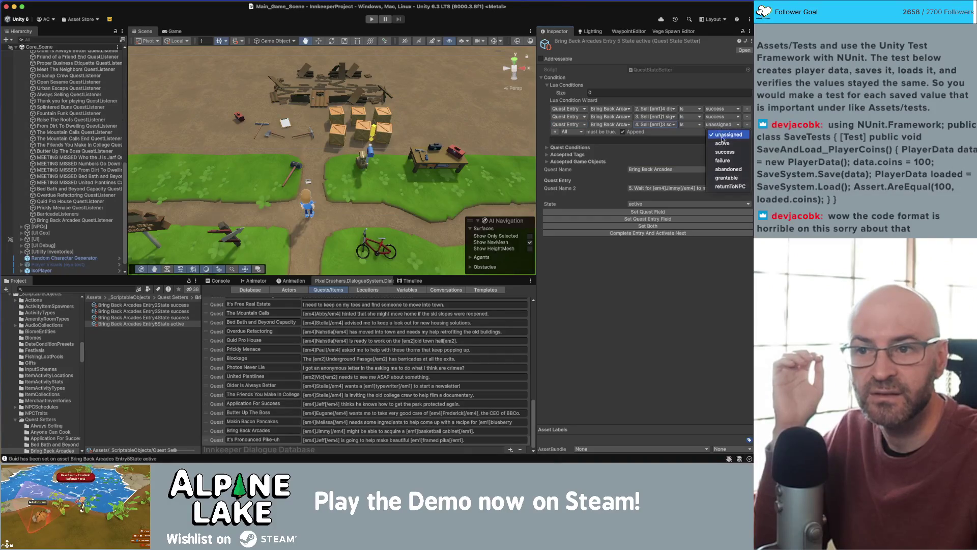
click(725, 152)
click(740, 132)
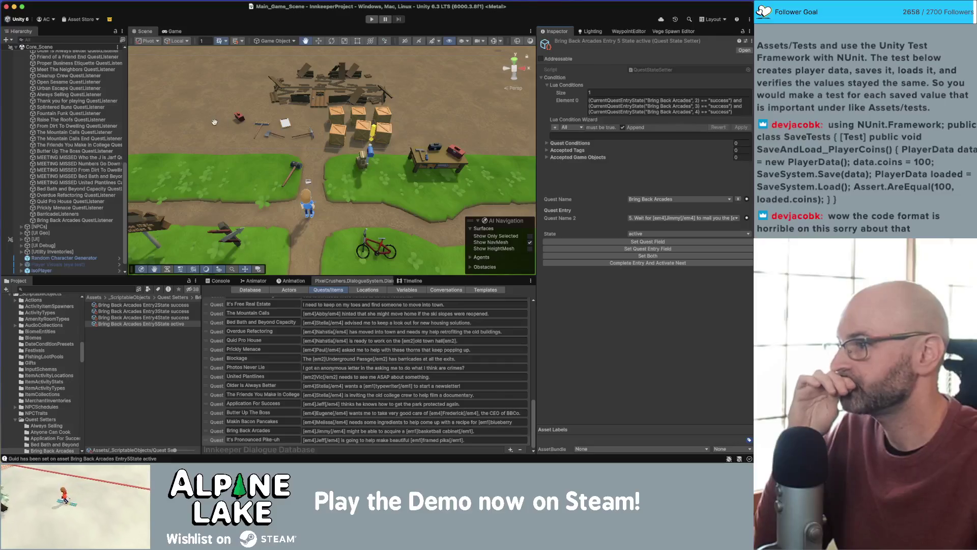
click(101, 220)
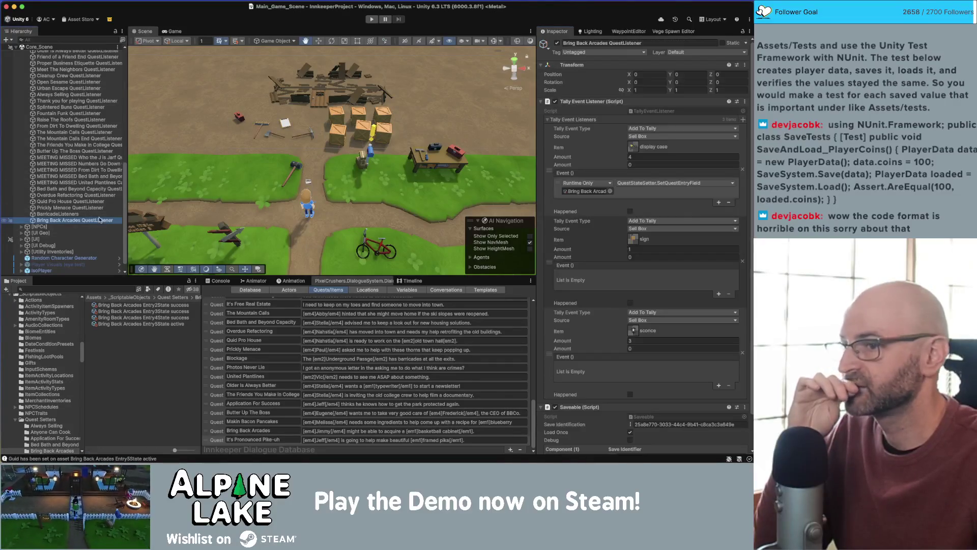
- Add an Entry5State setter response to the display case event and copy it to the sign and sconce events
click(719, 202)
mouse_move(142, 324)
mouse_down()
mouse_move(356, 298)
mouse_move(586, 213)
mouse_up()
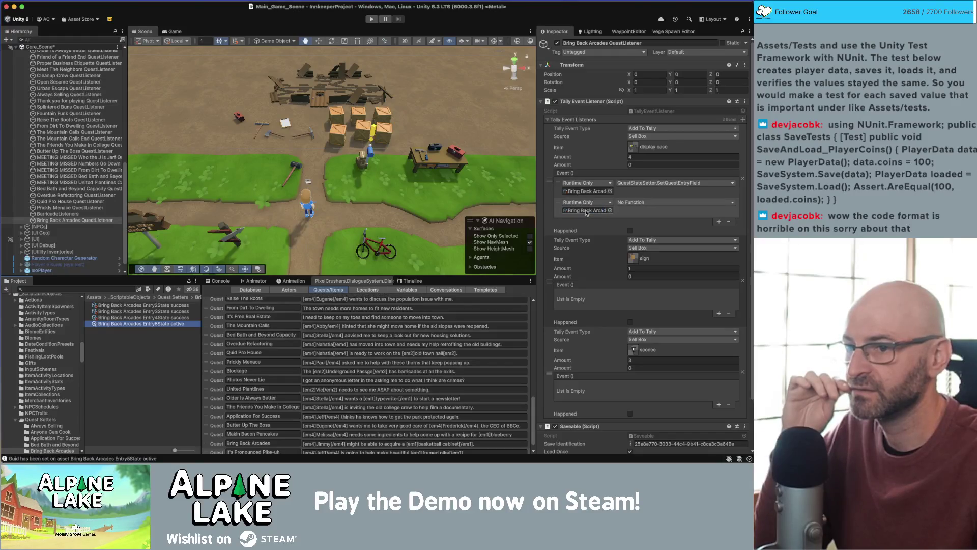
right_click(563, 177)
click(575, 192)
right_click(569, 288)
click(582, 295)
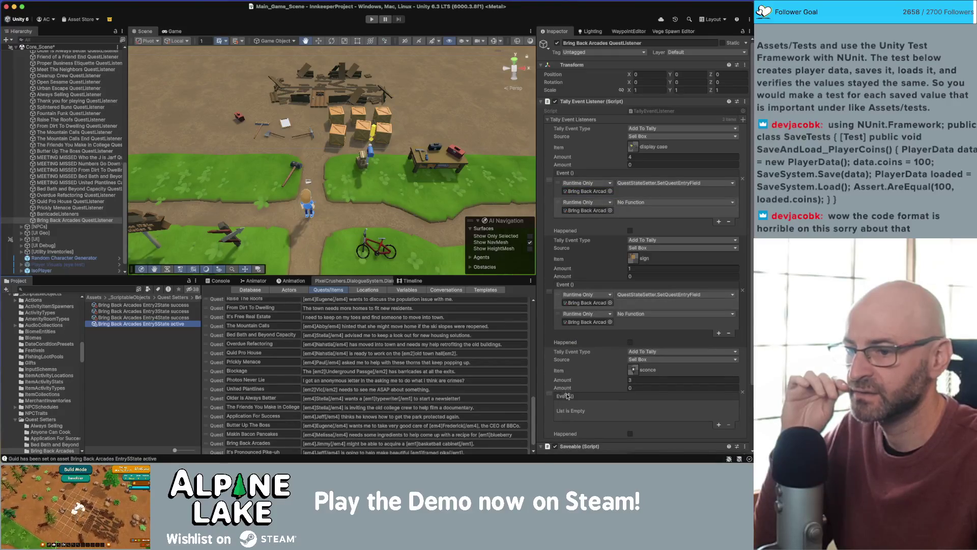
right_click(567, 395)
click(578, 405)
- Assign the Entry3State setter to the sign response and Entry4State to the sconce response
scroll(594, 329, down, 1)
mouse_move(142, 311)
mouse_down()
mouse_move(626, 291)
mouse_move(596, 298)
mouse_up()
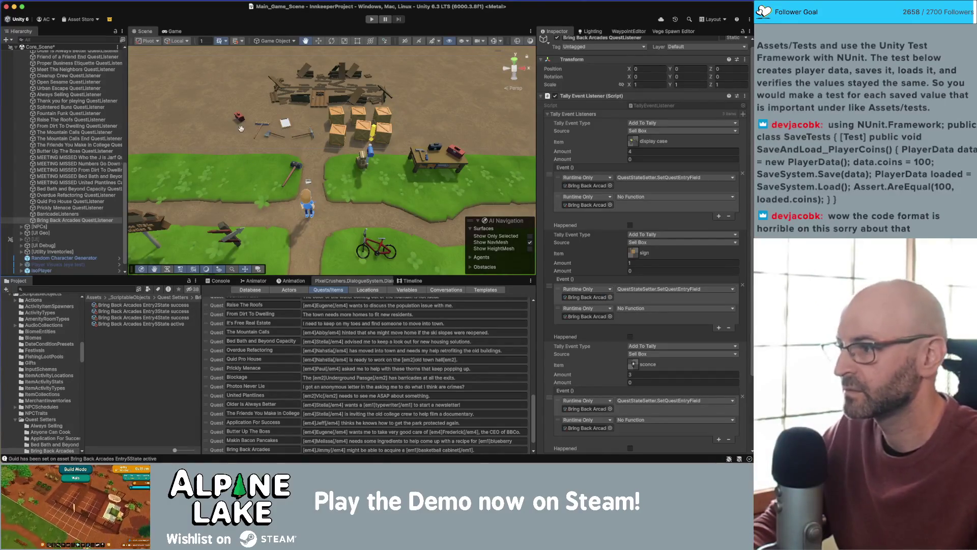
mouse_move(143, 317)
mouse_down()
mouse_move(407, 352)
mouse_move(579, 409)
mouse_up()
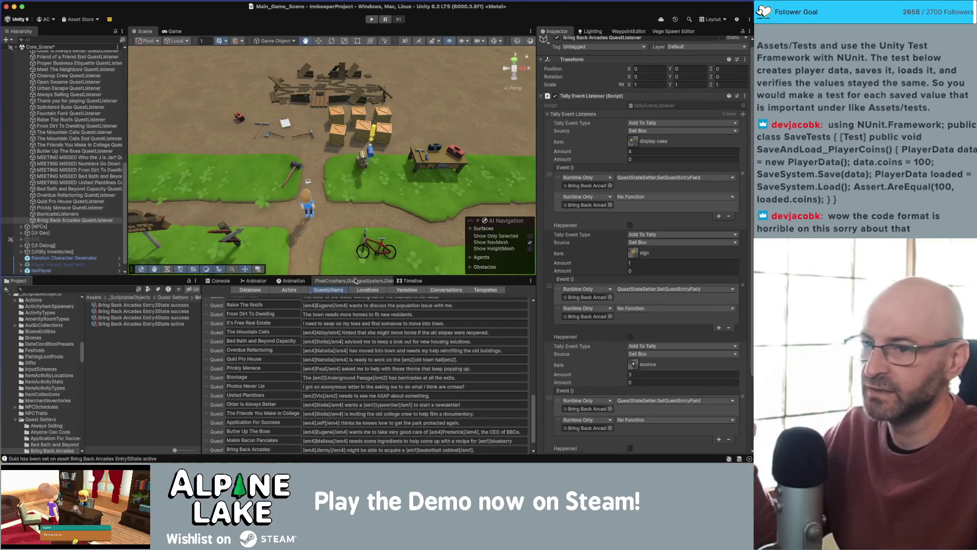
- Set the new responses' functions to QuestStateSetter > SetQuestEntryField
click(663, 201)
mouse_move(661, 220)
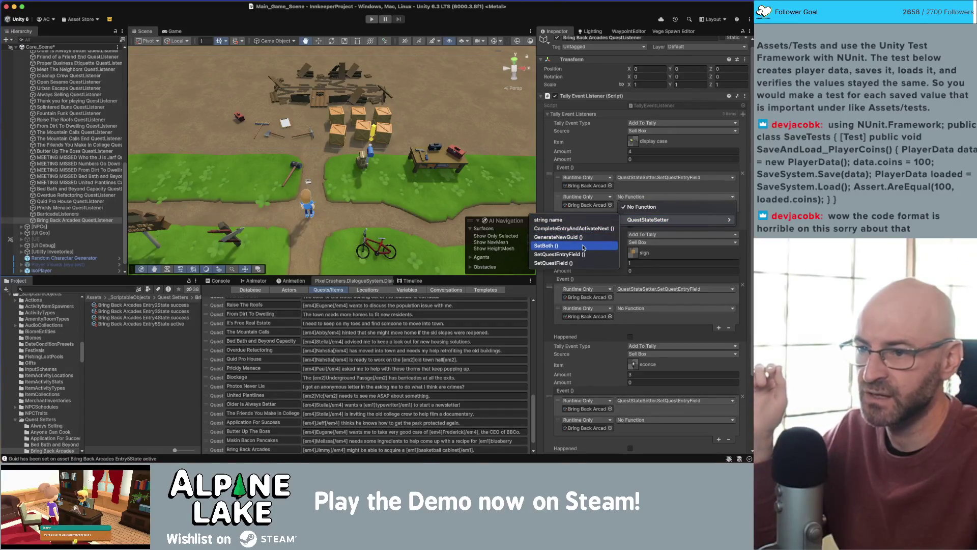
click(579, 255)
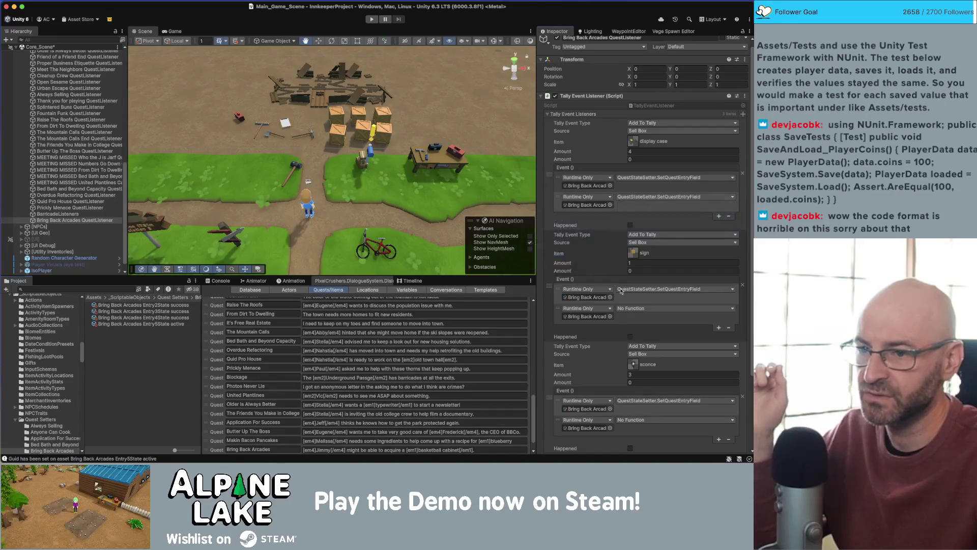
click(631, 308)
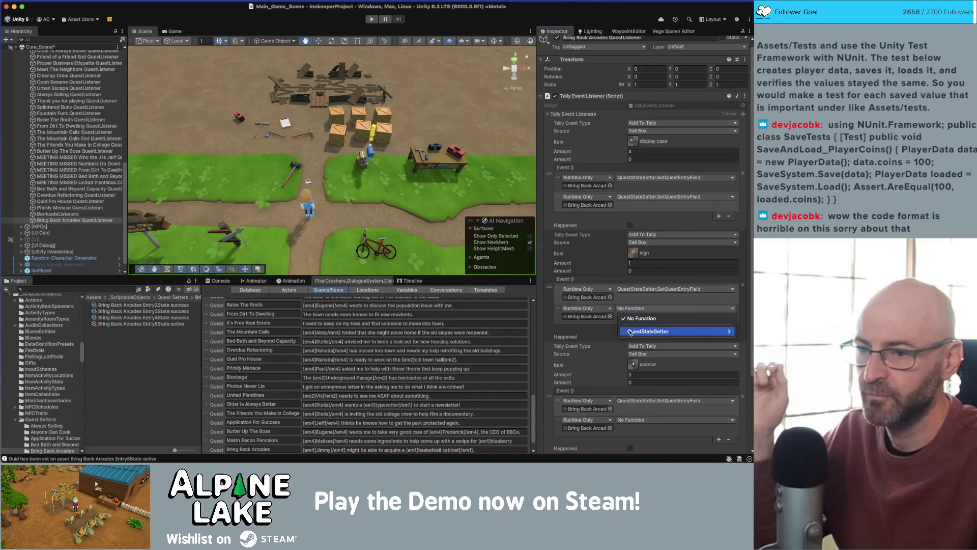
mouse_move(661, 332)
click(580, 366)
click(640, 423)
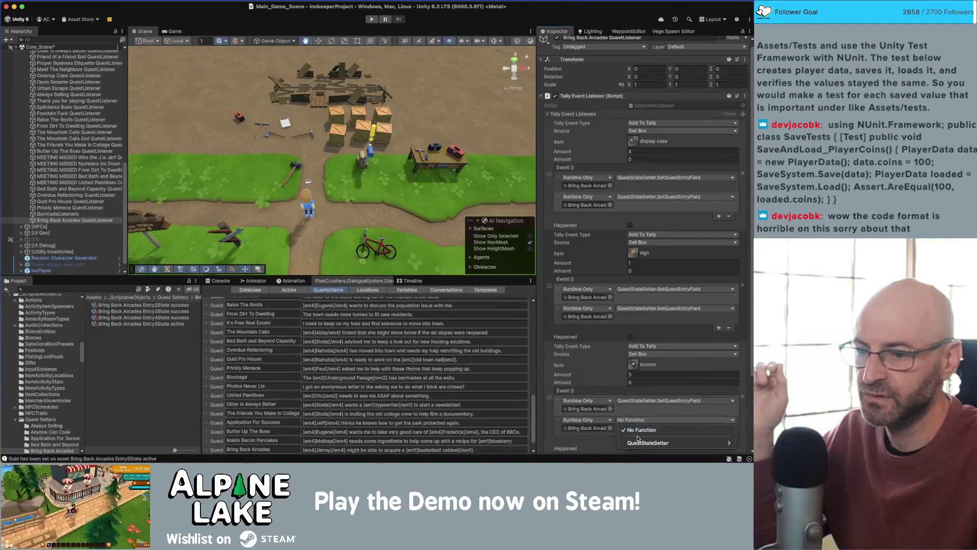
mouse_move(625, 442)
click(591, 446)
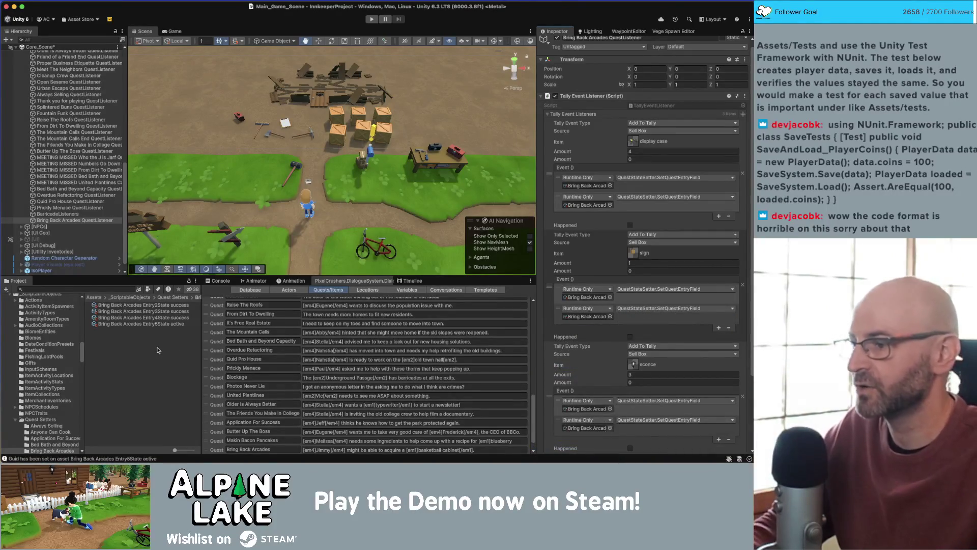
click(156, 351)
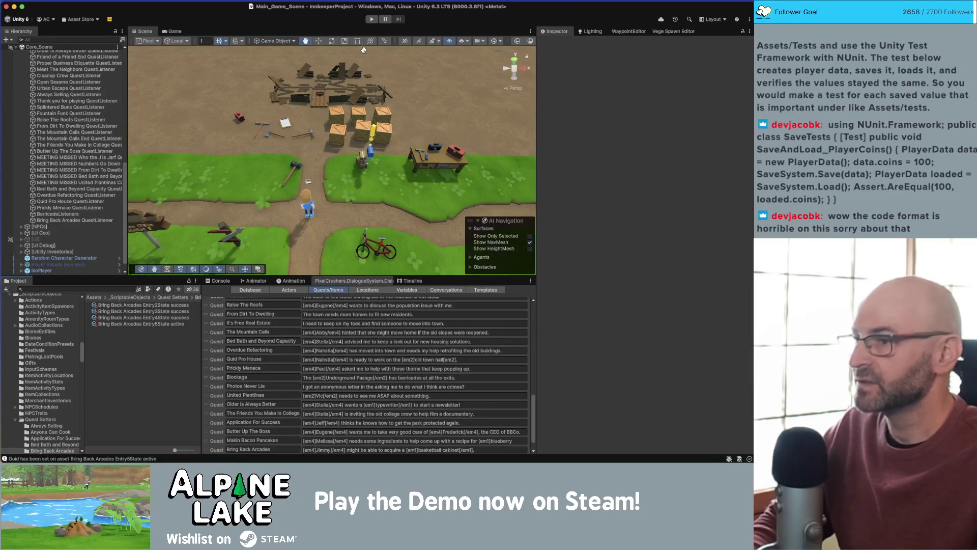
click(372, 20)
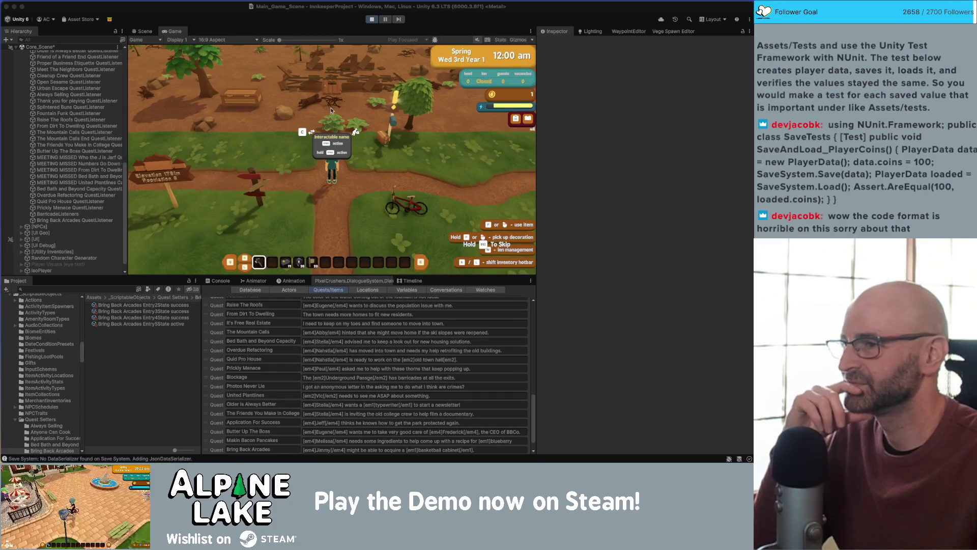
click(371, 20)
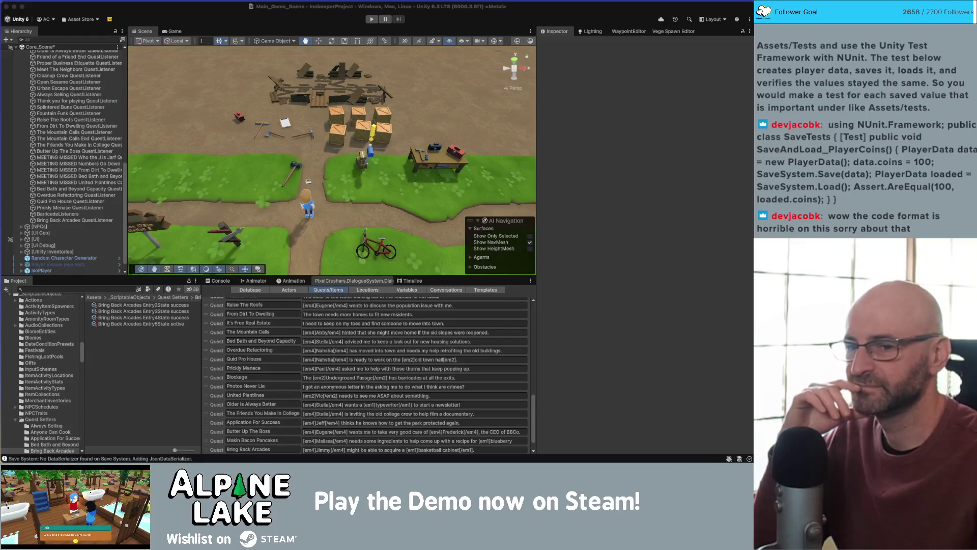
click(136, 20)
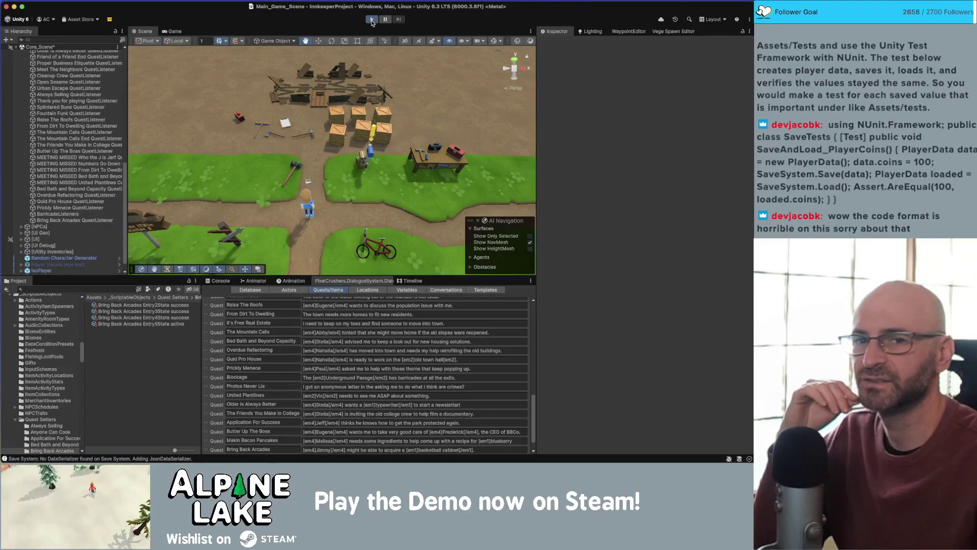
- Enter Play mode and show the Conversations graph in the Dialogue System editor
click(373, 21)
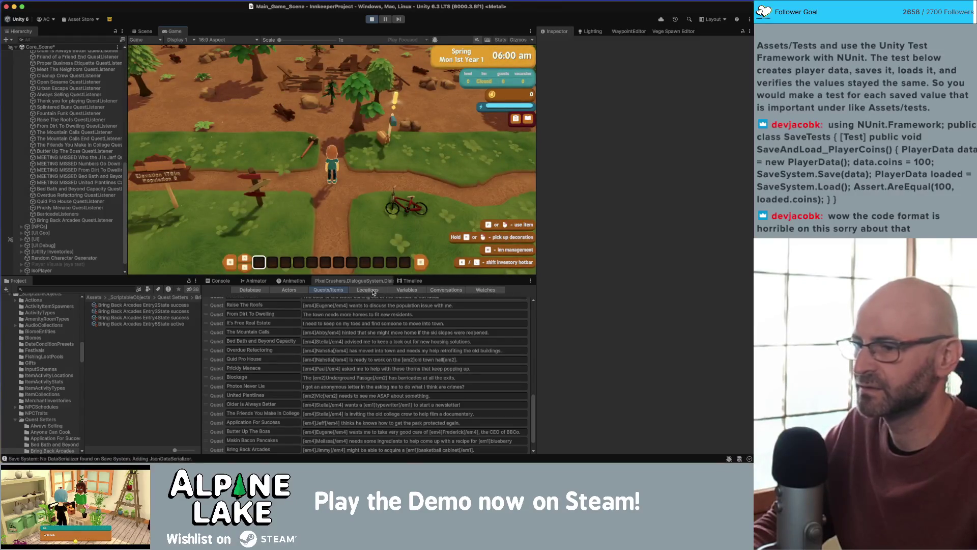
click(446, 290)
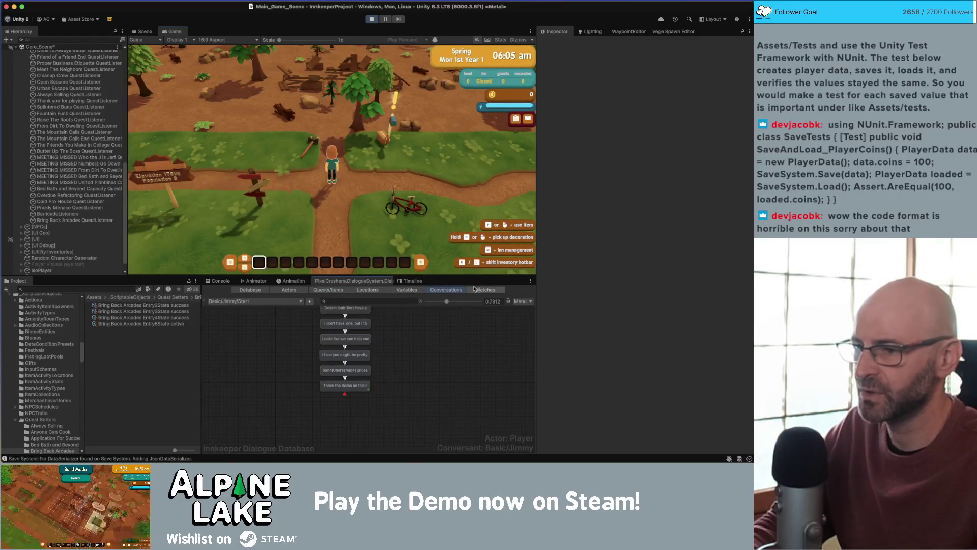
- In Watches, set a row to the Bring Back Arcades quest's sign-selling entry
click(485, 290)
click(261, 334)
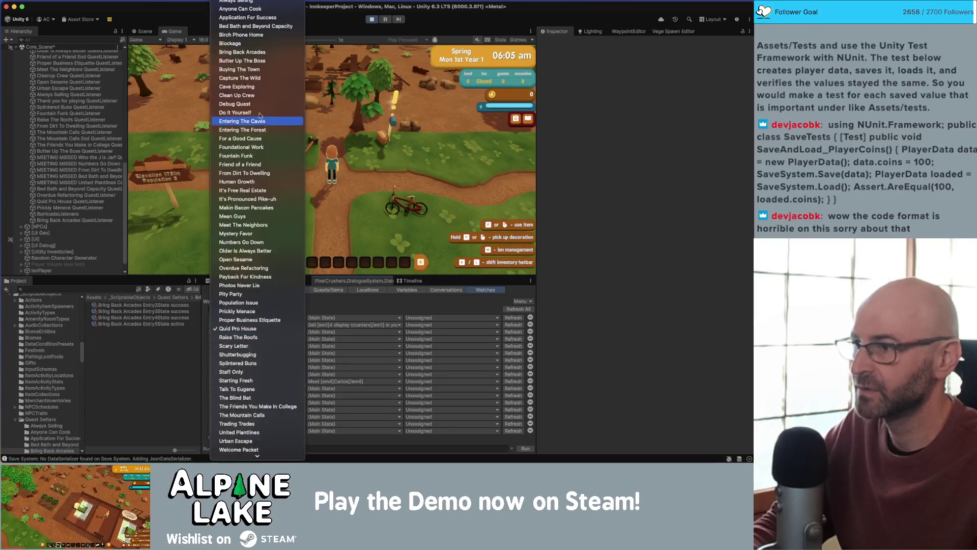
click(262, 54)
click(334, 332)
mouse_move(335, 360)
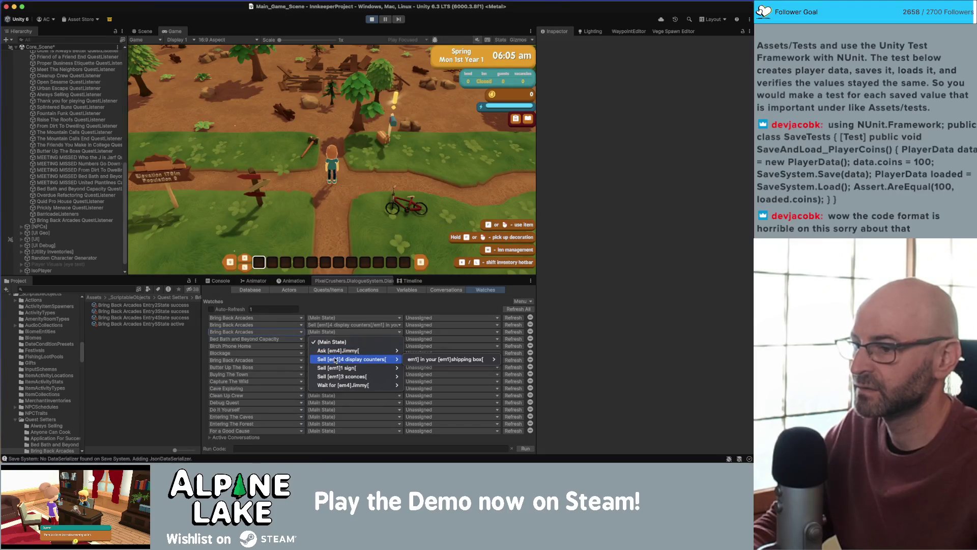
mouse_move(448, 367)
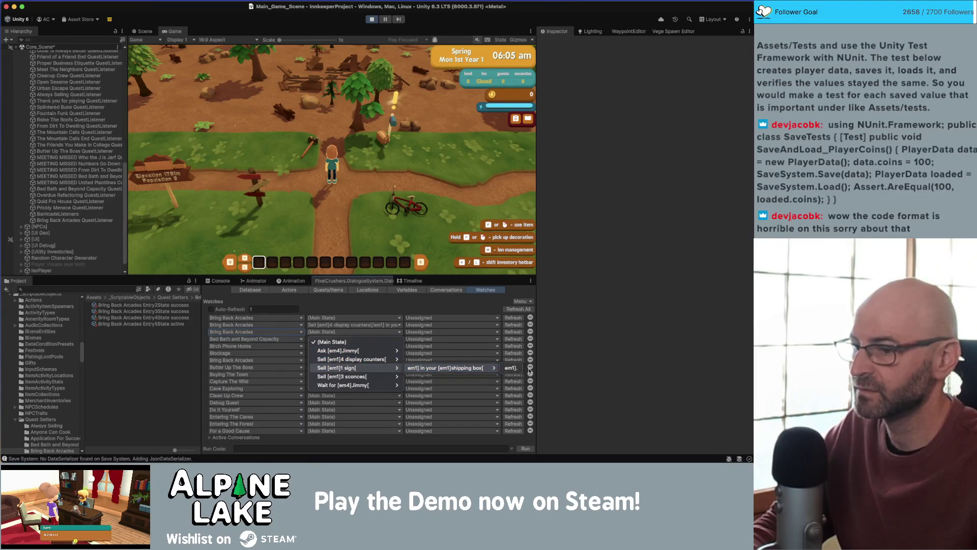
click(512, 367)
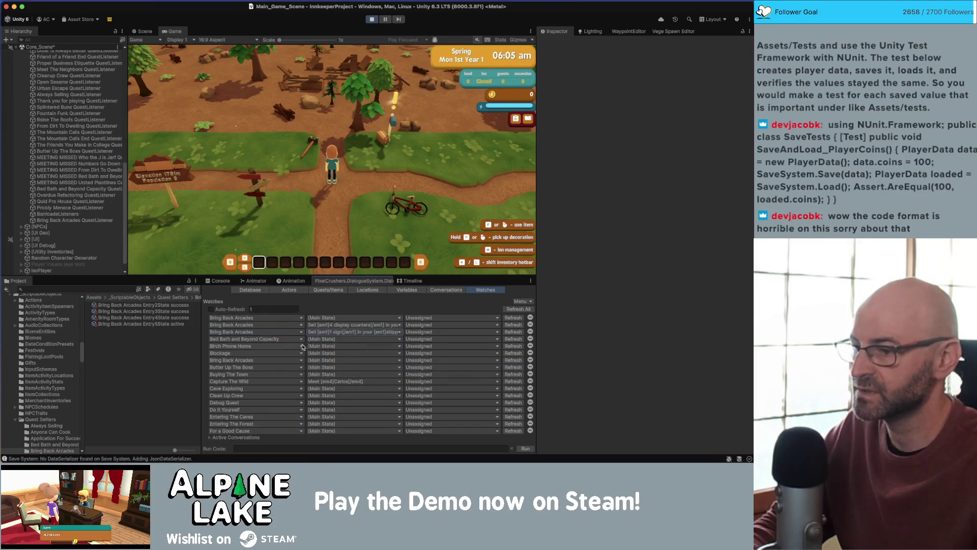
- Set the Bring Back Arcades quest, display counters and sign entries to Active
click(418, 320)
click(415, 330)
click(415, 325)
click(416, 343)
click(416, 332)
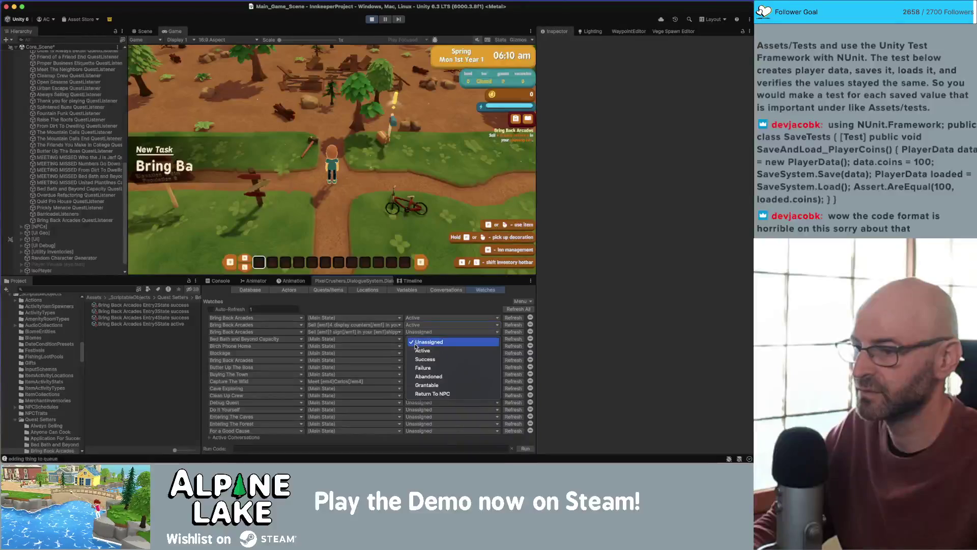
click(416, 351)
- Add a fourth watch row for the sconces entry set to Active, then search assets for 'display'
click(254, 338)
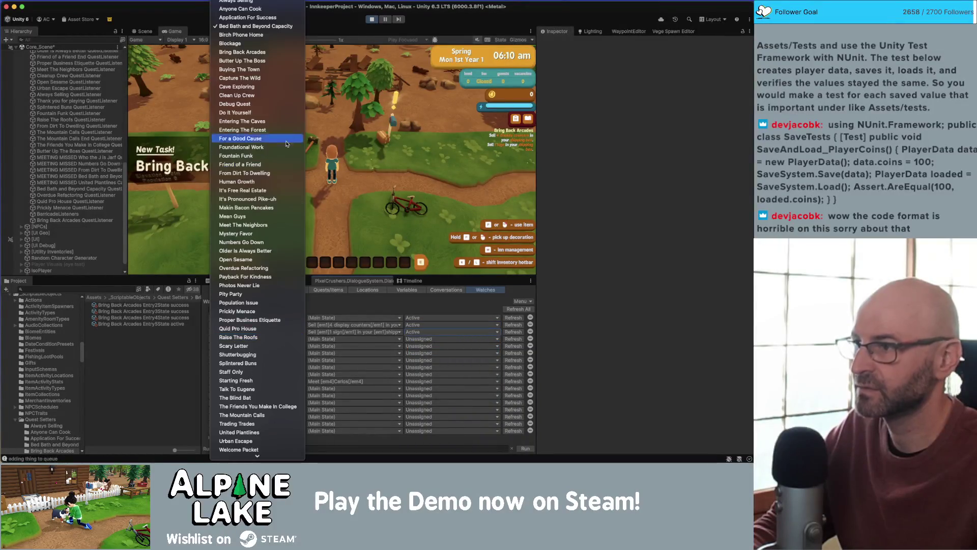
click(283, 52)
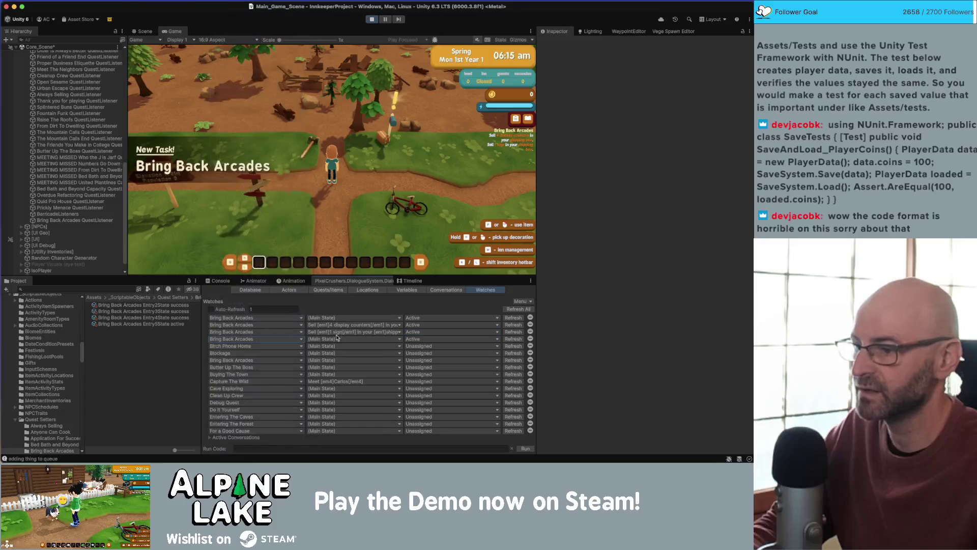
click(336, 339)
mouse_move(380, 383)
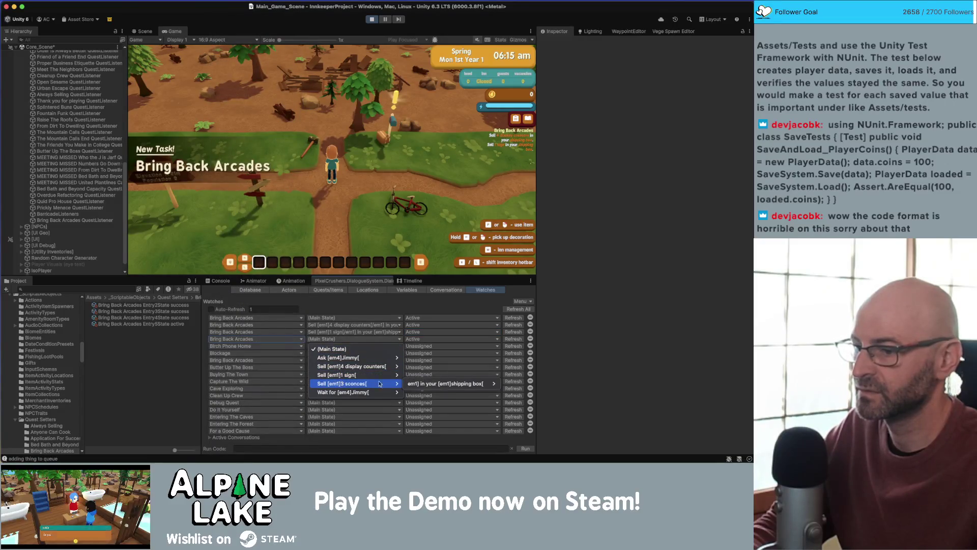
click(446, 384)
click(416, 346)
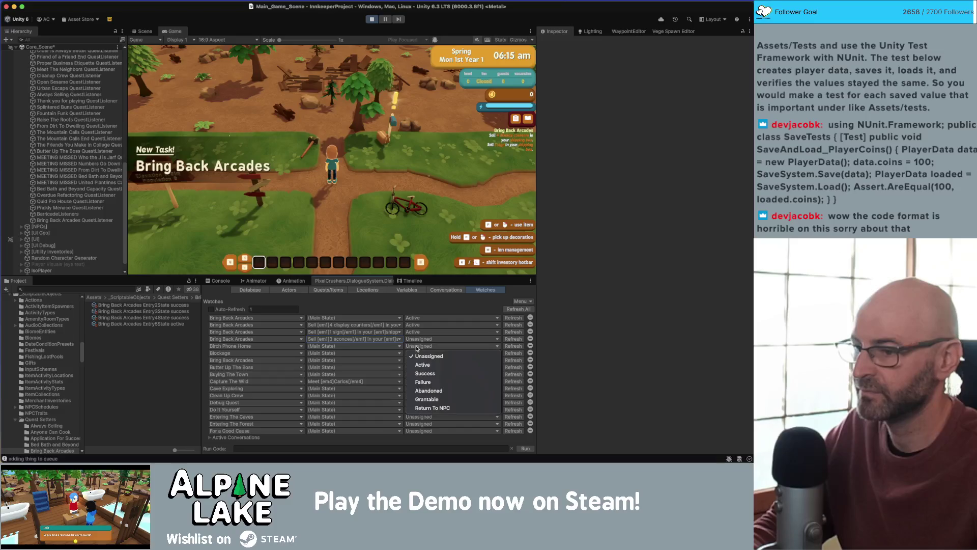
click(417, 348)
click(427, 339)
click(423, 357)
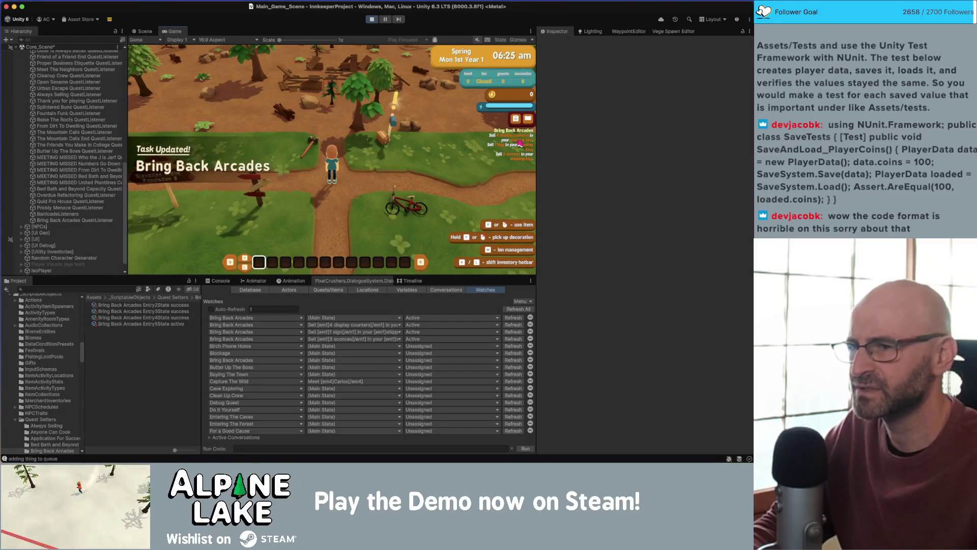
click(64, 288)
text(display)
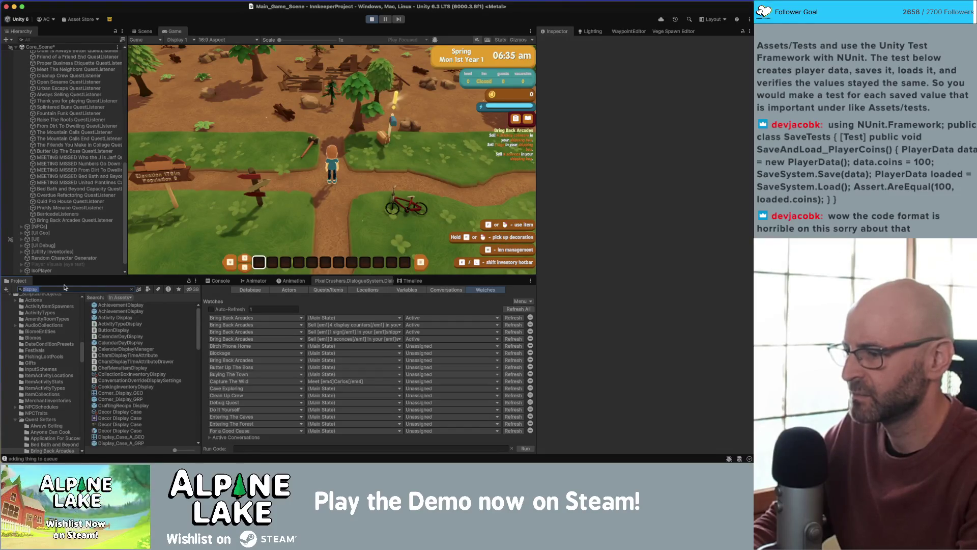
- Clear the asset search, refocus the Game view, and exit Play mode with Cmd+P
key(BackSpace)
click(387, 213)
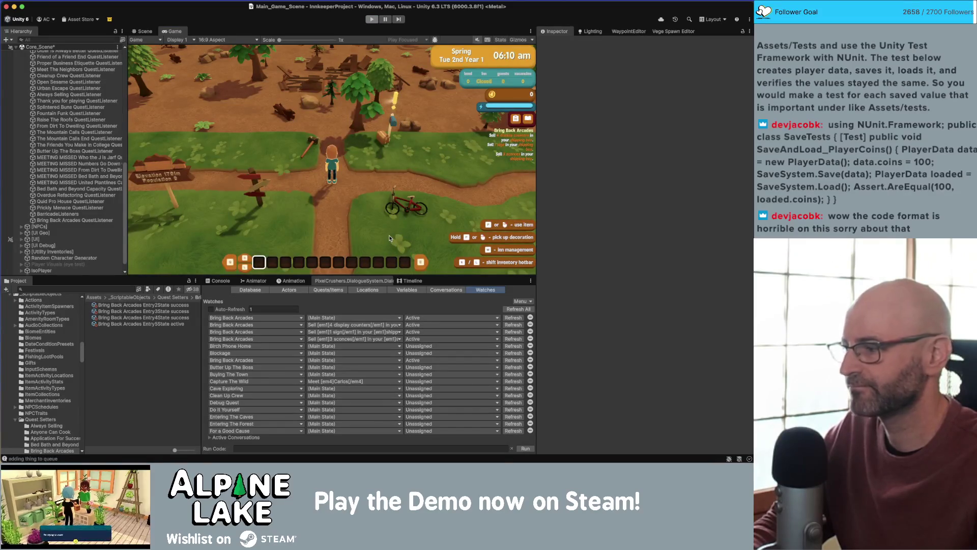
key(super+p)
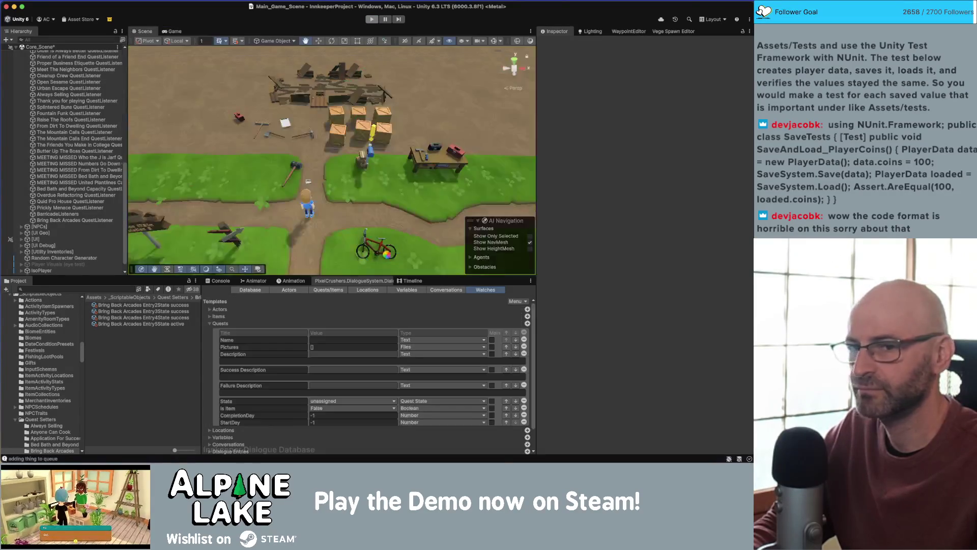
- Change Bring Back Arcades entry 2 from 'counters' to 'cases' in Quests/Items
click(431, 293)
click(333, 291)
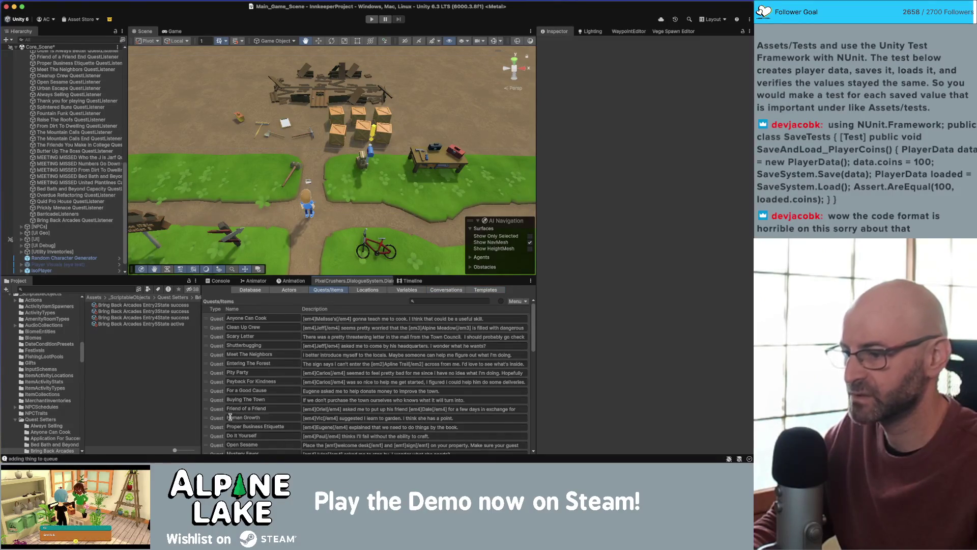
scroll(230, 417, down, 15)
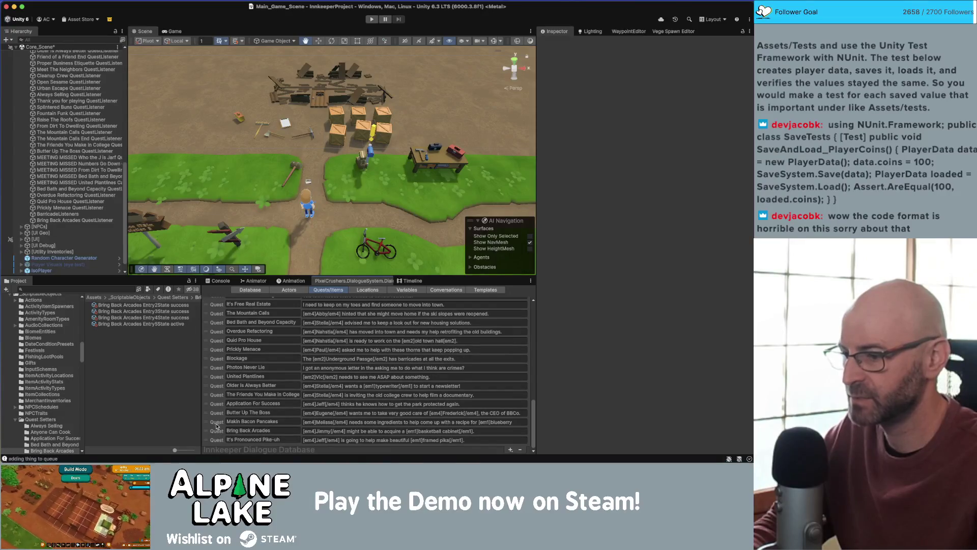
click(216, 414)
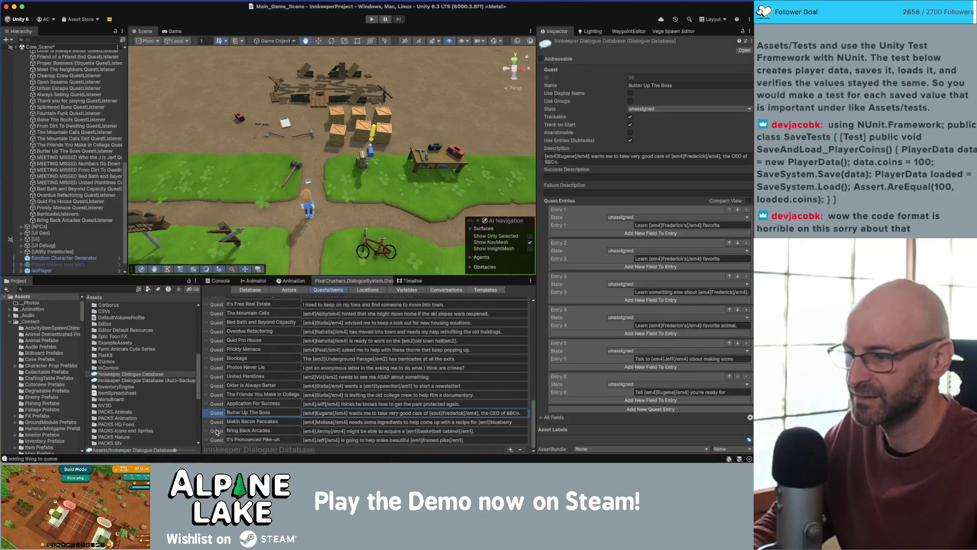
click(216, 431)
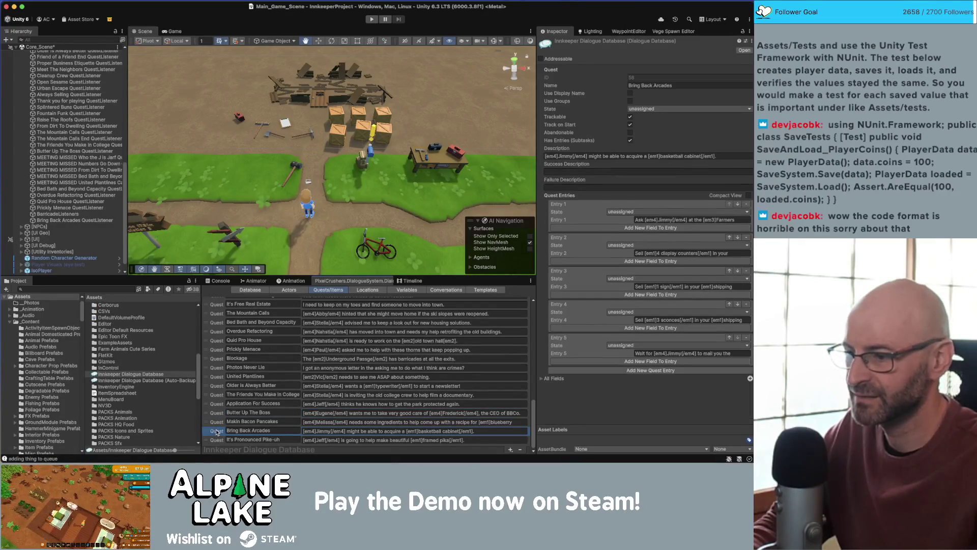
click(687, 253)
text(cases)
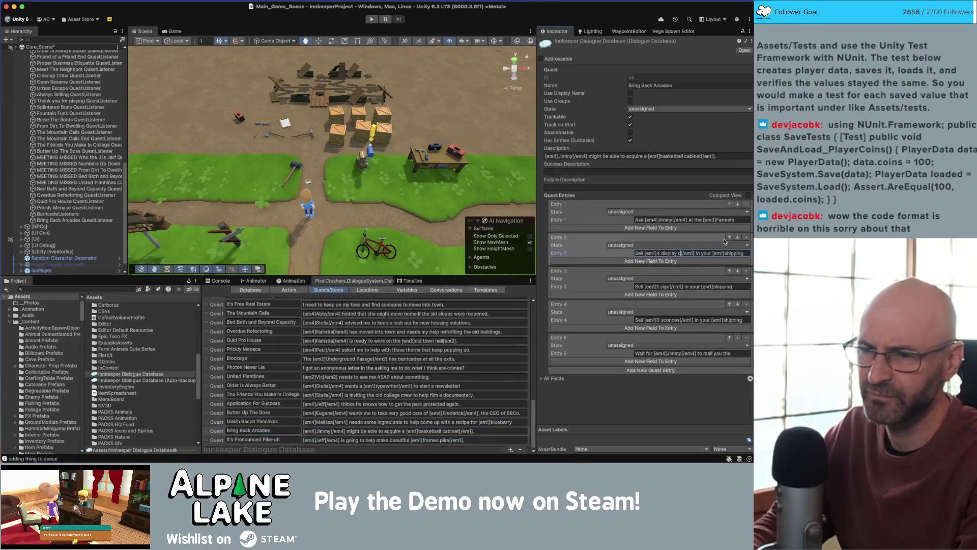
click(681, 393)
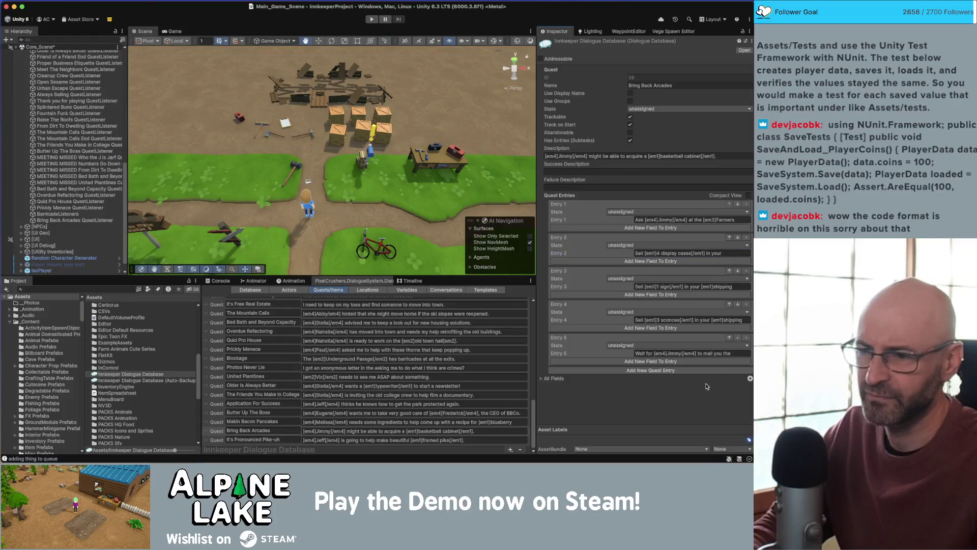
- Inspect the quest-starting node in the Conversations graph, then return to its properties
click(446, 289)
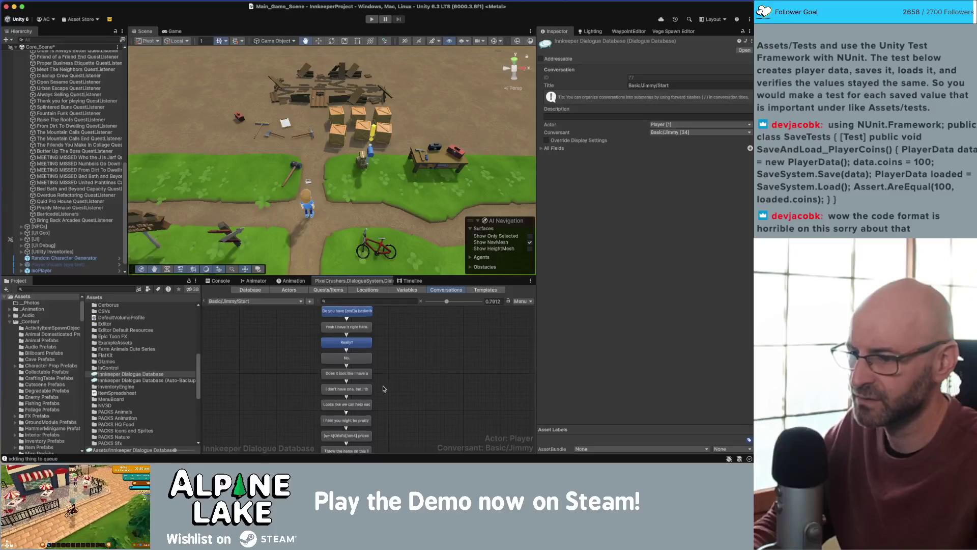
scroll(384, 388, down, 2)
click(345, 430)
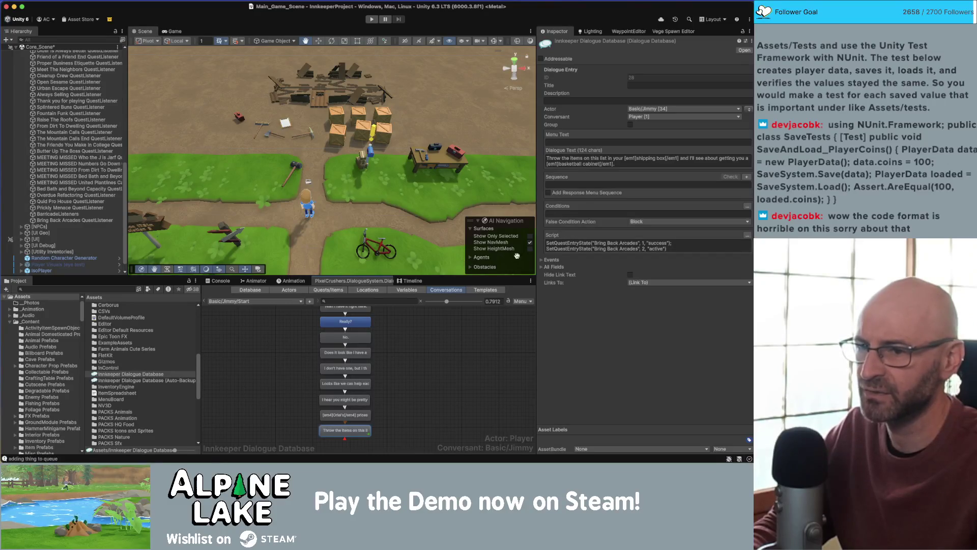
click(260, 370)
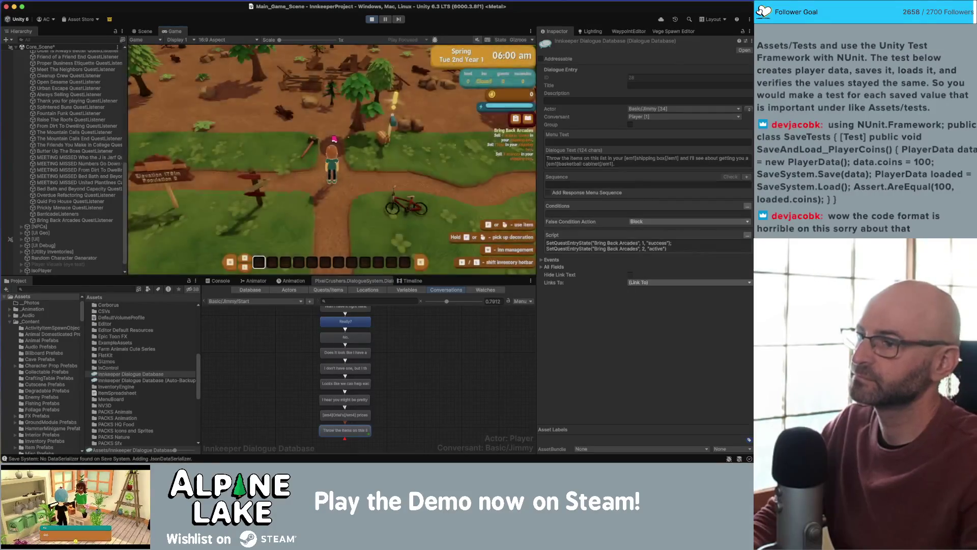
- Dismiss the use-items tutorial and look up the shipping box item in the Project
key(w)
click(331, 201)
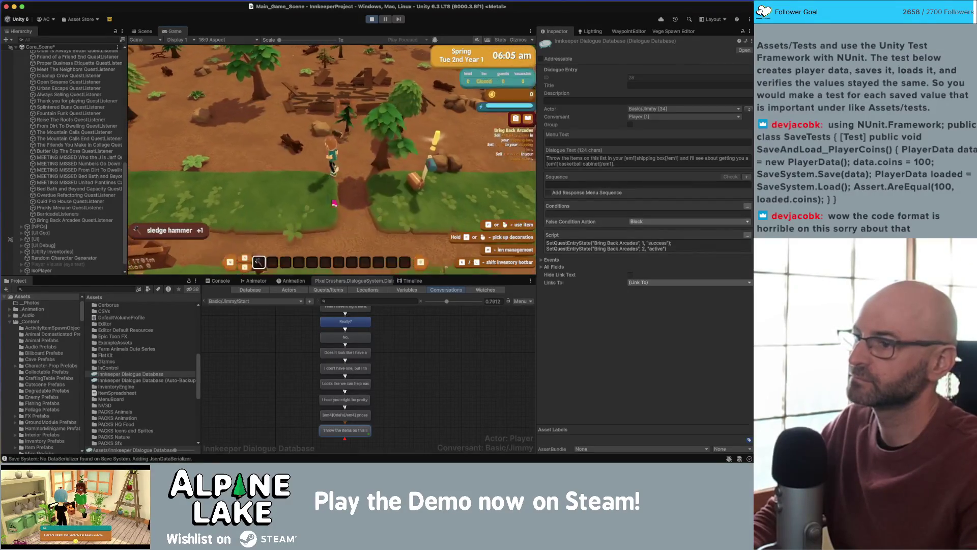
key(a)
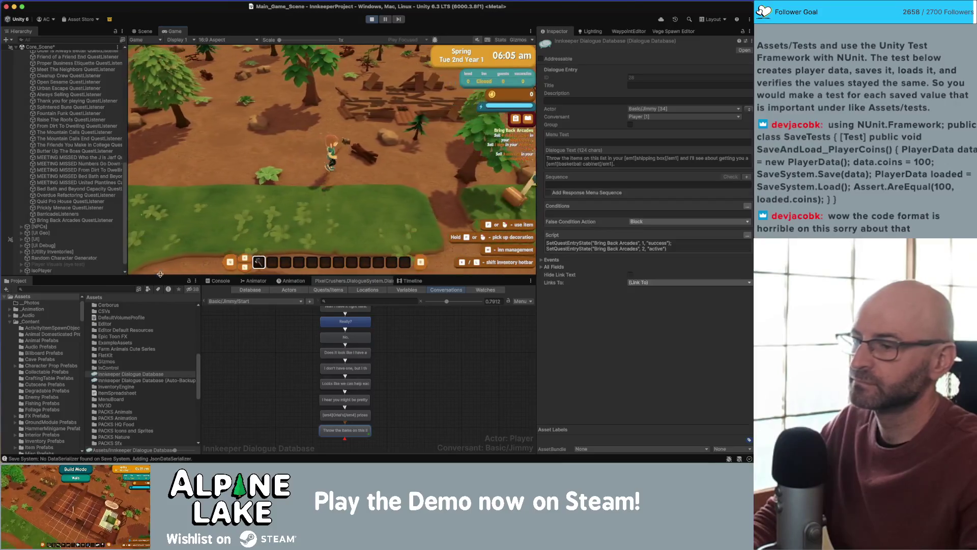
click(110, 288)
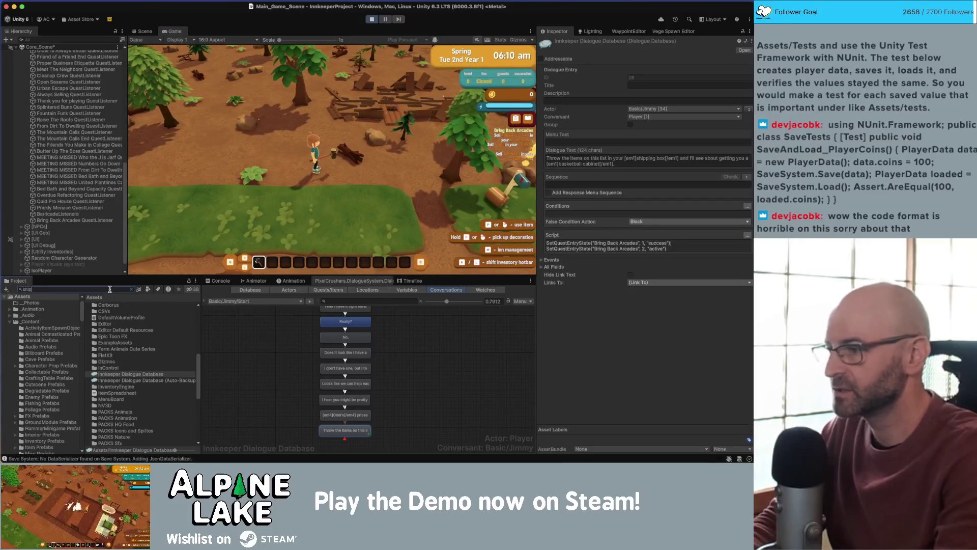
text(shipping)
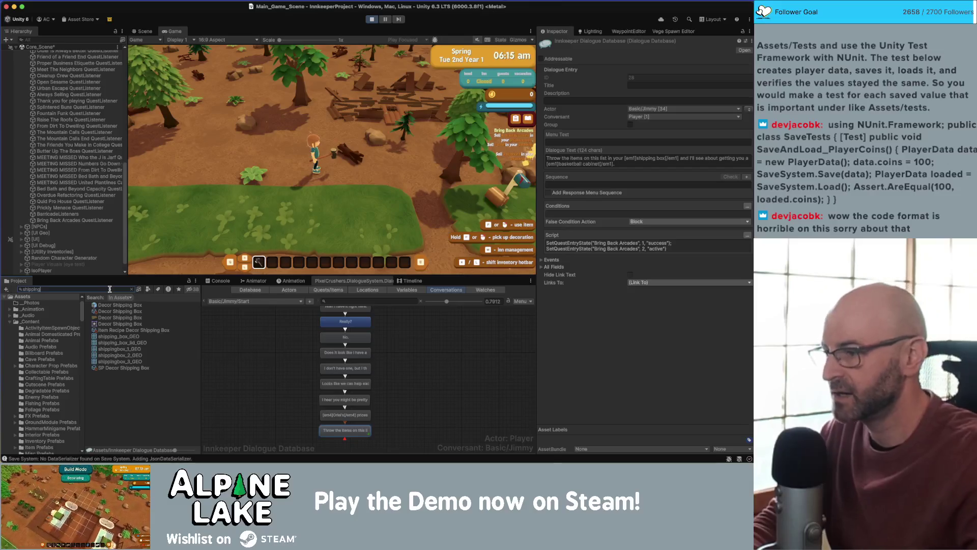
click(113, 306)
click(122, 311)
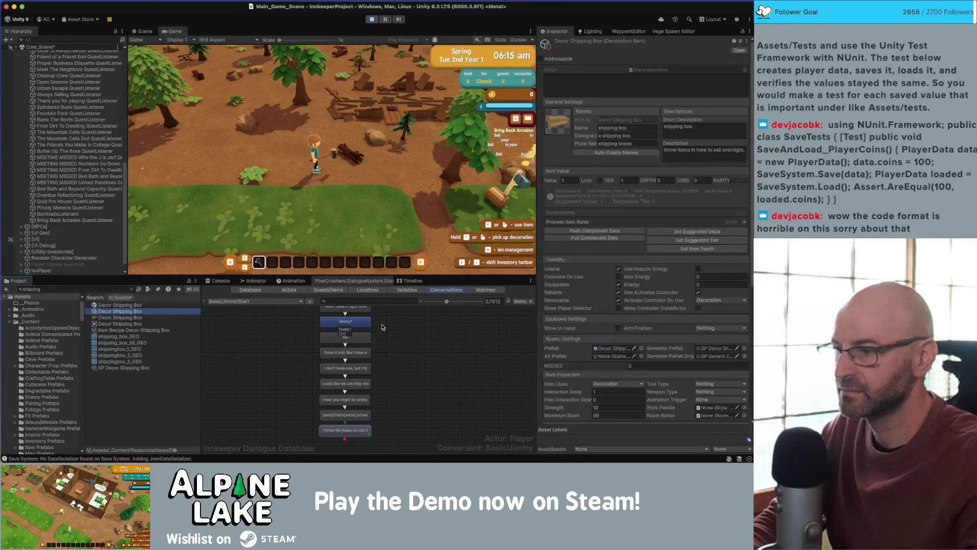
scroll(634, 357, down, 10)
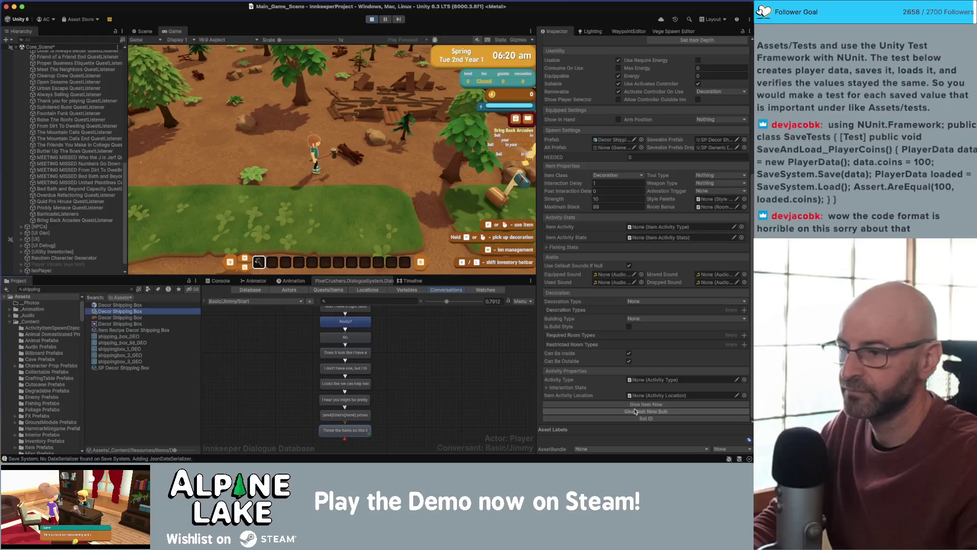
- Give the player a Decor Display Case and a Decor Sign
click(88, 288)
text(display case)
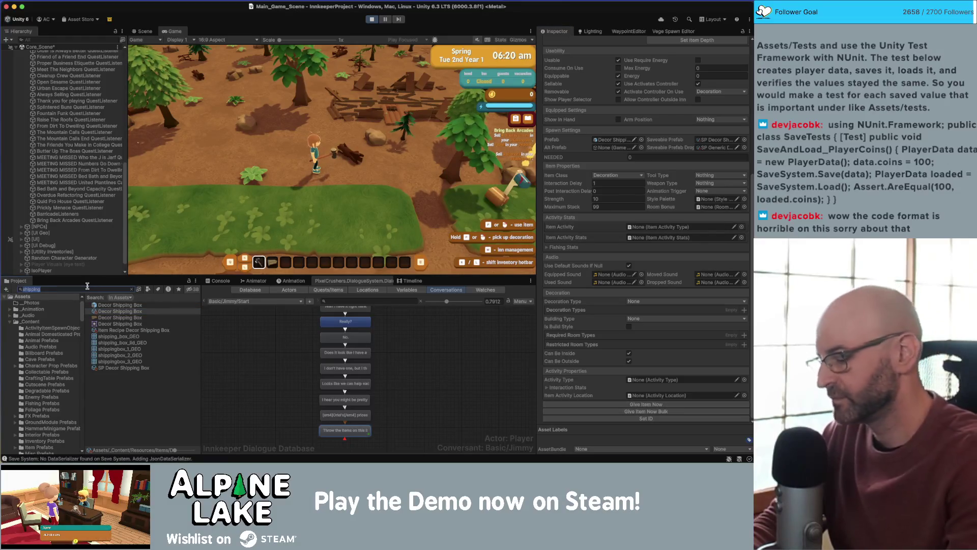
click(138, 312)
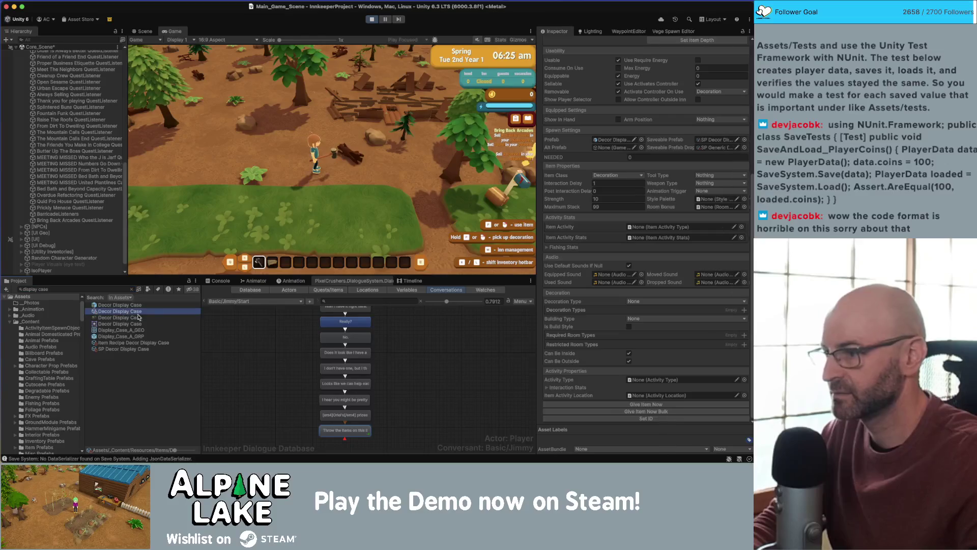
click(646, 405)
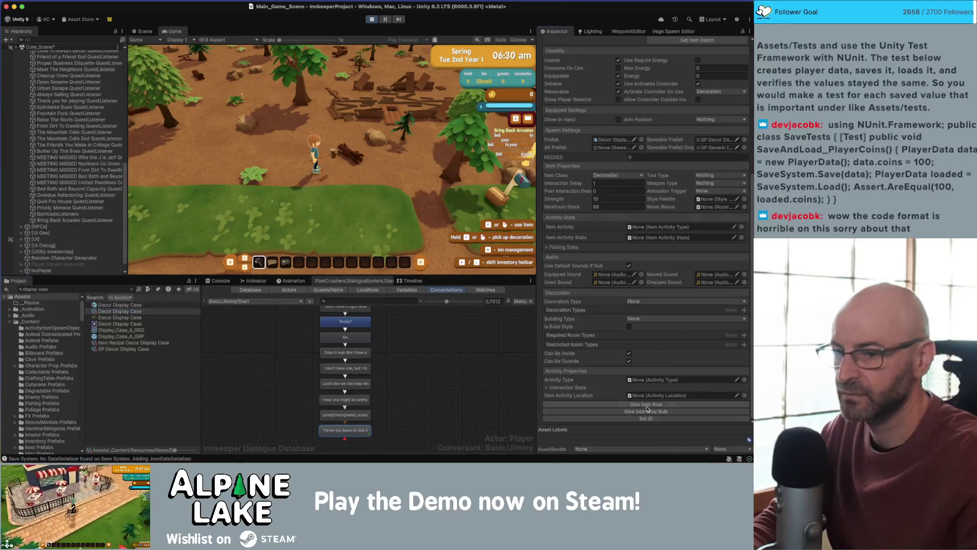
click(98, 290)
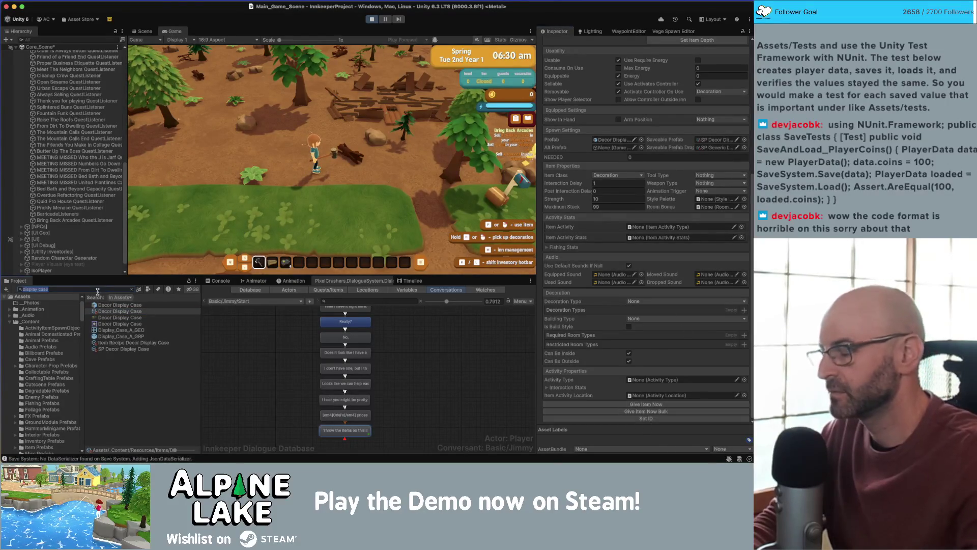
text(decor sign)
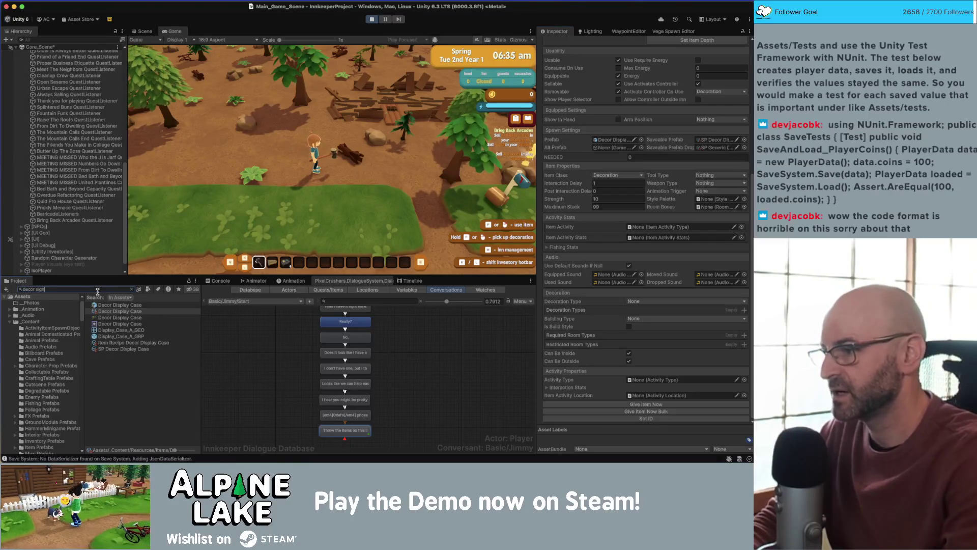
click(116, 311)
click(627, 405)
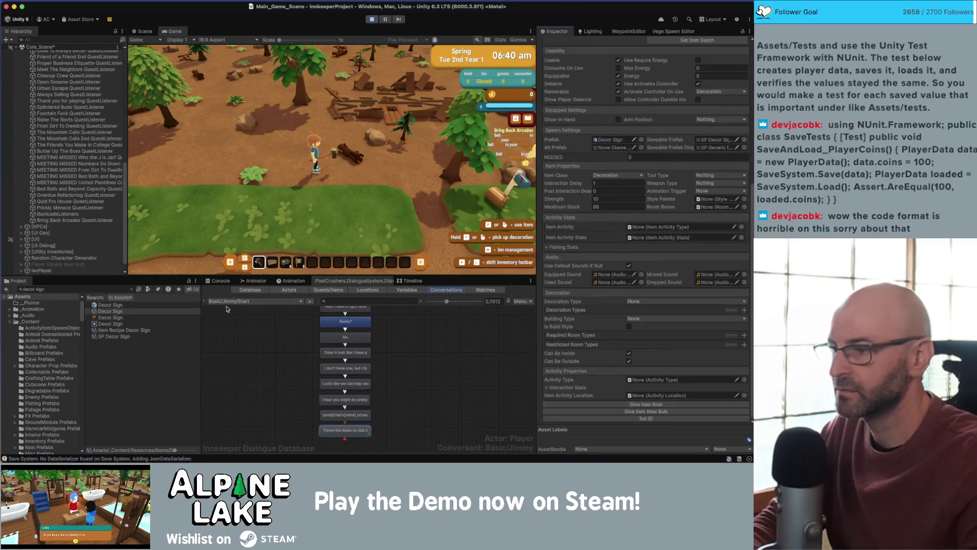
- Give the player a bulk stack of Decor Sconces
click(117, 288)
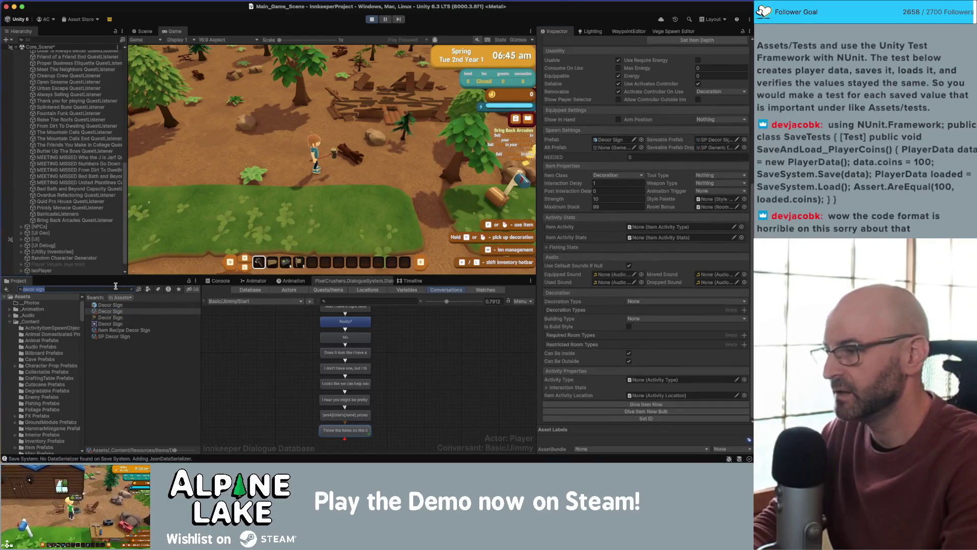
text(d)
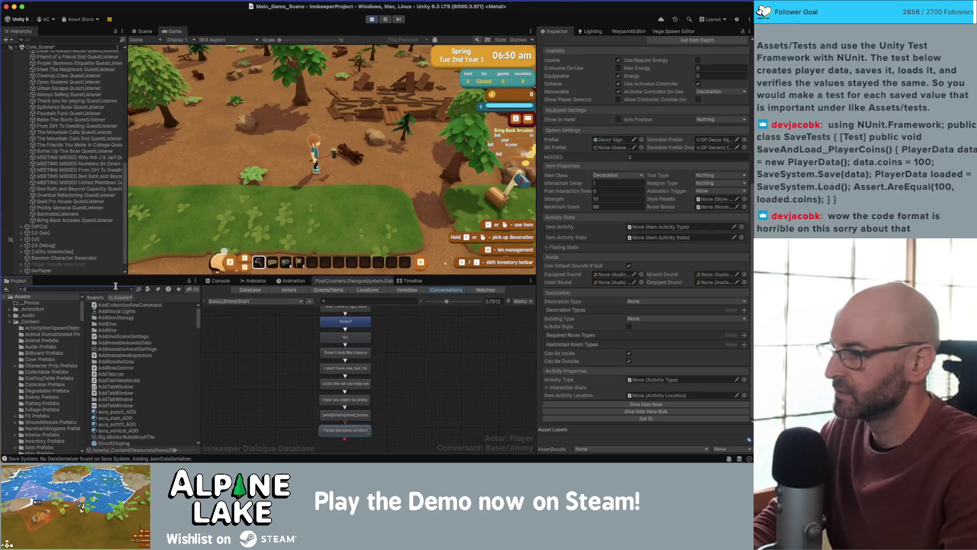
text(ecor scons)
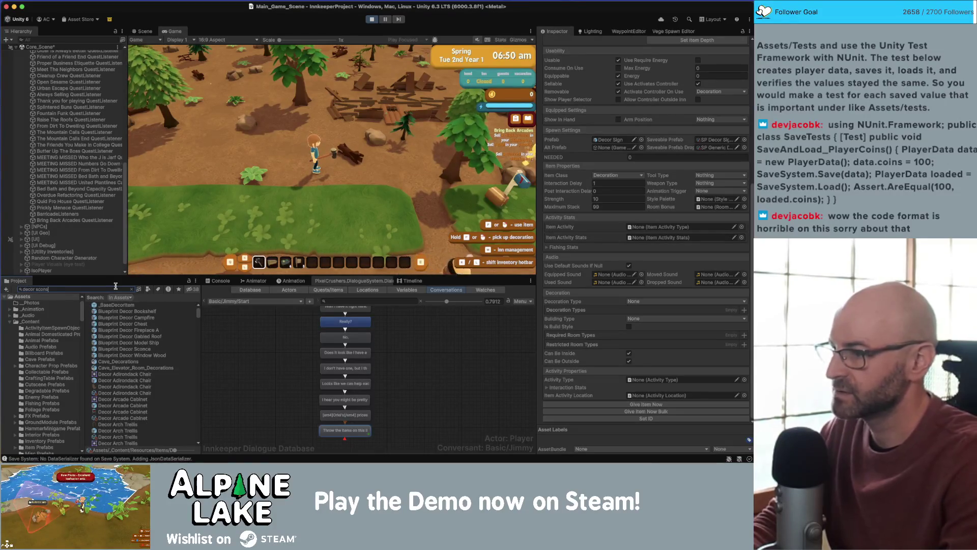
key(BackSpace)
text(ce)
click(148, 317)
click(642, 413)
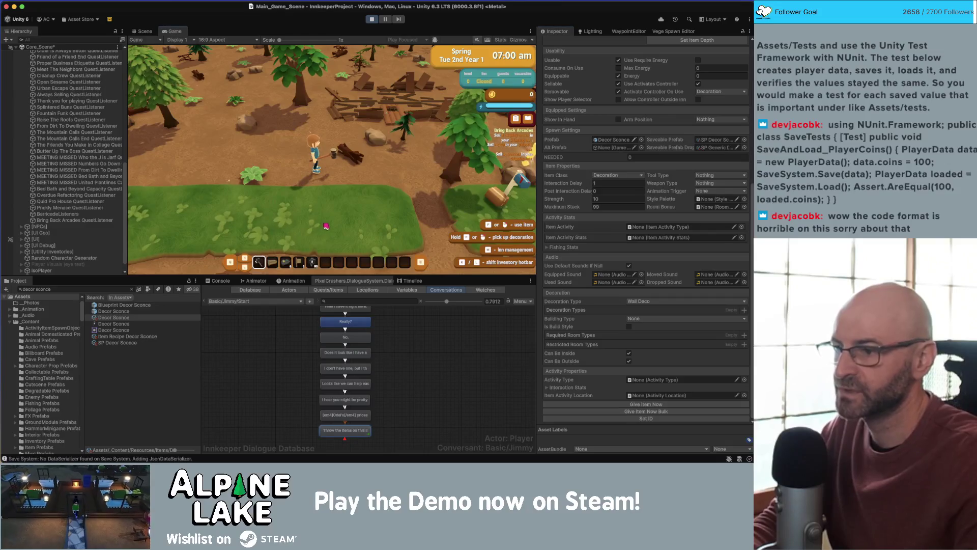
- Equip the shipping box and place it on the farm
key(a)
key(2)
click(293, 151)
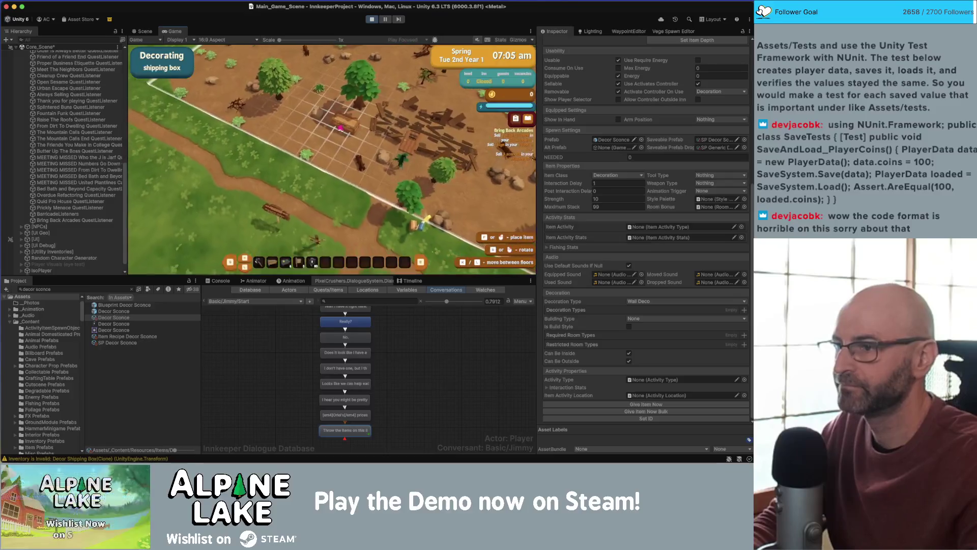
click(340, 127)
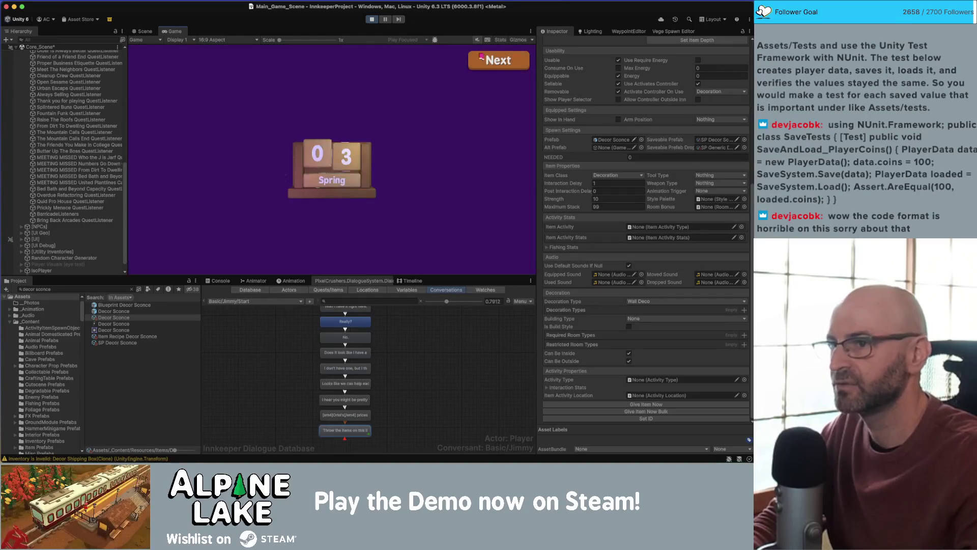
- Continue past the summary, load the decor items into the shipping box, and play out the day
click(484, 60)
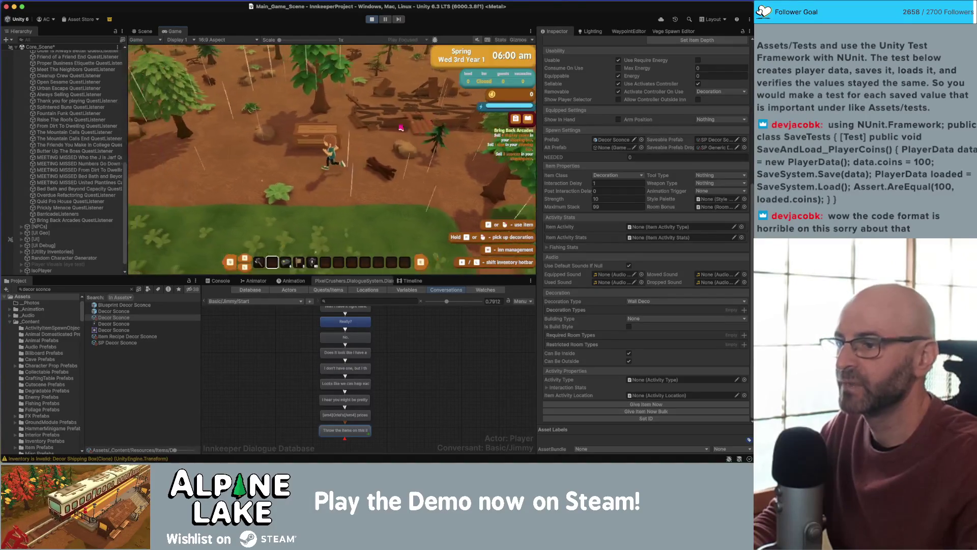
key(space)
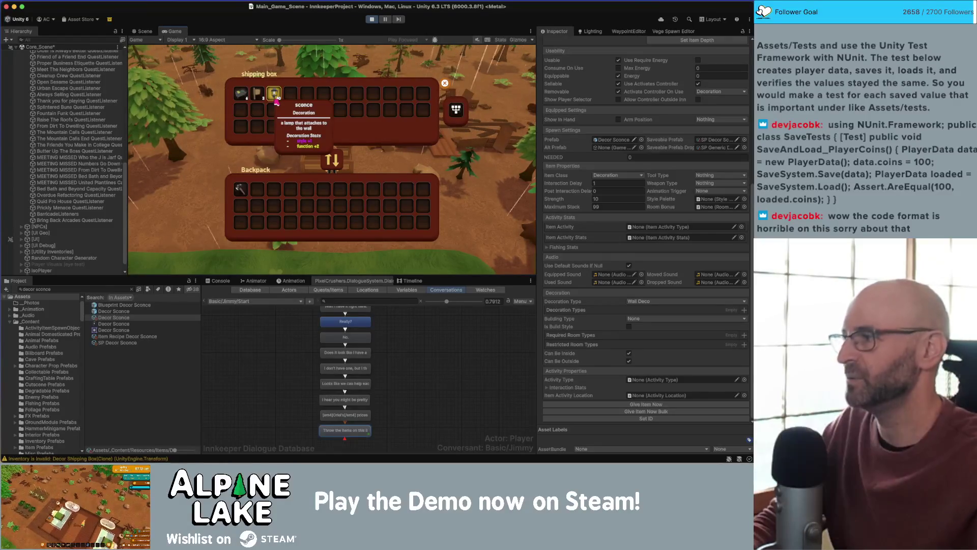
key(Escape)
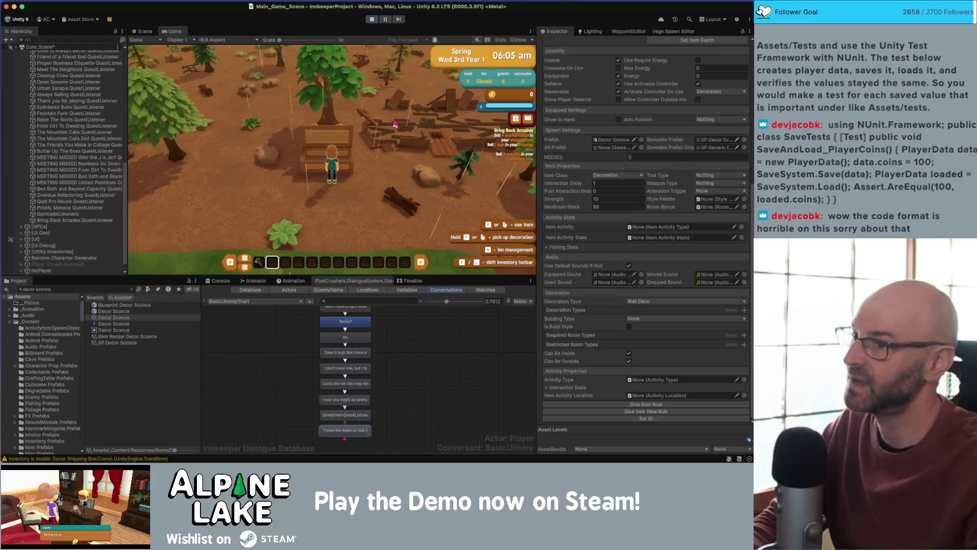
click(401, 146)
key(Escape)
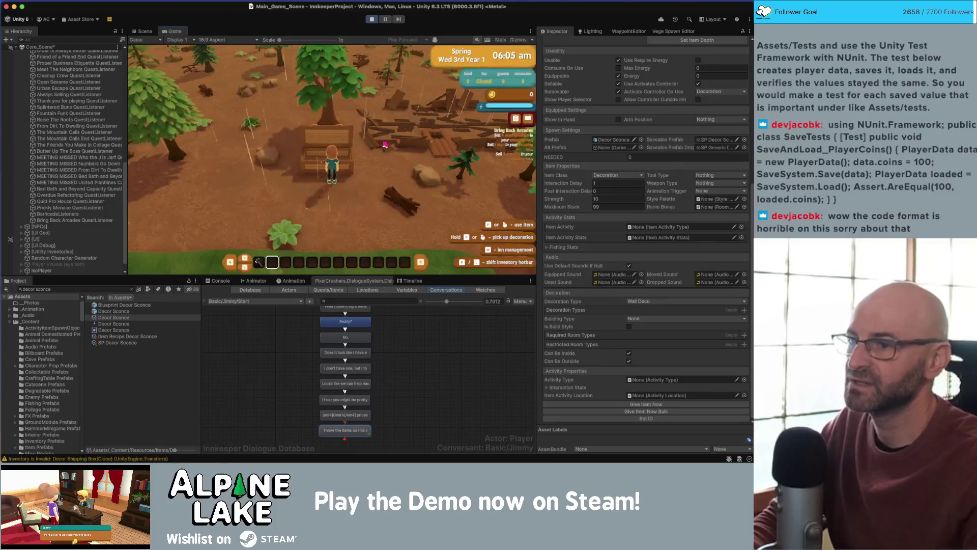
key(s)
key(s)
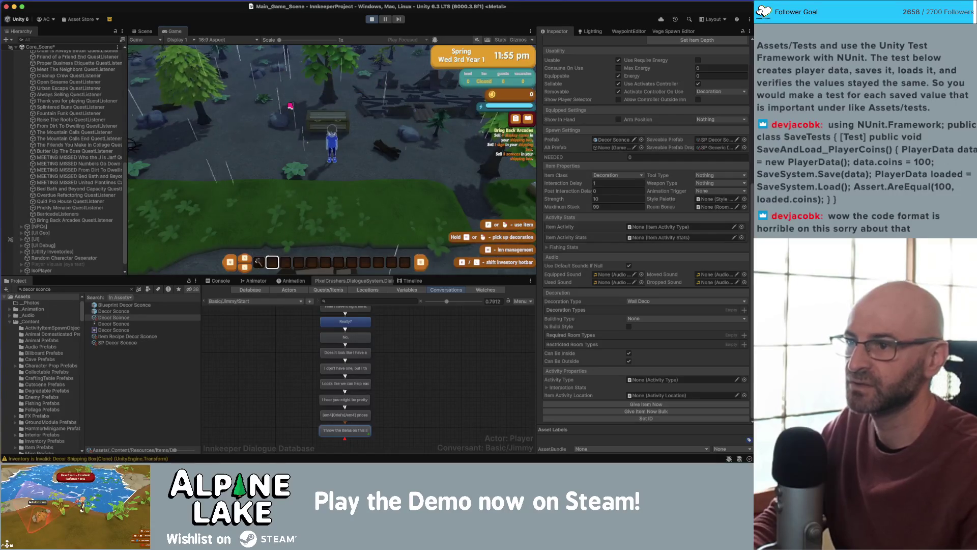
key(d)
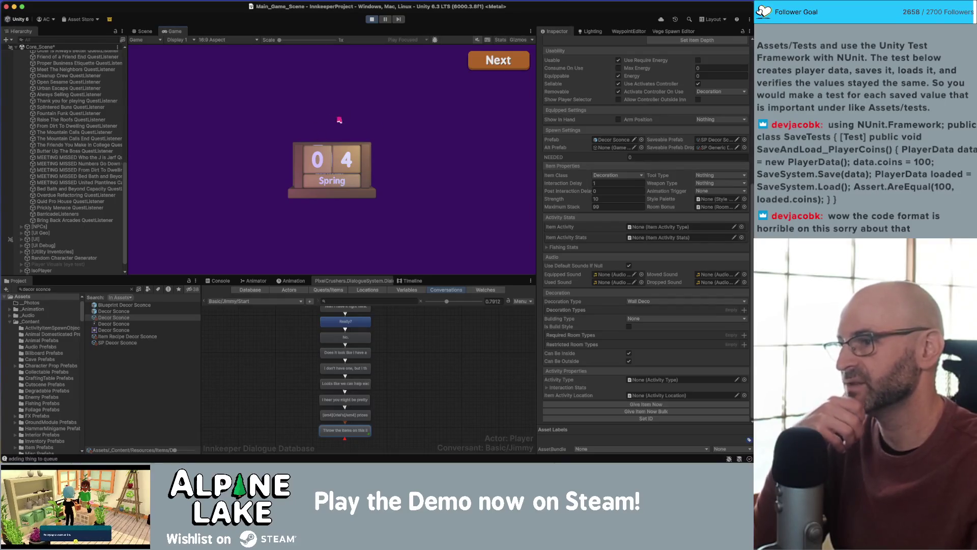
- Page through the day-end Summary, Items sold and Totals (Items 3532) into Thursday morning
click(481, 60)
click(478, 64)
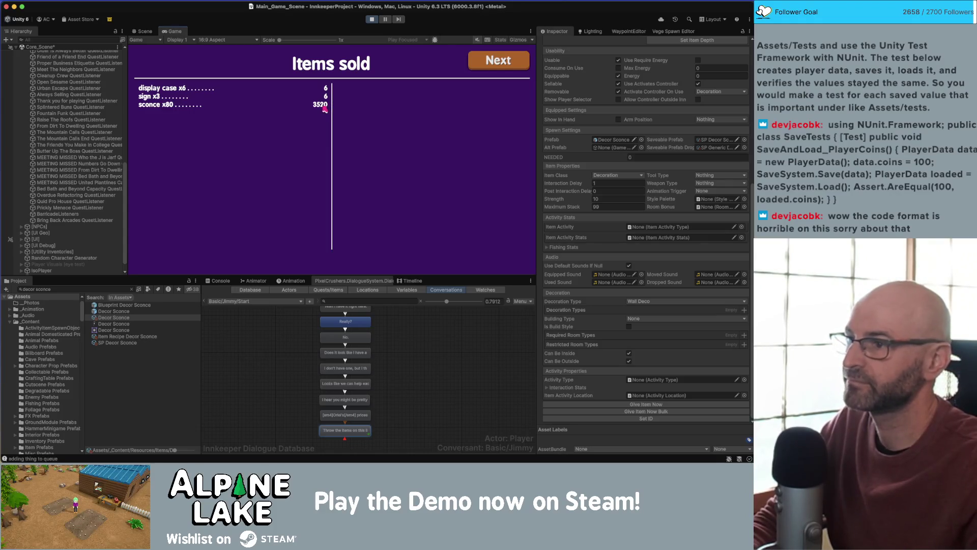
click(487, 61)
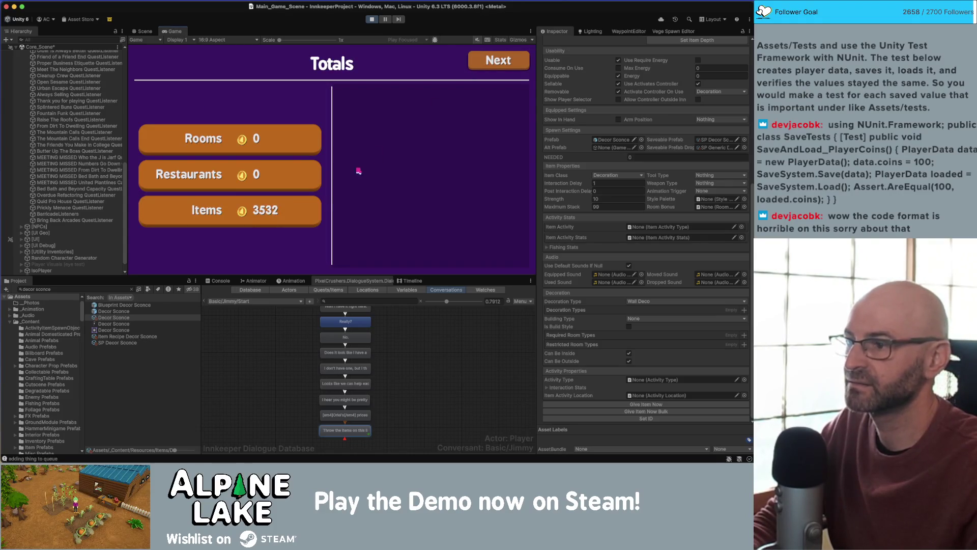
click(480, 62)
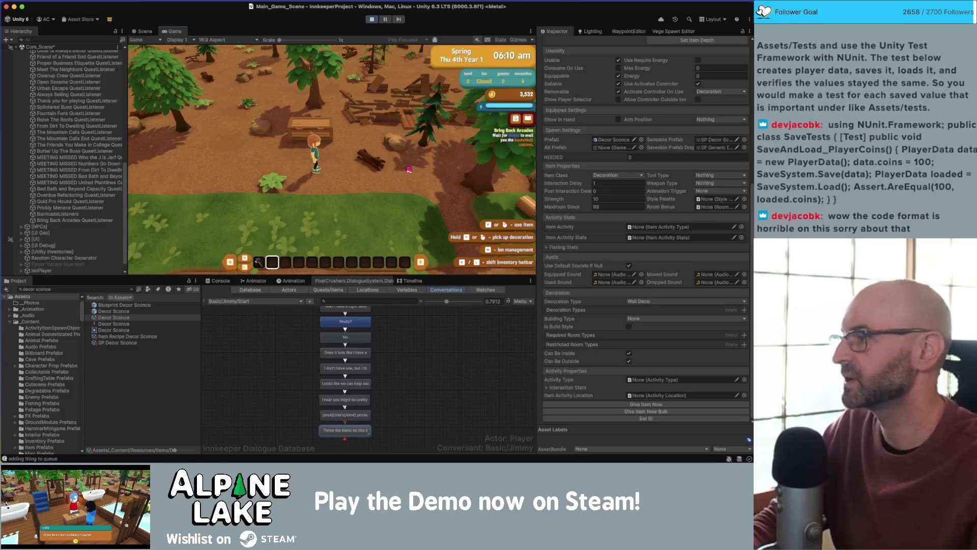
- Walk the character left and right around the farm
key(a)
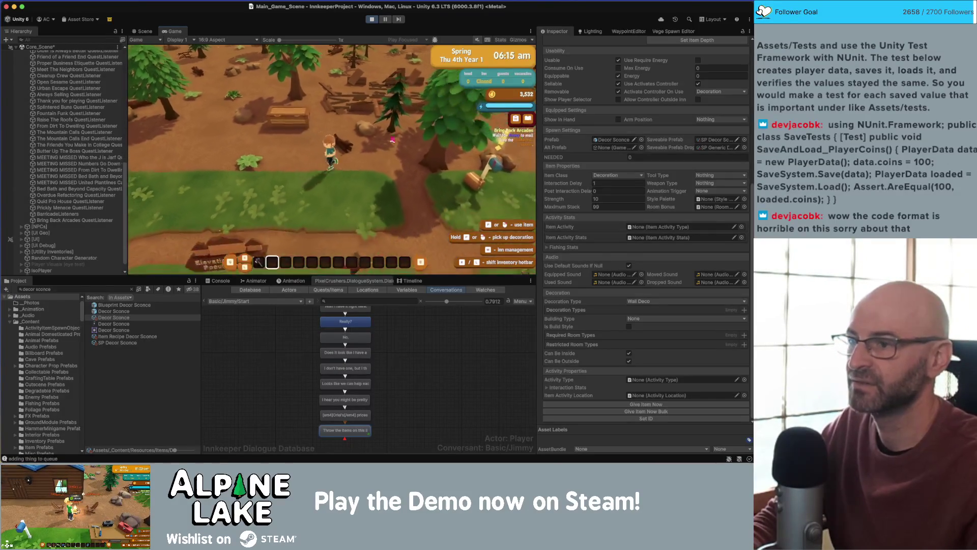
key(d)
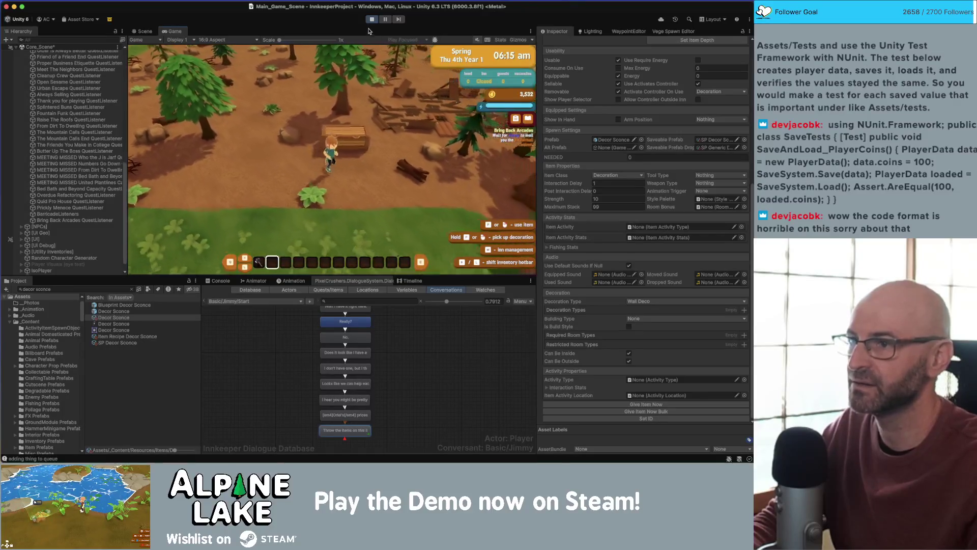
key(d)
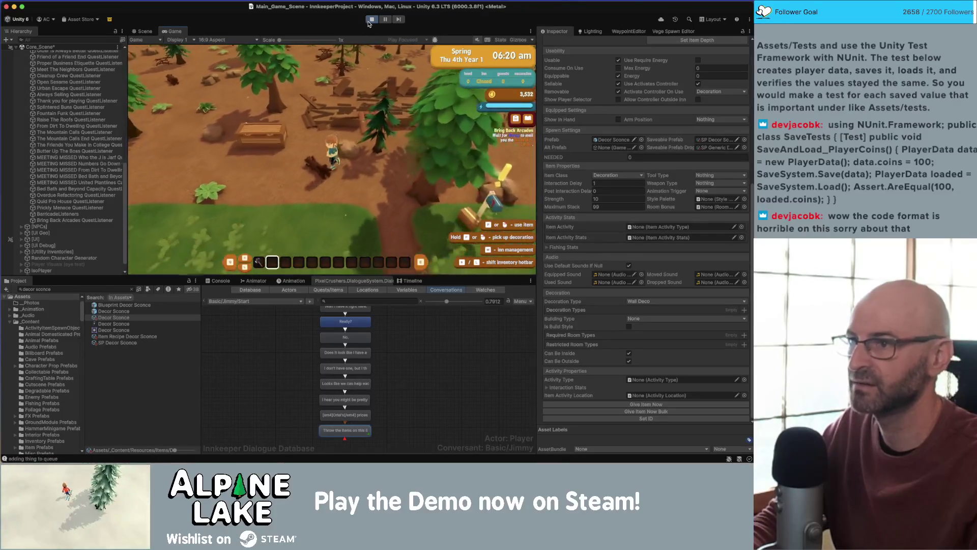
key(a)
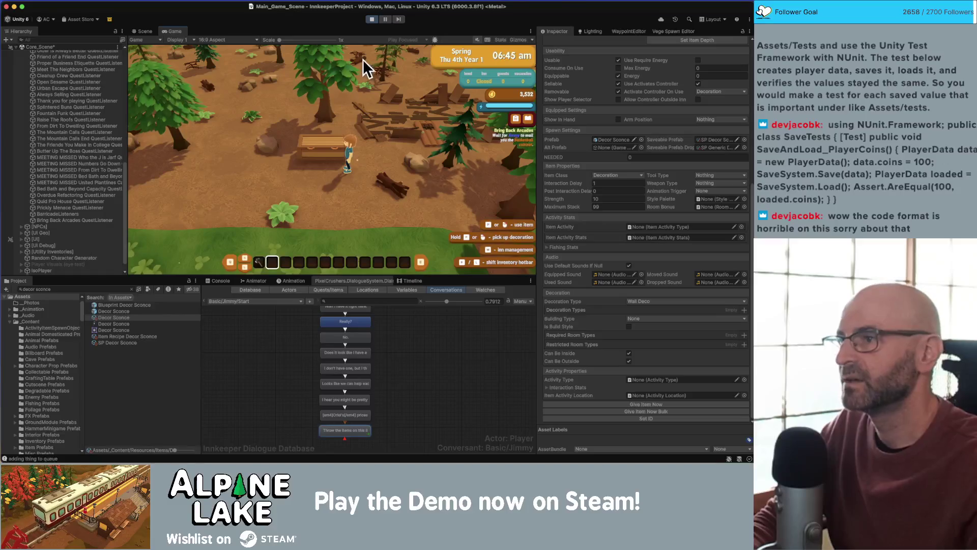
- Stop and restart Play mode, then skip the opening cutscene
click(372, 20)
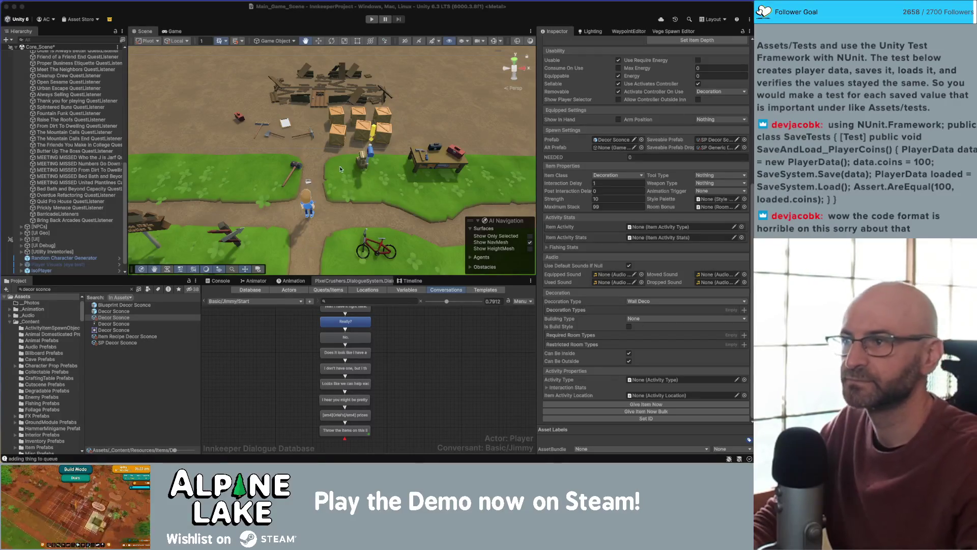
click(372, 23)
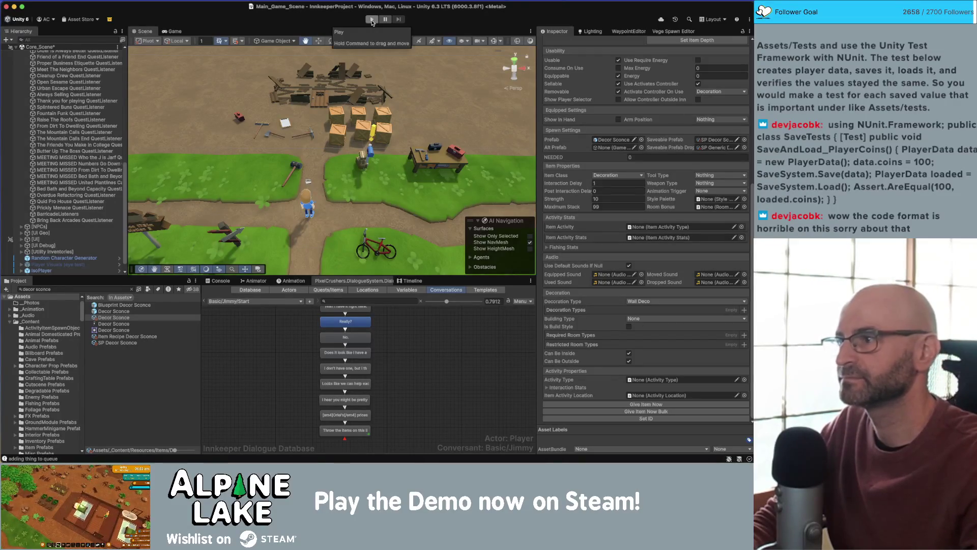
click(372, 21)
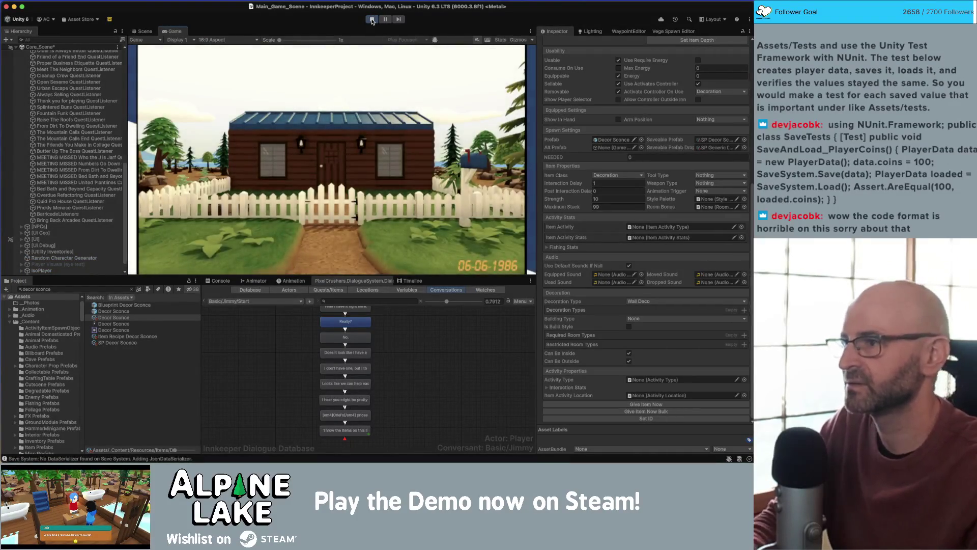
click(335, 94)
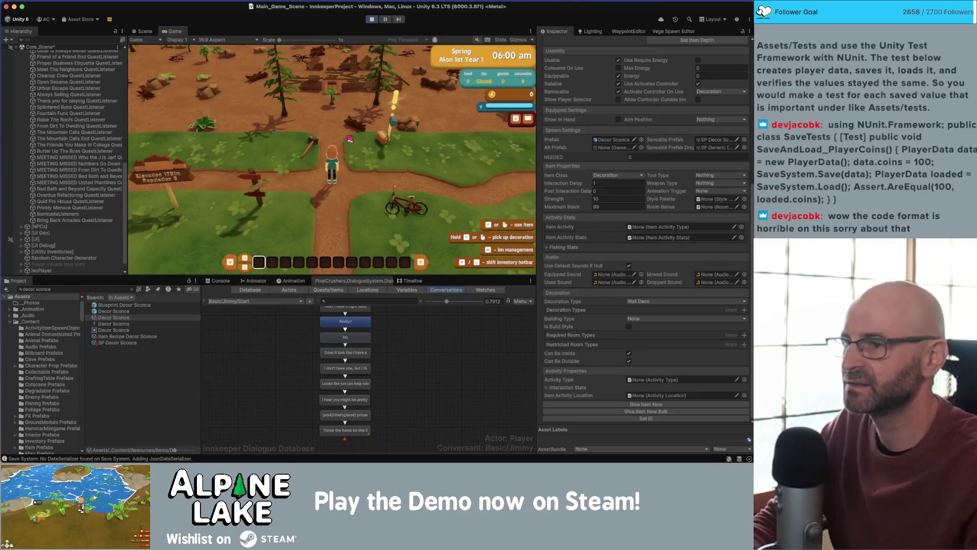
- Give the player stacks of Decor Sconce and Decor Sign with Give Item Now
key(w+a)
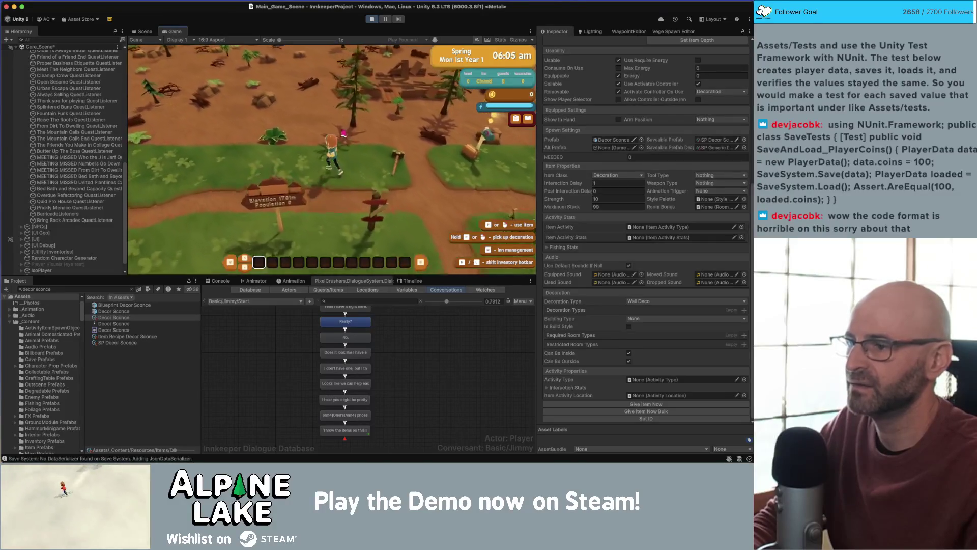
key(w+a)
click(111, 318)
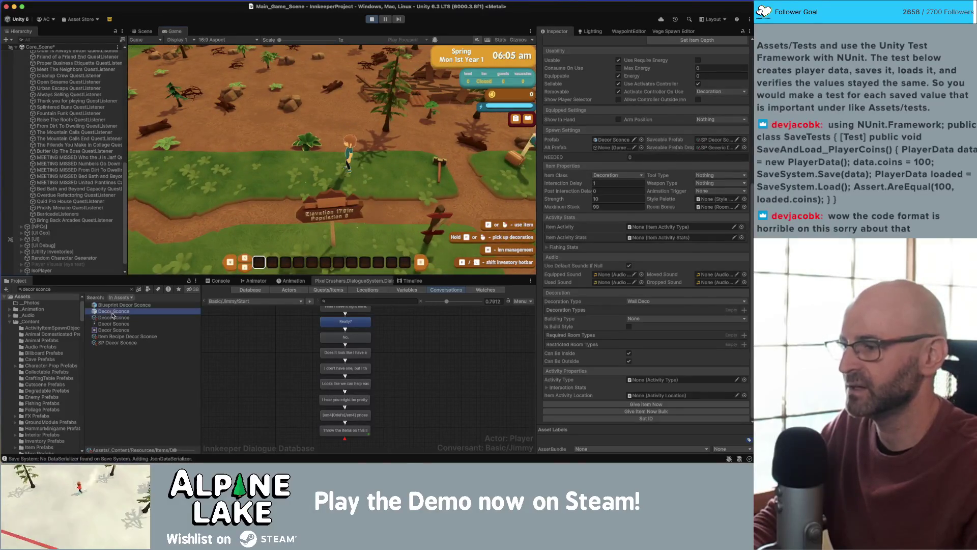
click(638, 411)
click(89, 288)
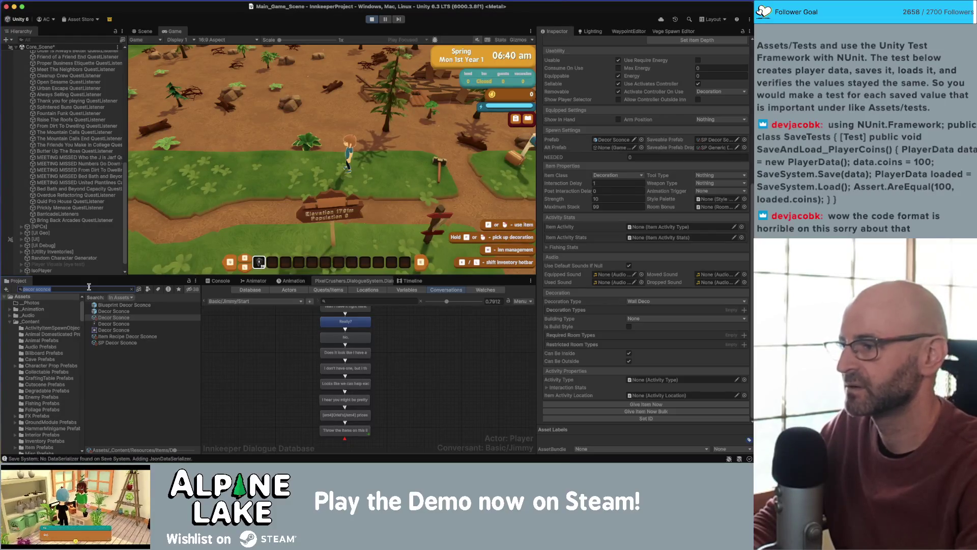
text(decor sign)
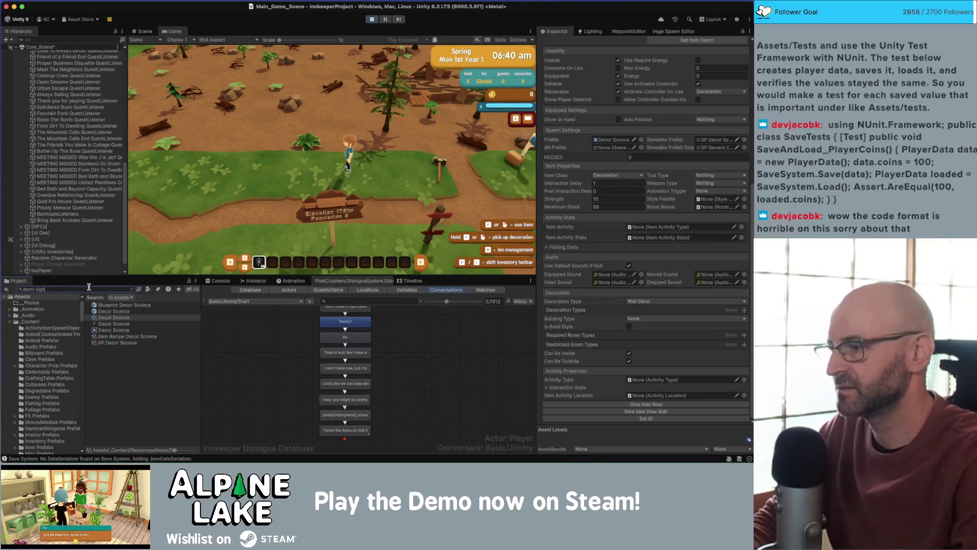
click(106, 312)
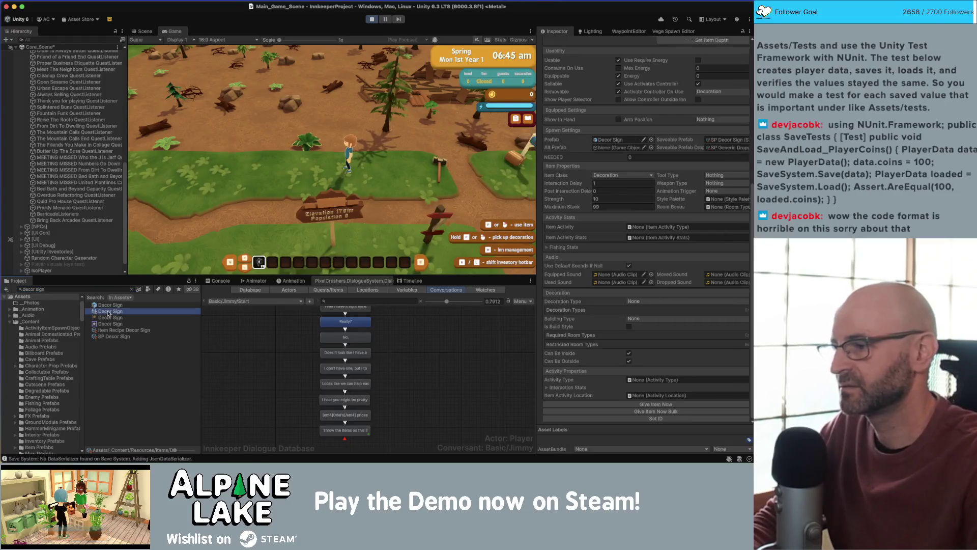
click(637, 405)
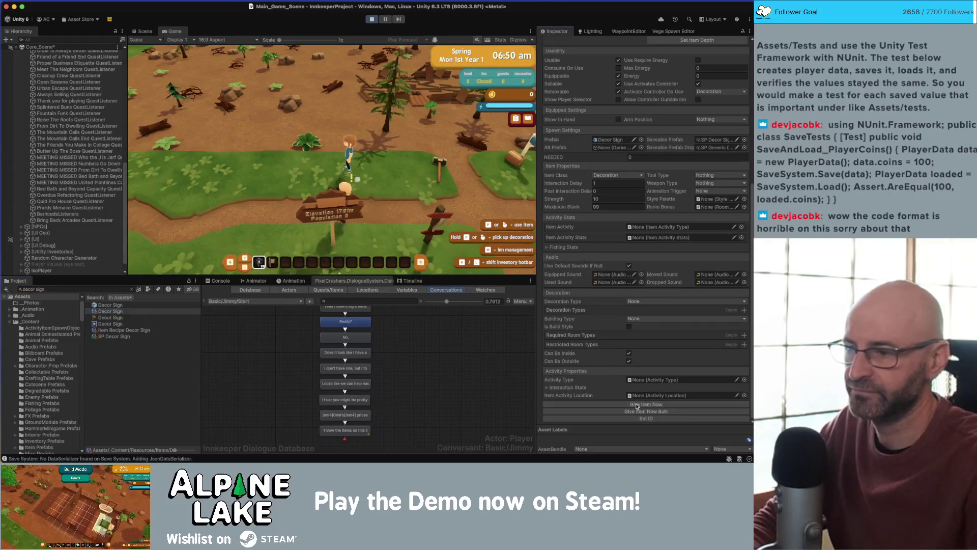
- Give stacks of Decor Display Case and Decor Shipping Box, then equip the shipping box for placing
click(74, 289)
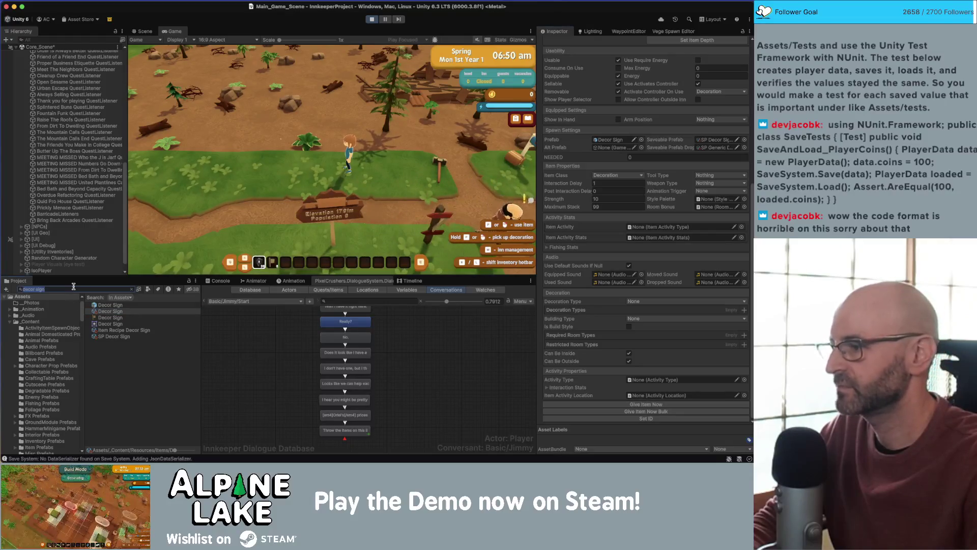
double_click(73, 289)
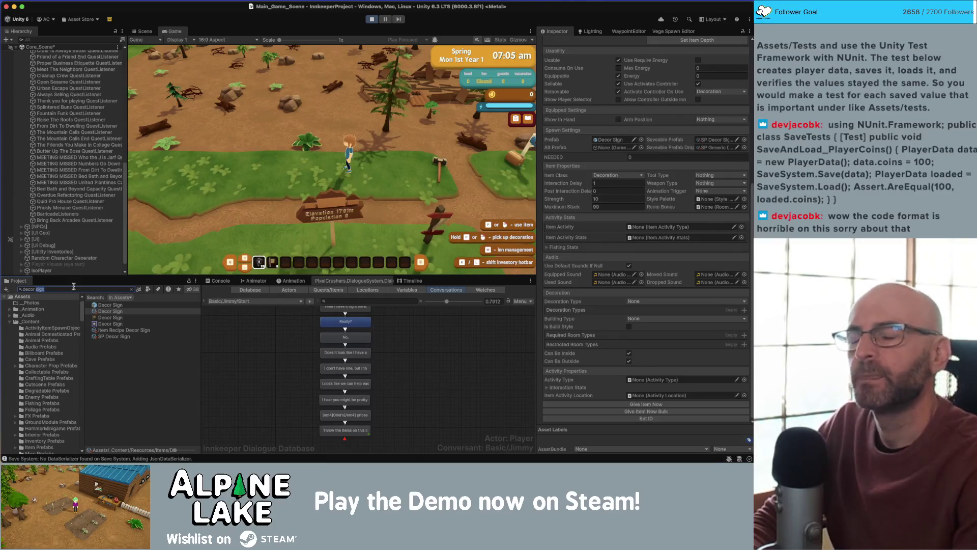
text(displa)
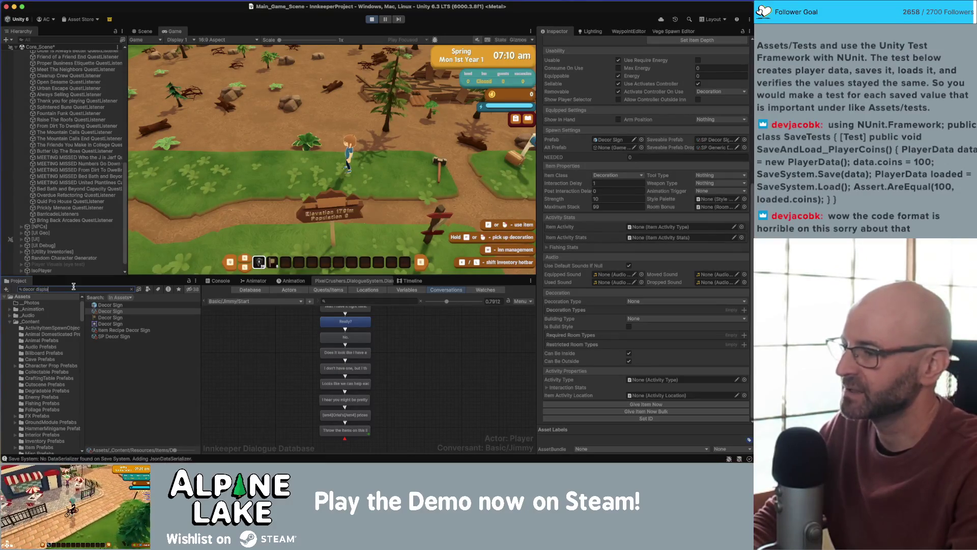
text(y case)
click(114, 312)
click(646, 411)
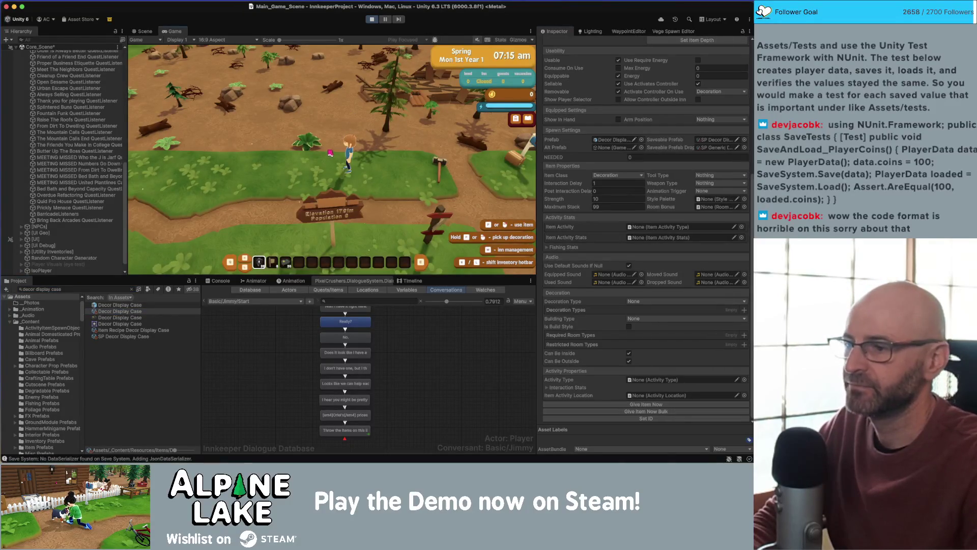
click(72, 289)
text(shipping box)
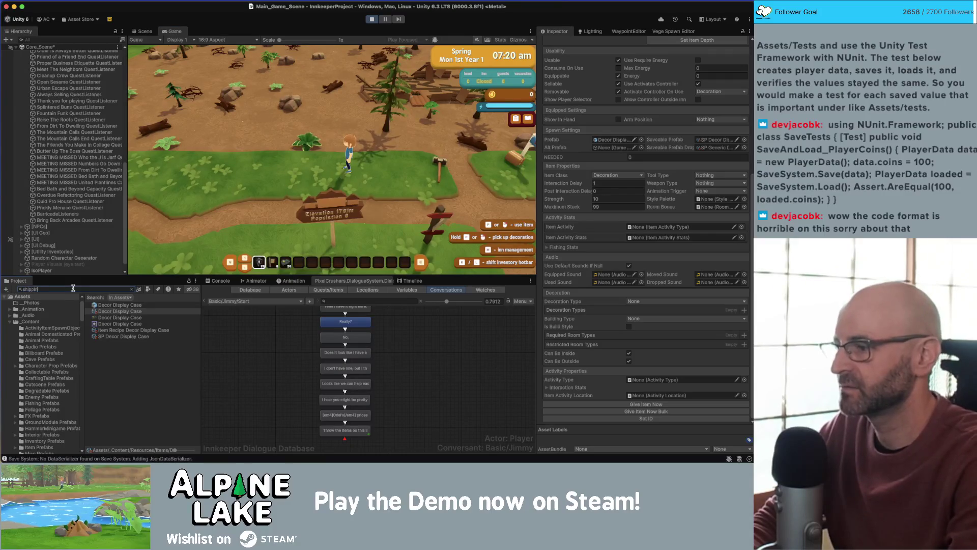
click(120, 311)
click(644, 404)
click(399, 191)
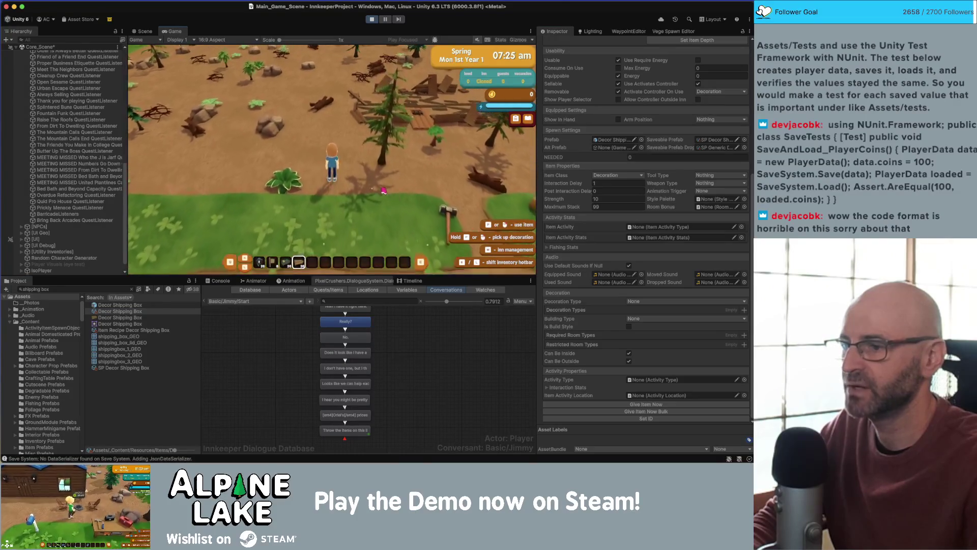
click(348, 189)
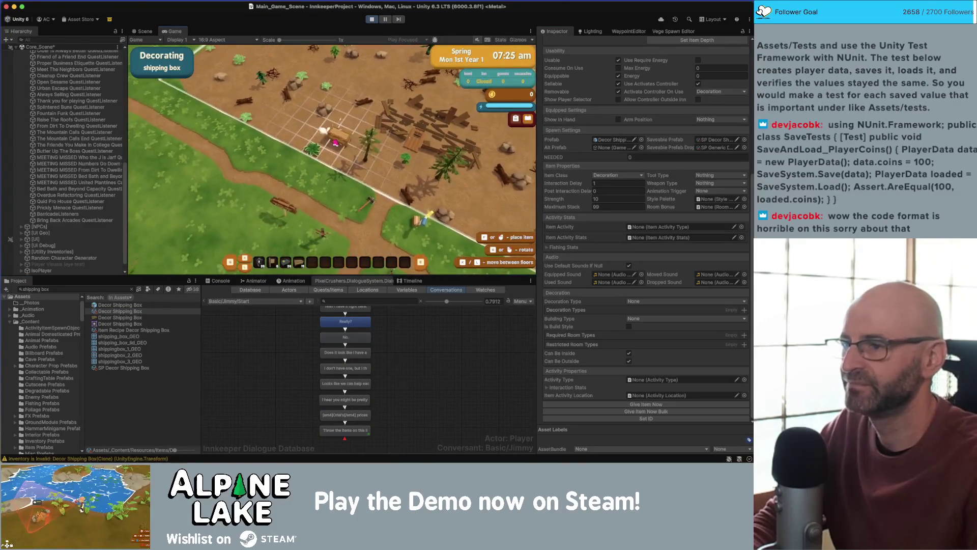
- Place the shipping box on the ground and move a backpack item into it
click(355, 173)
click(326, 148)
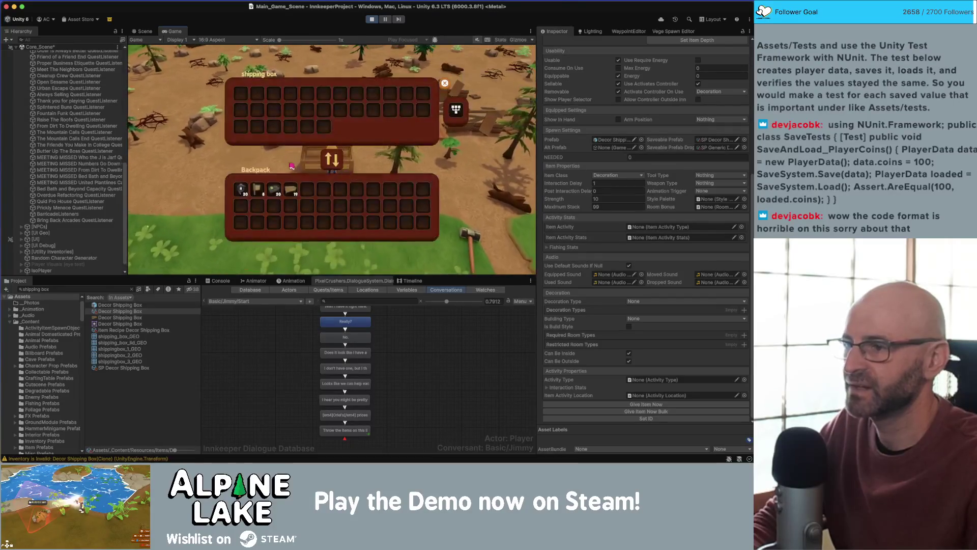
drag(291, 189, 246, 97)
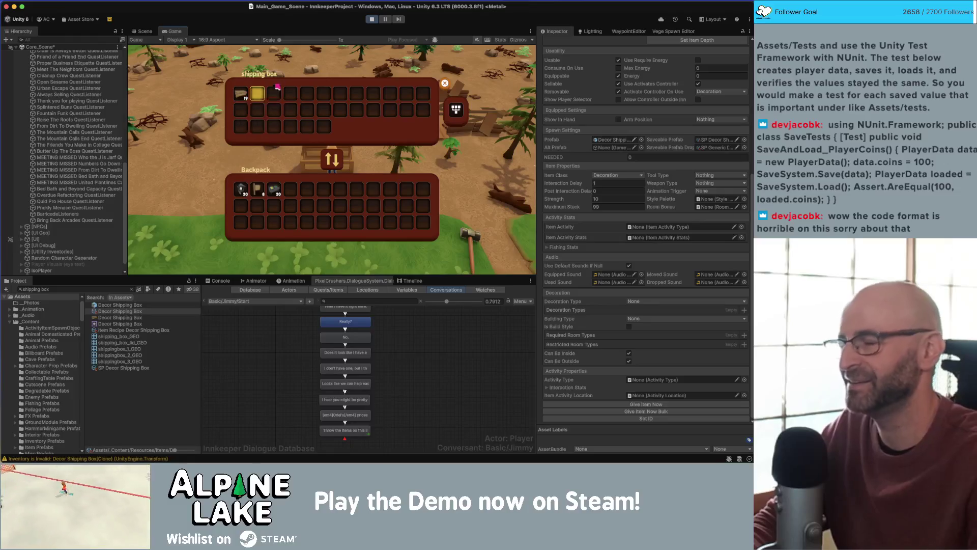
key(Escape)
- Reopen the shipping box, load it with the sconce, sign and display case, then walk away
key(s)
key(d)
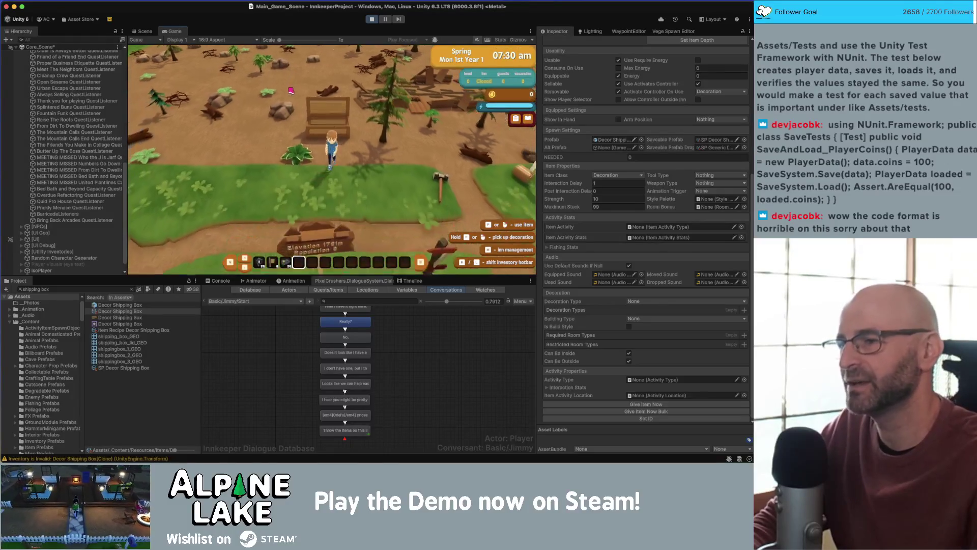
key(w)
key(a)
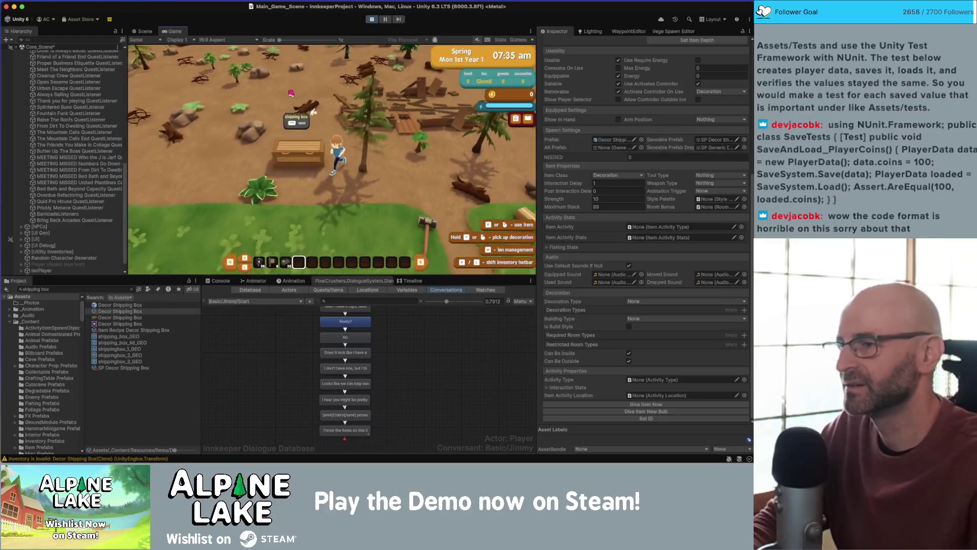
key(s)
key(e)
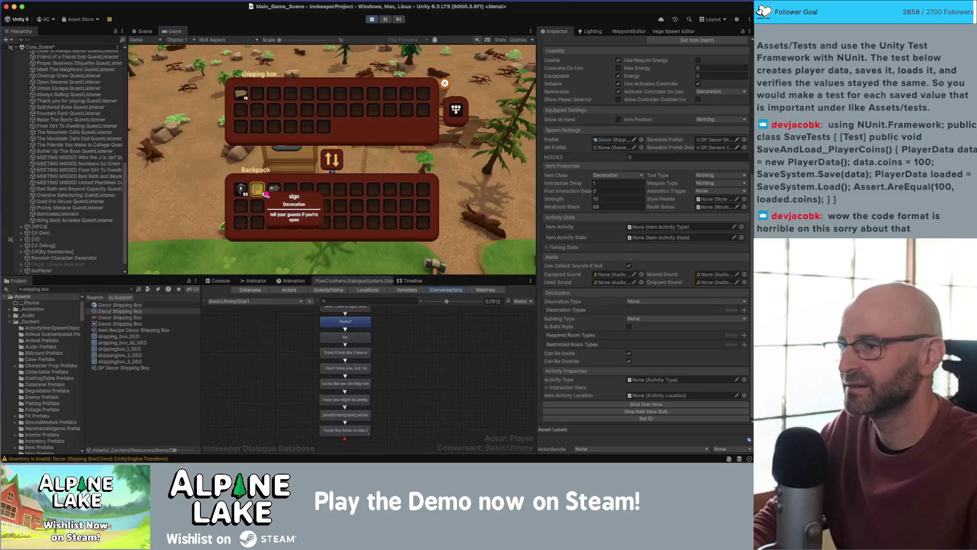
click(245, 195)
click(258, 93)
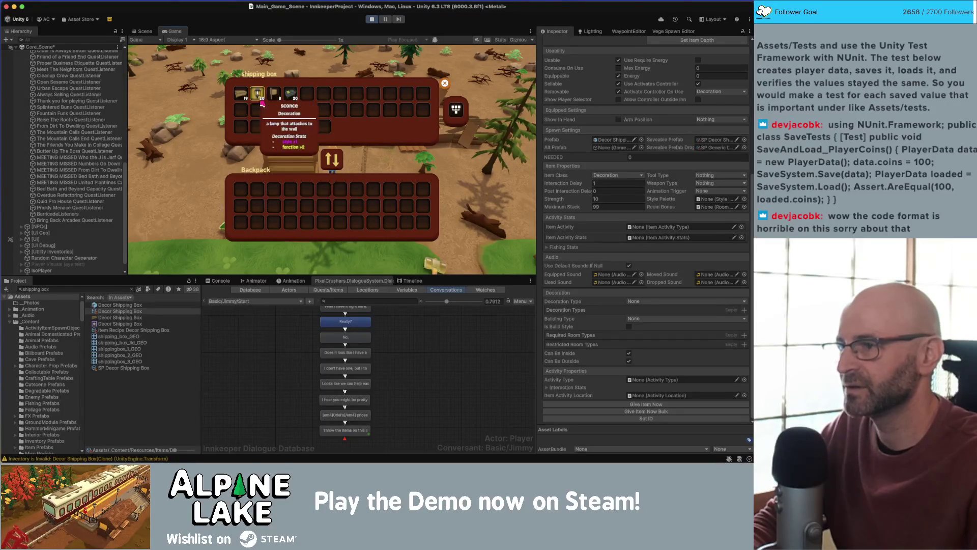
click(257, 93)
click(257, 93)
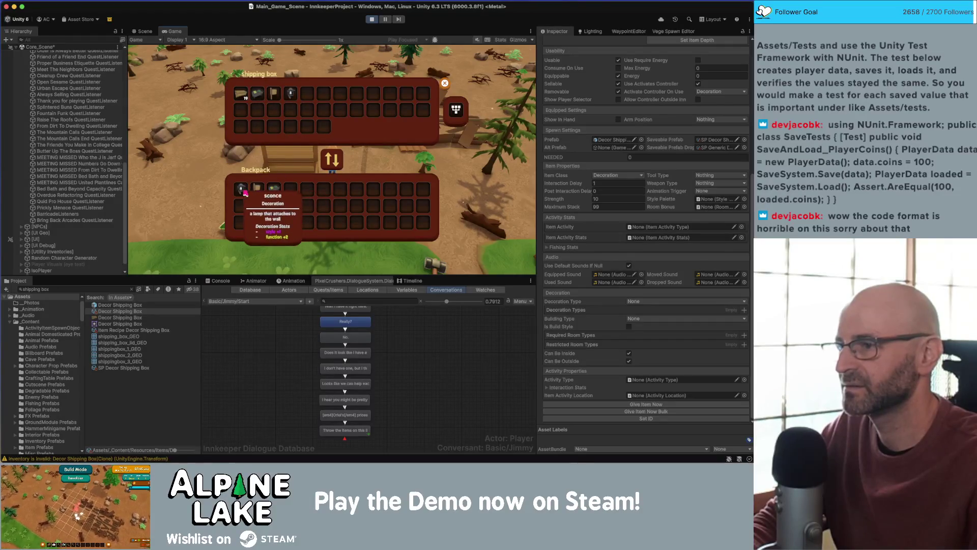
key(Escape)
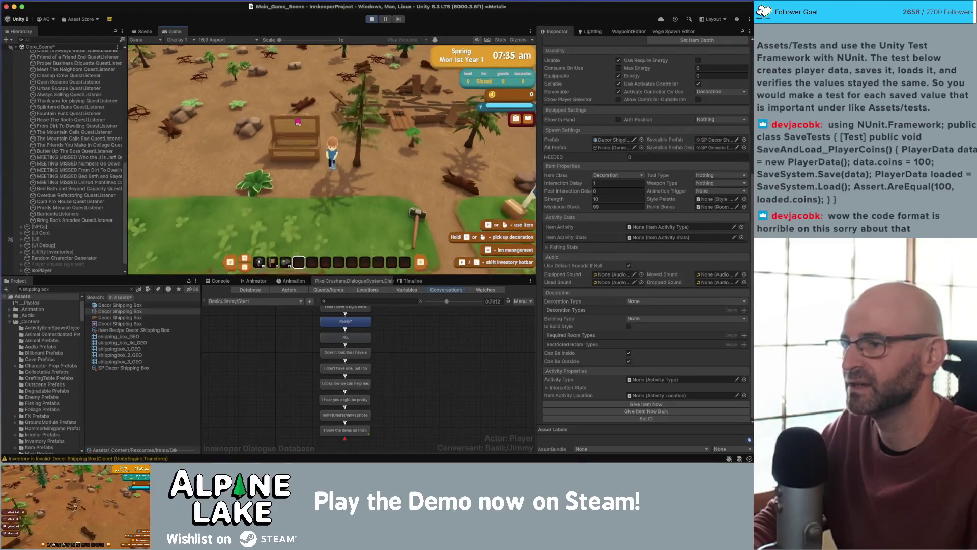
key(a)
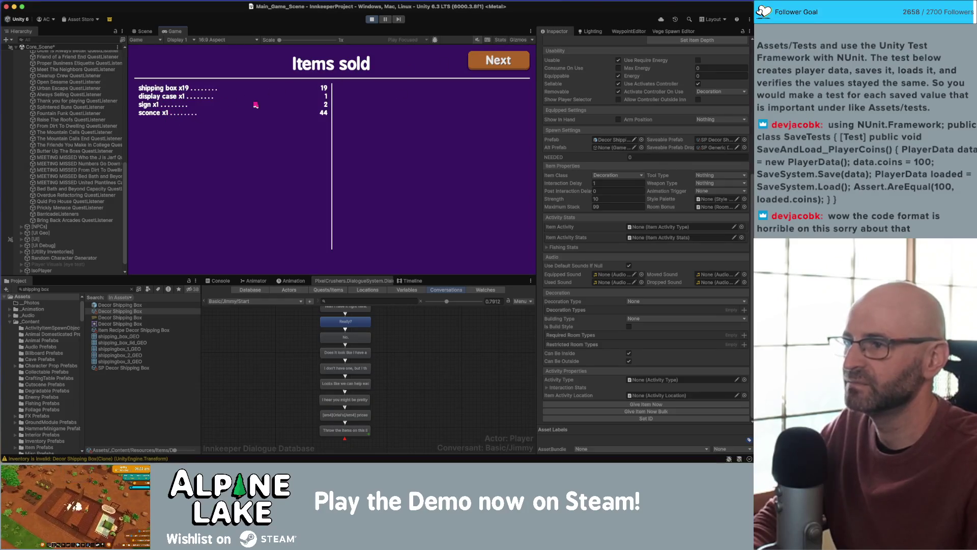
- Advance past the Items sold and totals screens, then stop and restart play mode
click(513, 62)
click(508, 64)
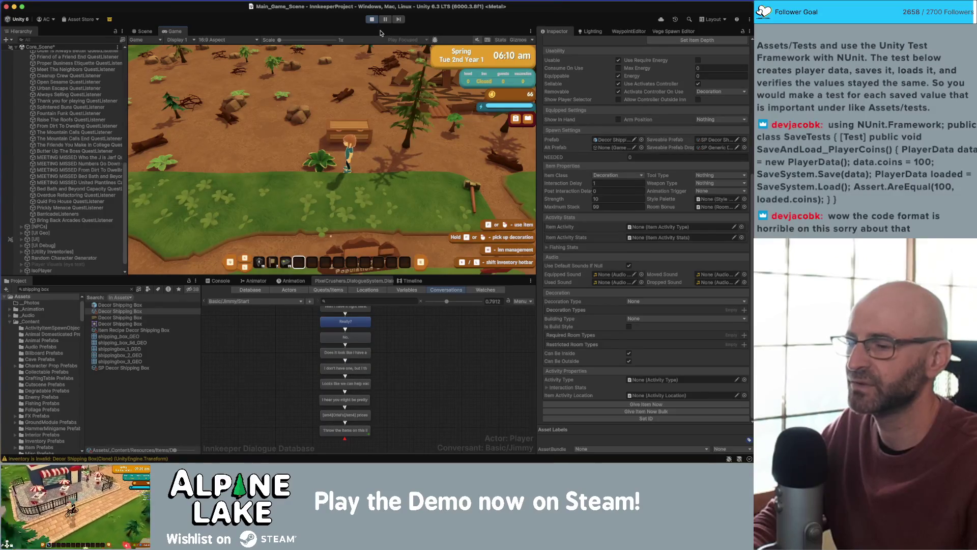
click(376, 19)
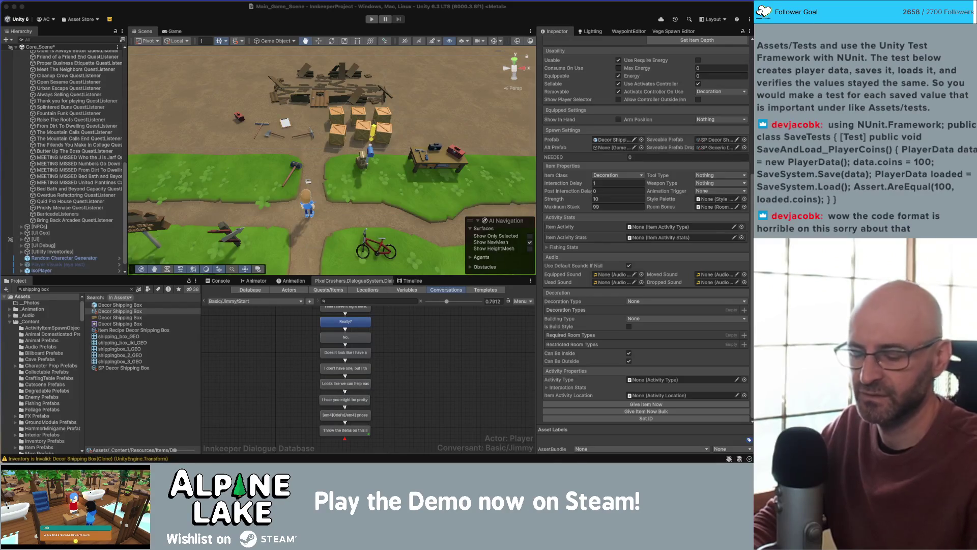
click(369, 20)
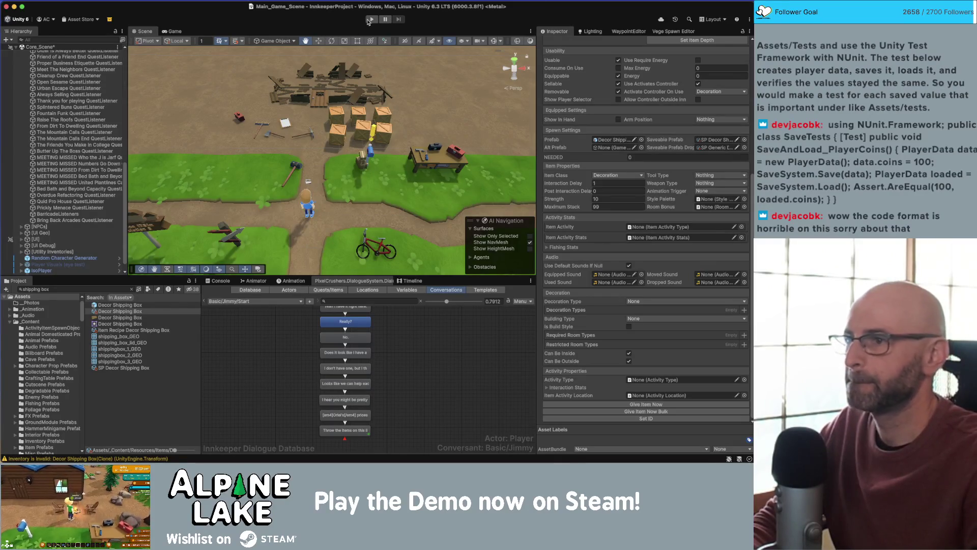
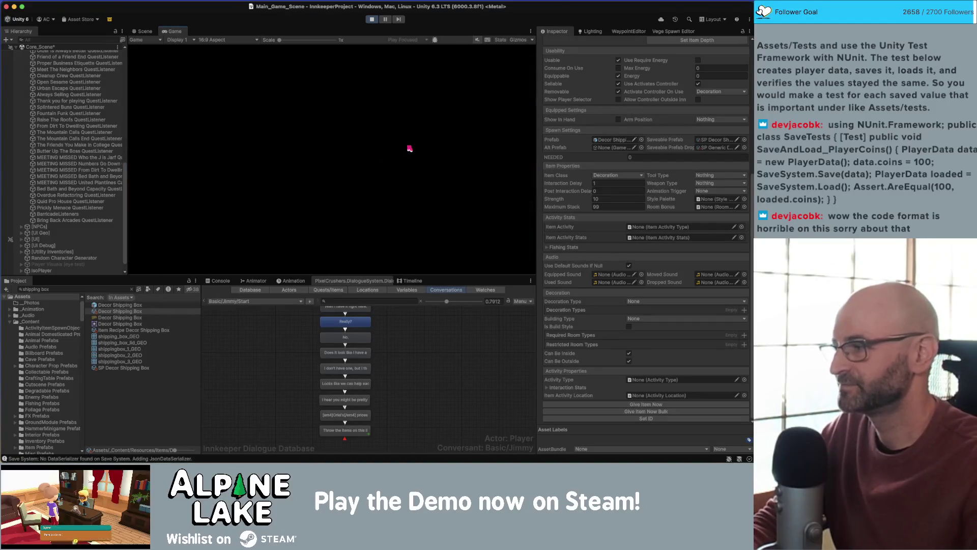
- Dismiss the movement tutorial, walk around, and give the player a Decor Shipping Box
click(328, 192)
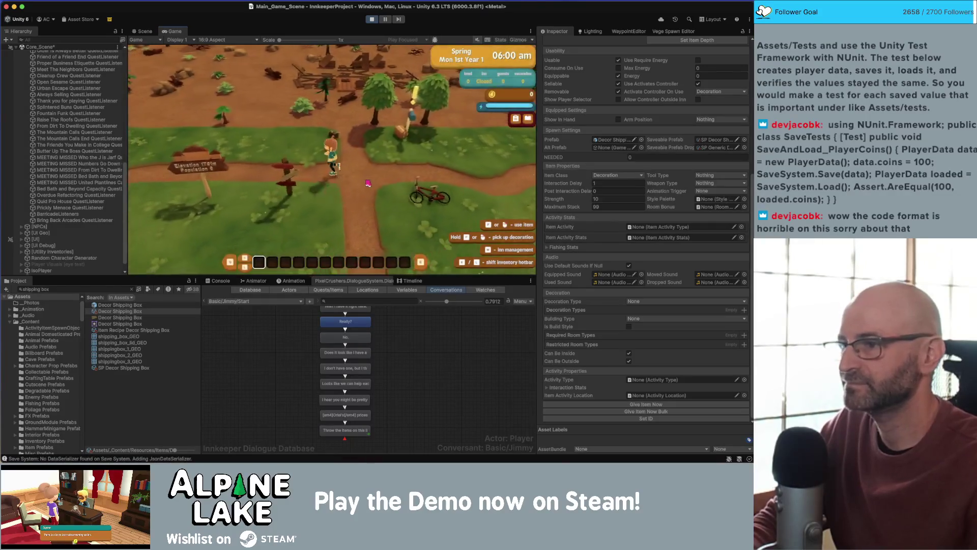
key(w)
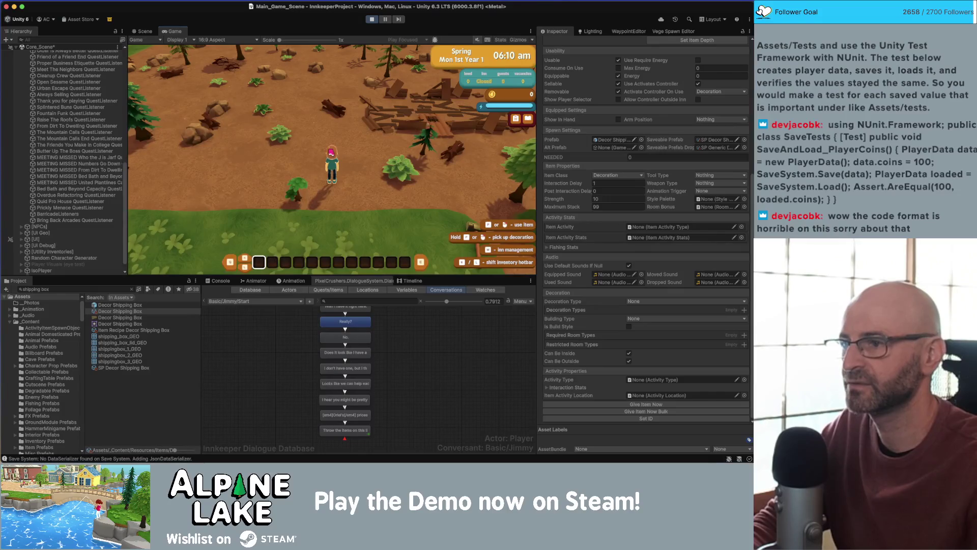
key(w)
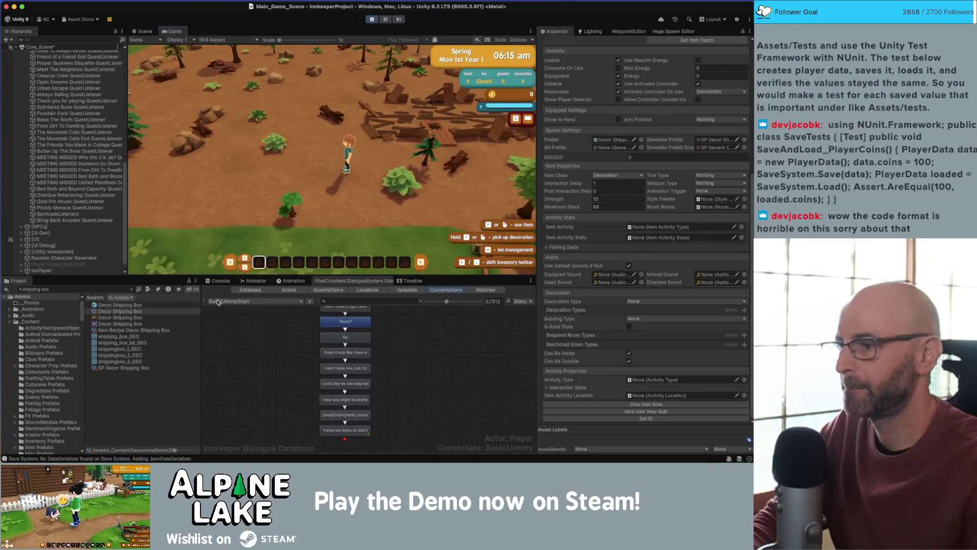
click(118, 311)
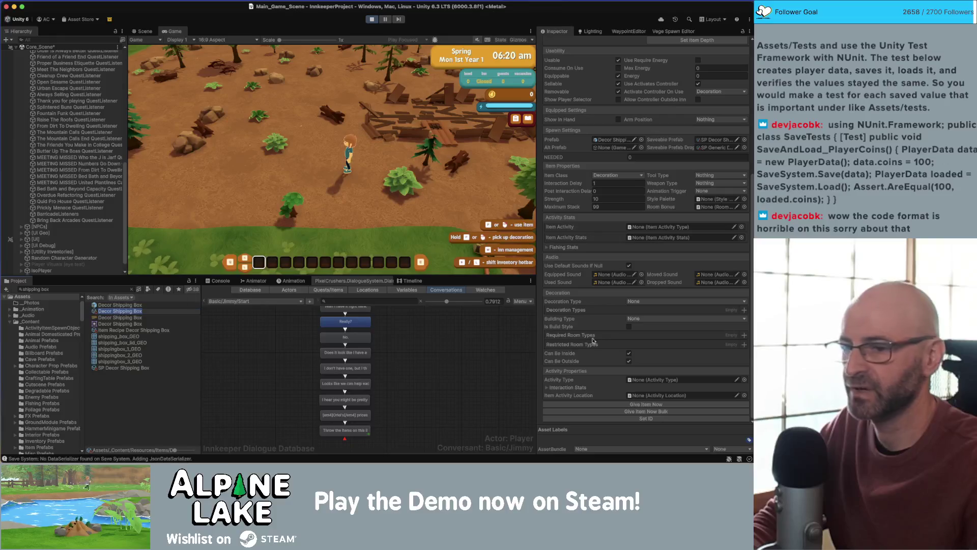
click(638, 404)
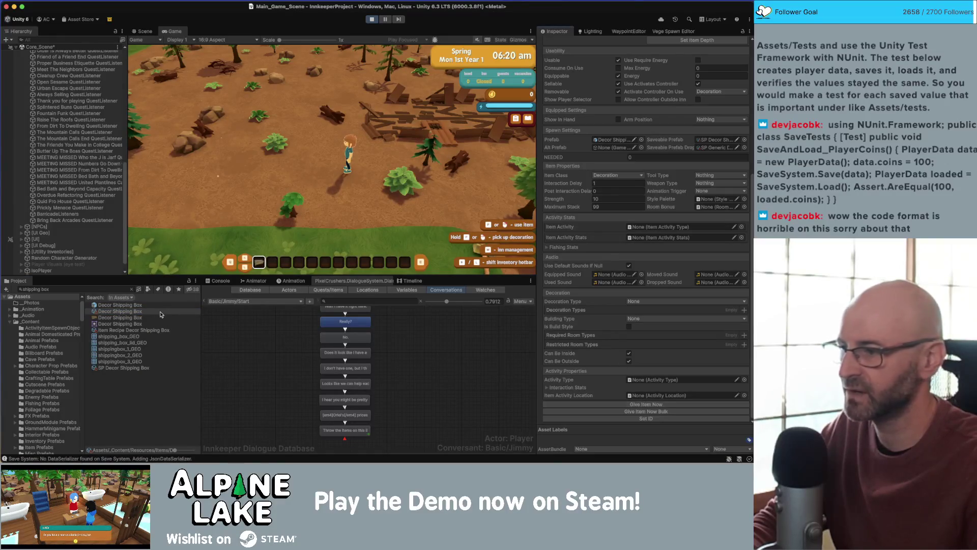
- Search for 'decor sign' and give the player a Decor Sign
click(85, 289)
text(decor sign)
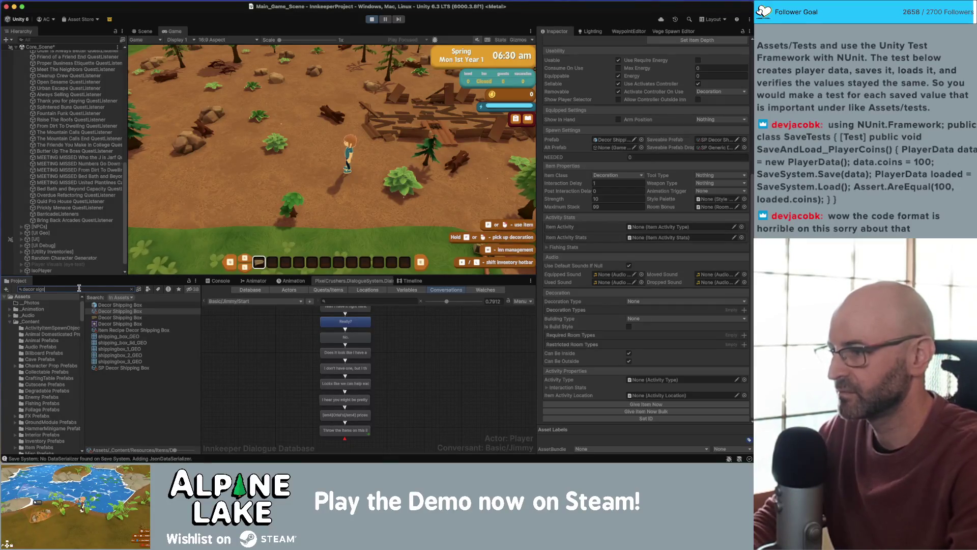
click(110, 311)
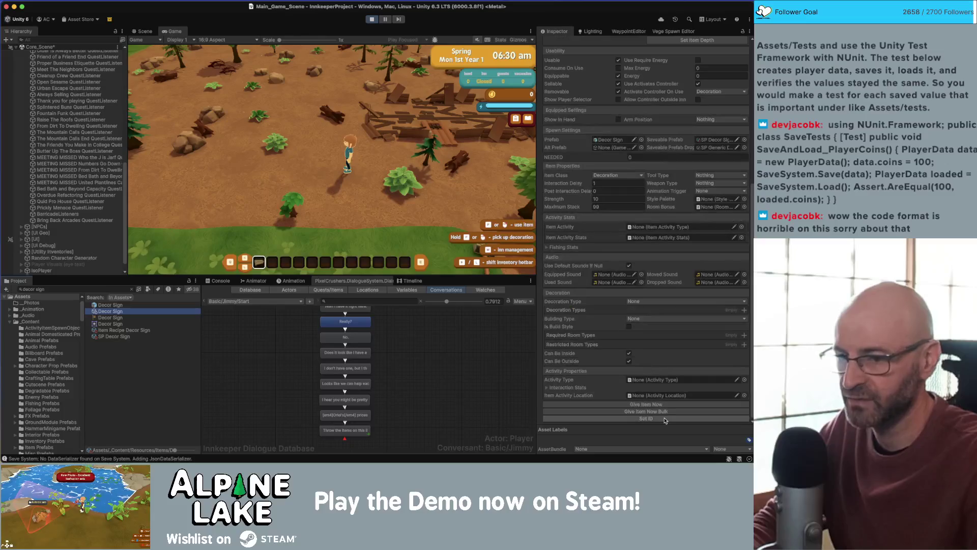
click(646, 404)
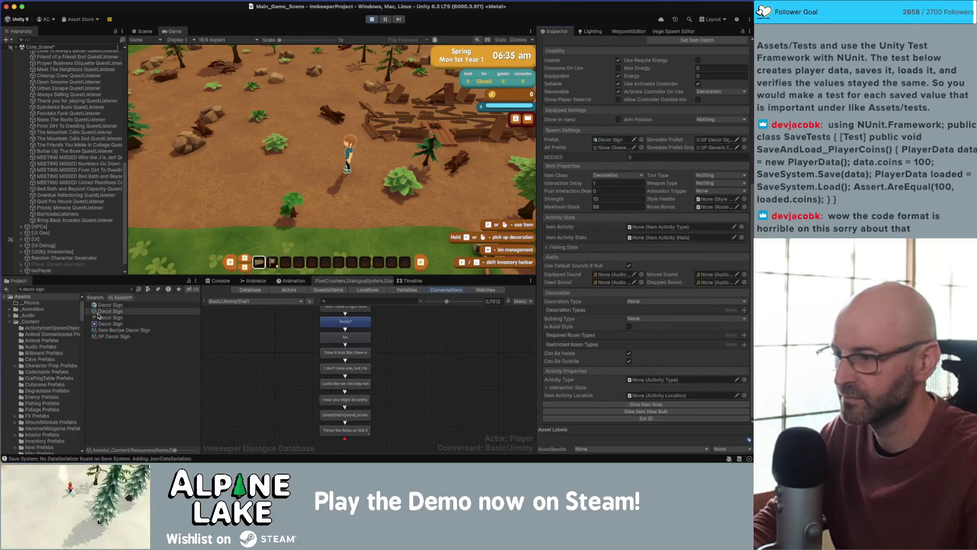
- Search for 'decor display case' and give the player a stack of 20 Decor Display Cases
click(101, 289)
text(decor di)
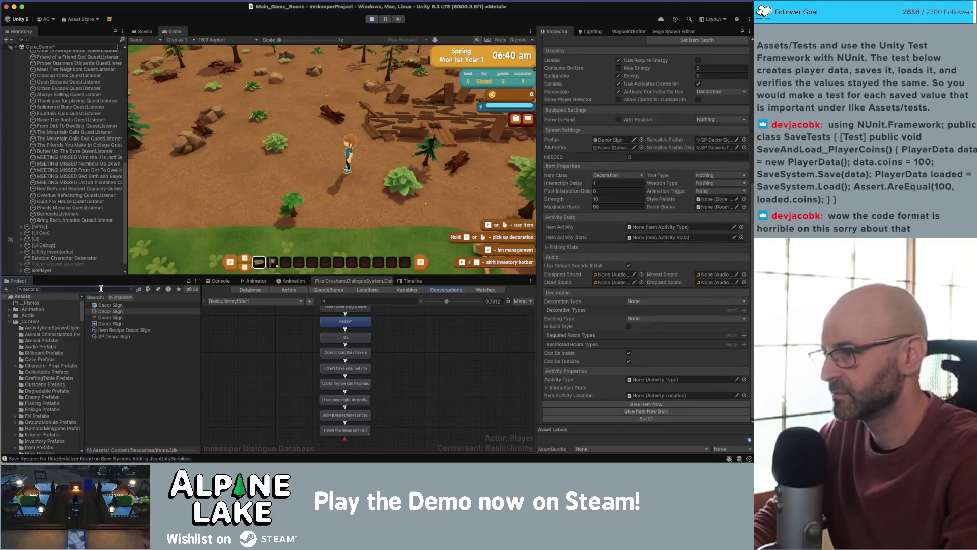
text(splay case)
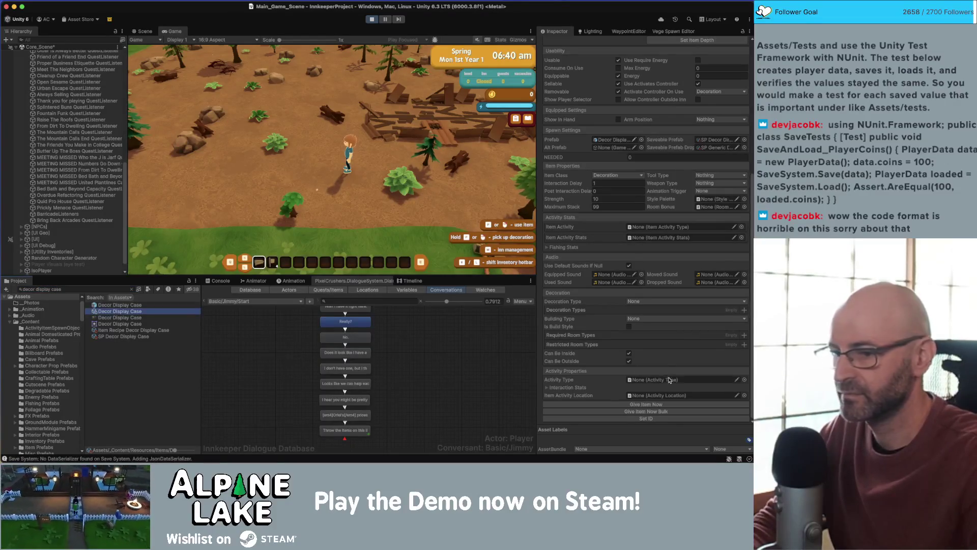
click(646, 411)
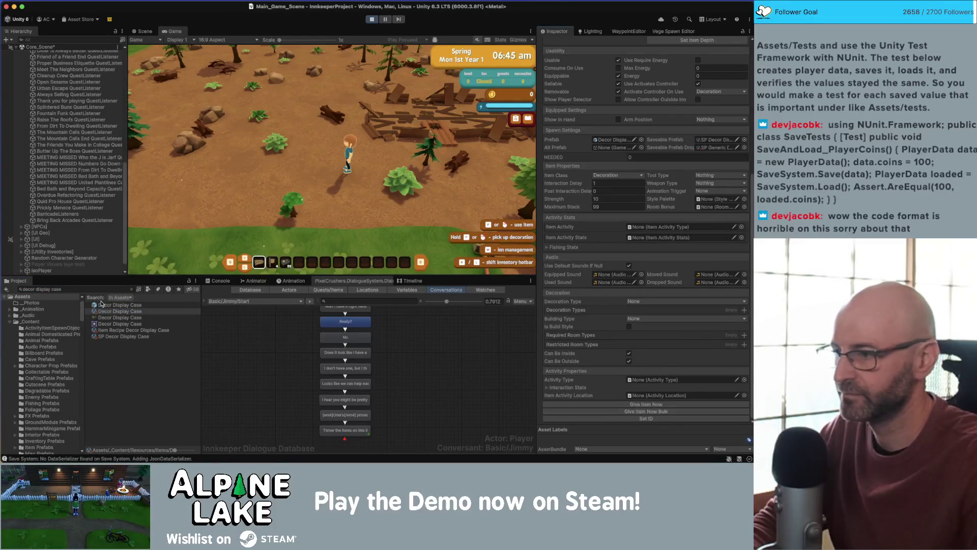
- Change the Project search to 'decor scon' and select the Decor Sconce item
click(76, 289)
drag(36, 289, 106, 288)
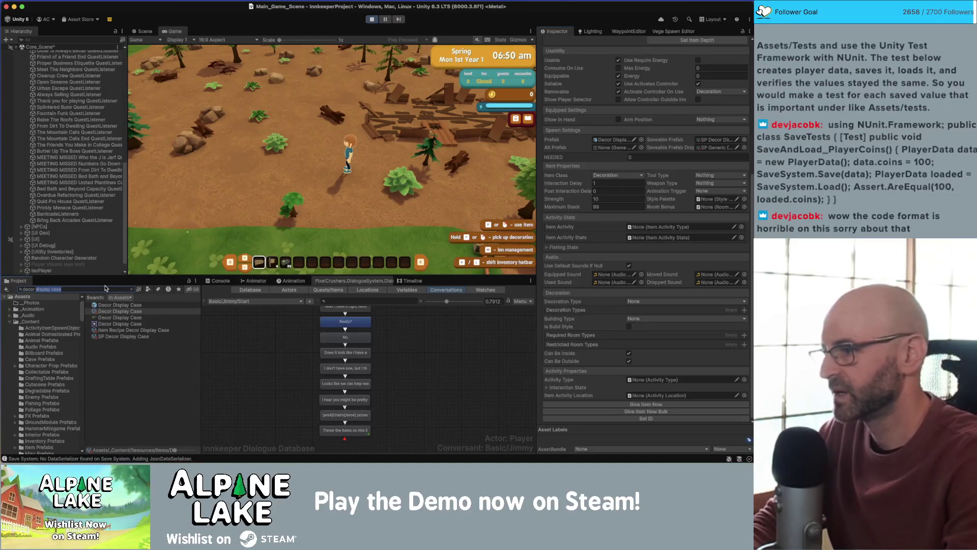
text(scon)
click(114, 317)
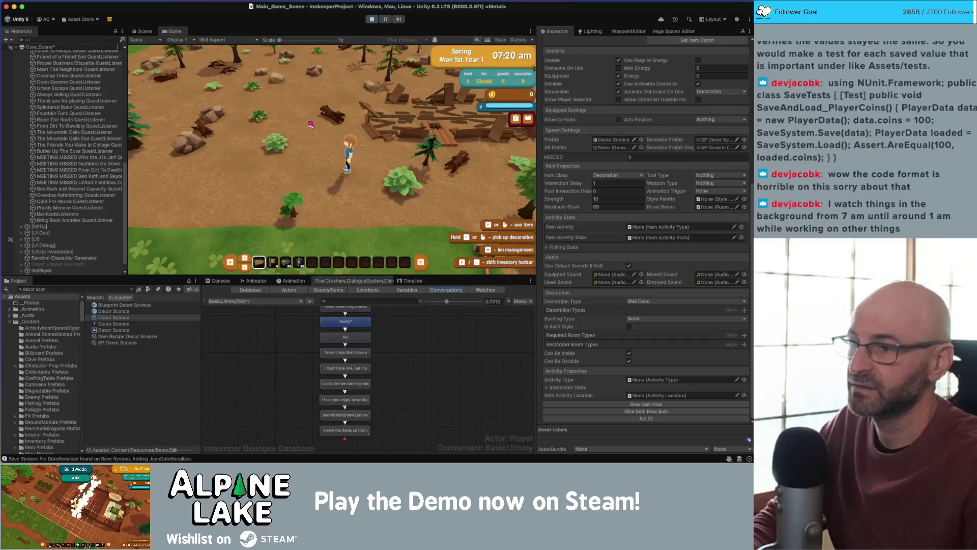
- Walk the character left, right, up and down across the farm with the WASD keys
key(a)
key(d)
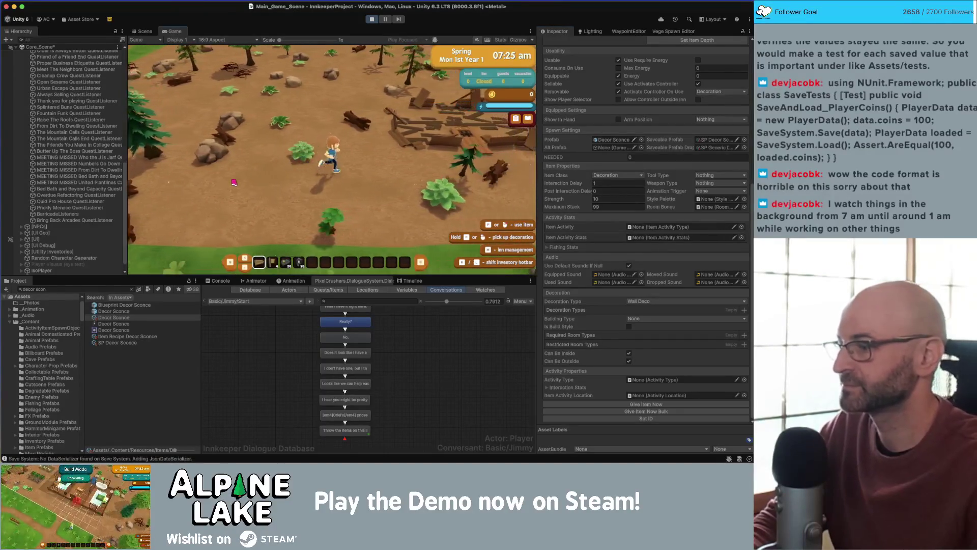
key(w)
key(s)
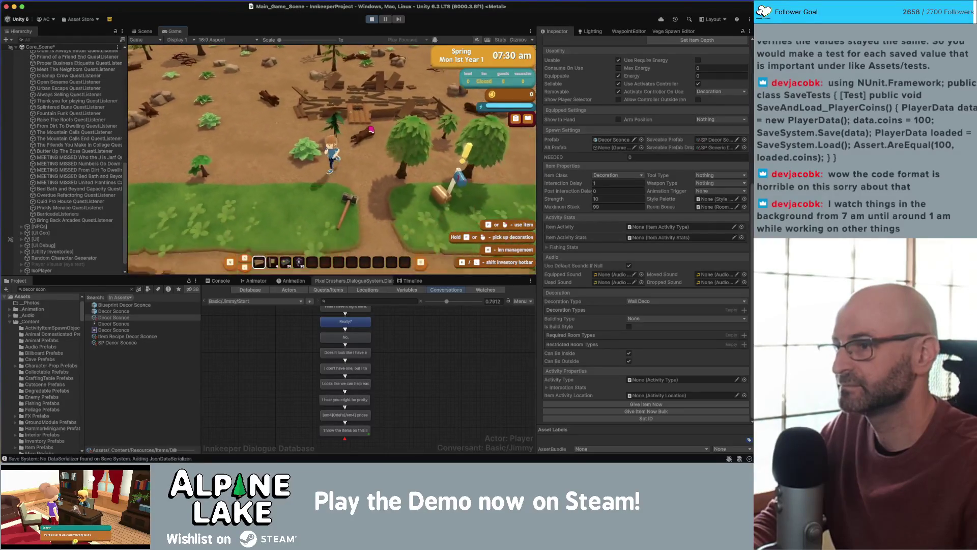
key(w)
key(s)
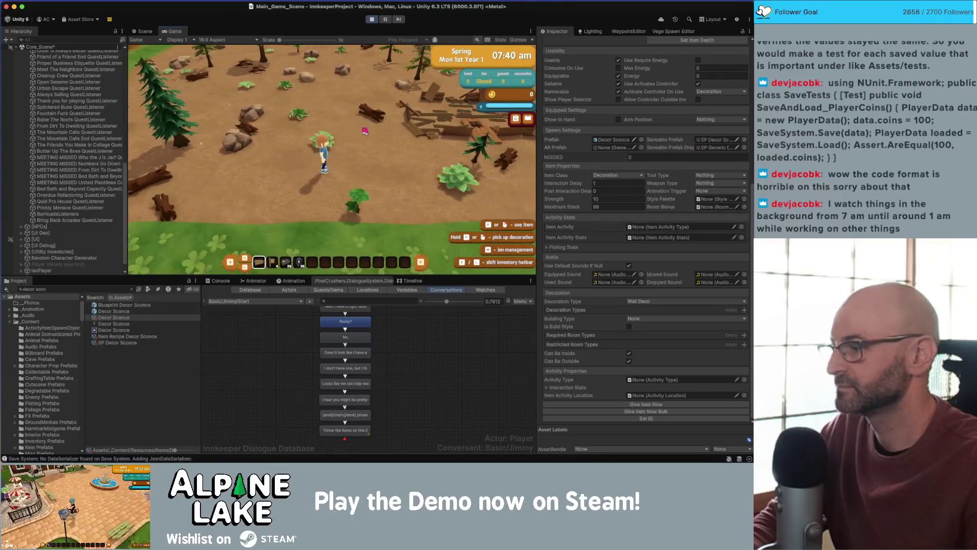
key(a)
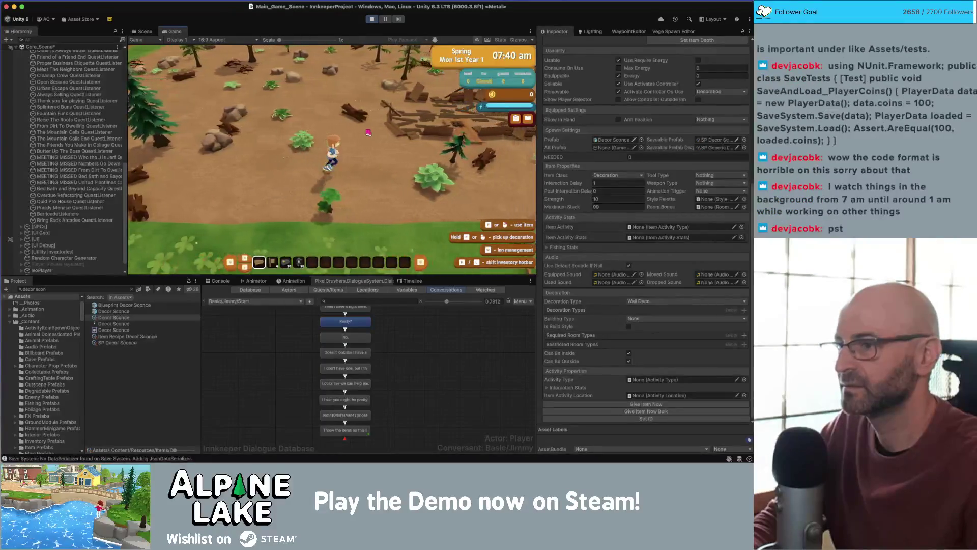
key(d)
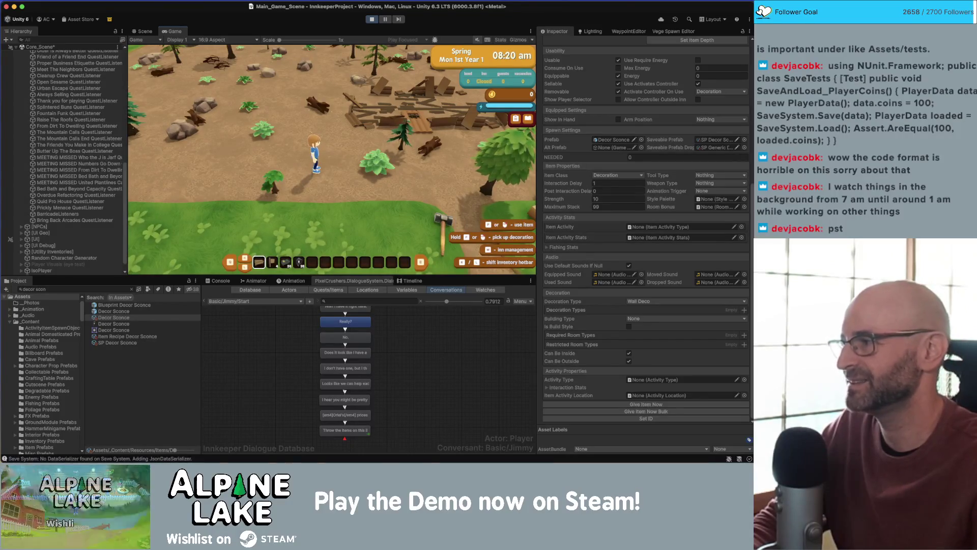
key(a)
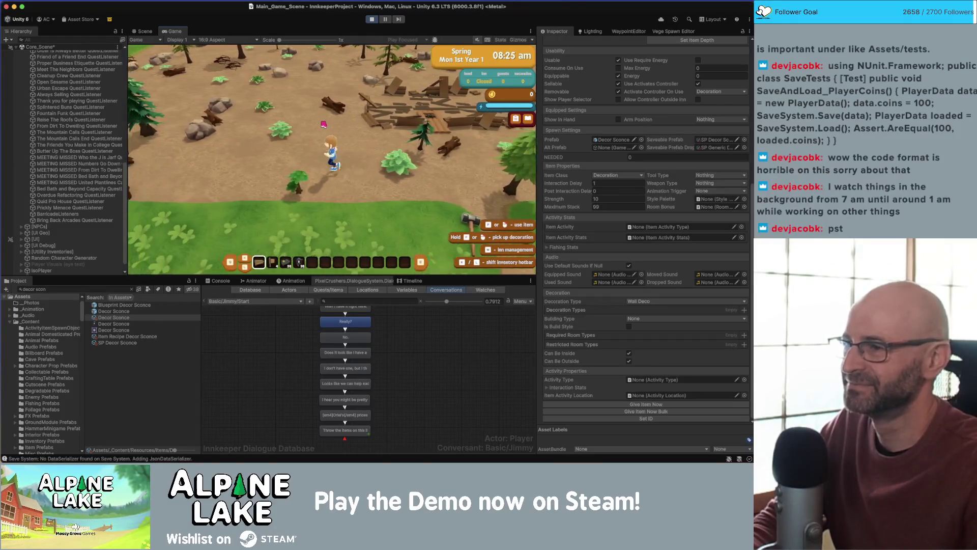
key(a)
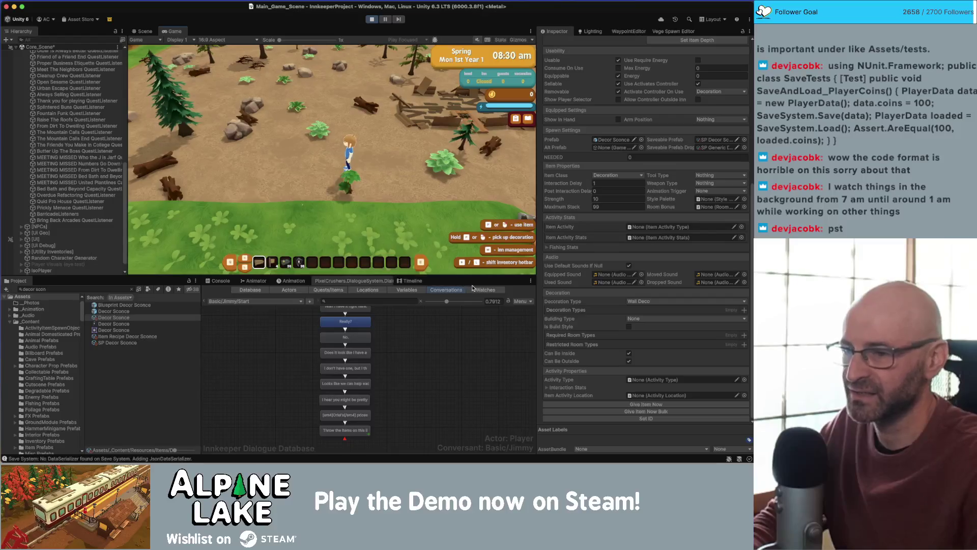
- In the Watches table, set all four Bring Back Arcades quest states to Active
click(484, 290)
click(419, 319)
click(422, 334)
click(422, 324)
click(424, 343)
click(415, 332)
click(426, 351)
click(409, 339)
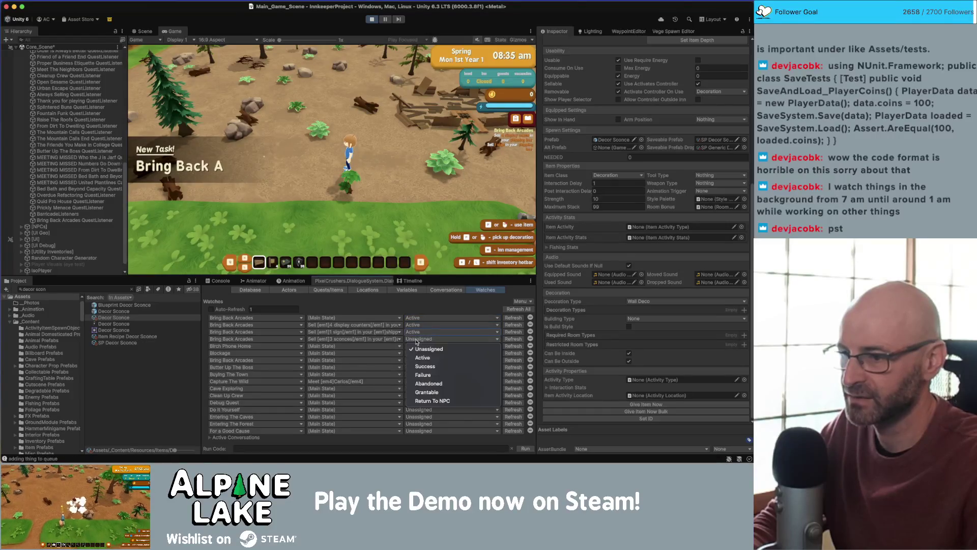
click(423, 358)
- Walk past the mailbox and place a table decoration in the world
key(d)
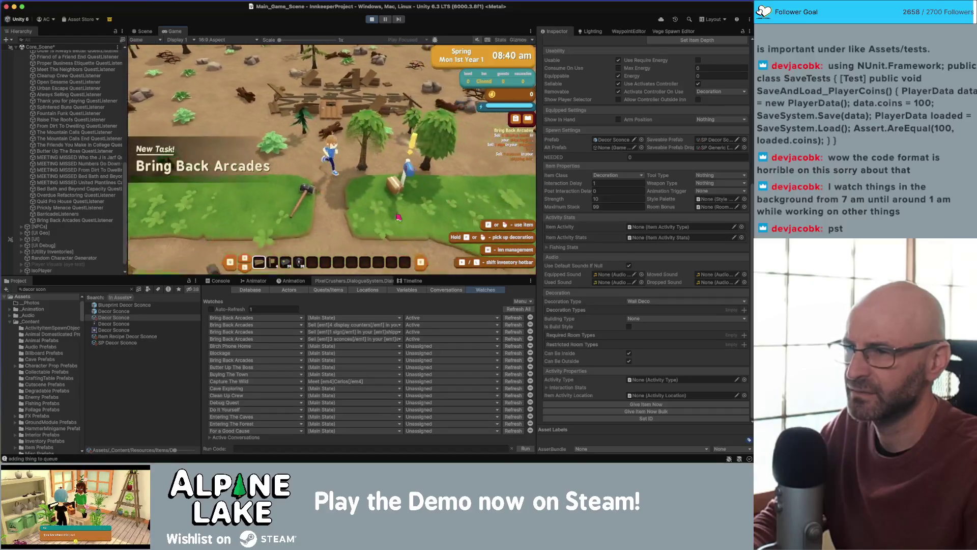
key(e)
key(Escape)
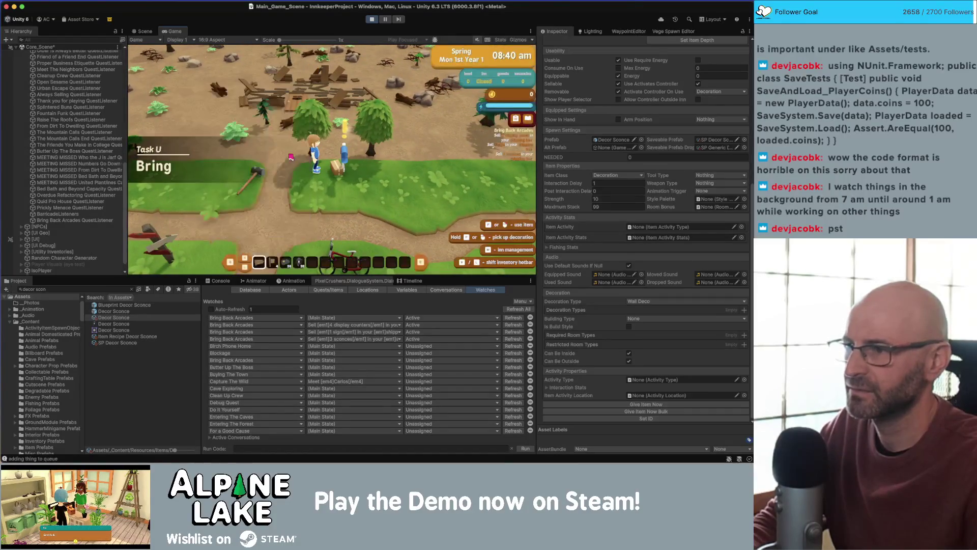
key(d)
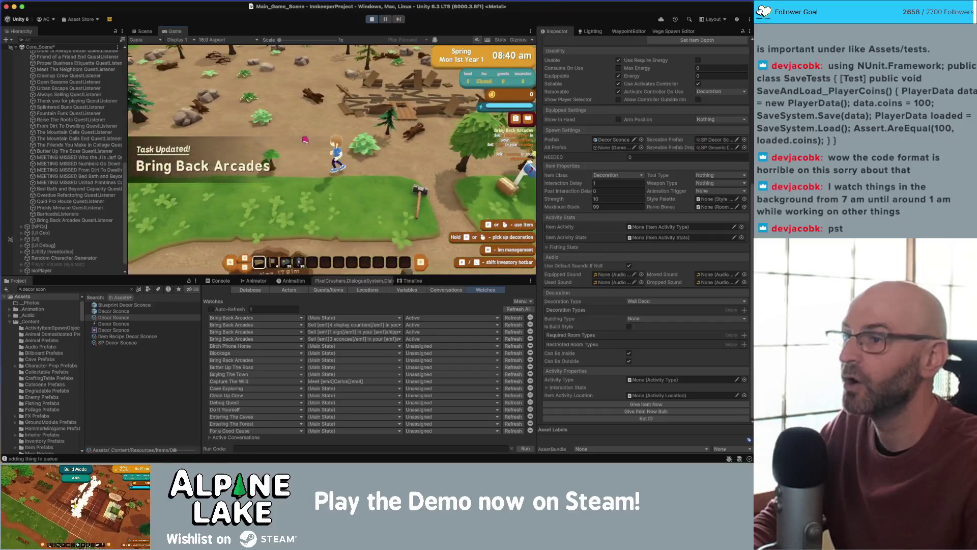
key(d)
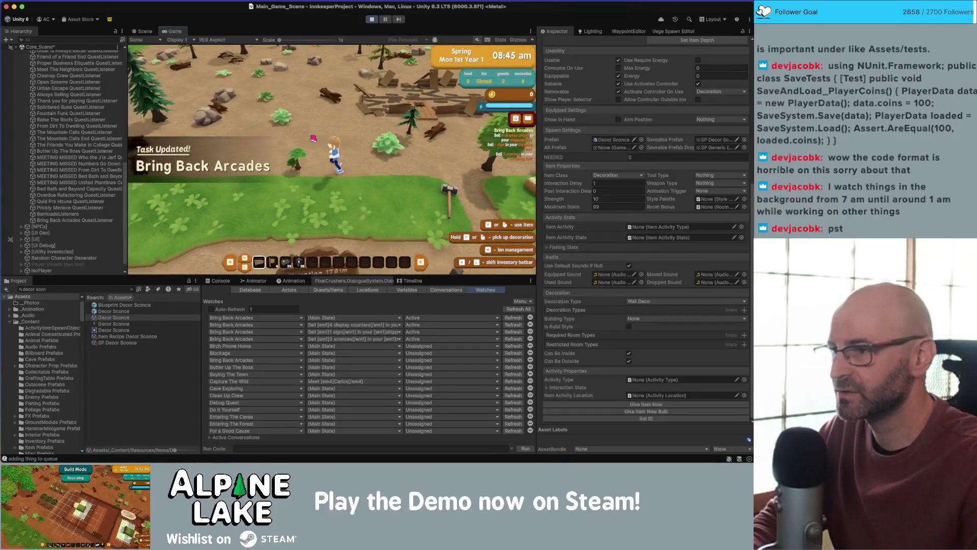
click(314, 139)
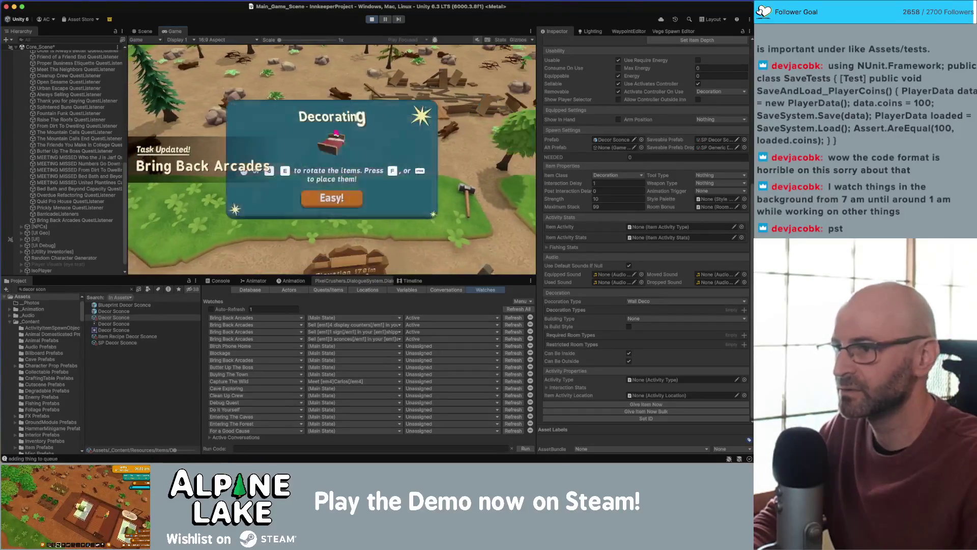
click(327, 194)
click(347, 129)
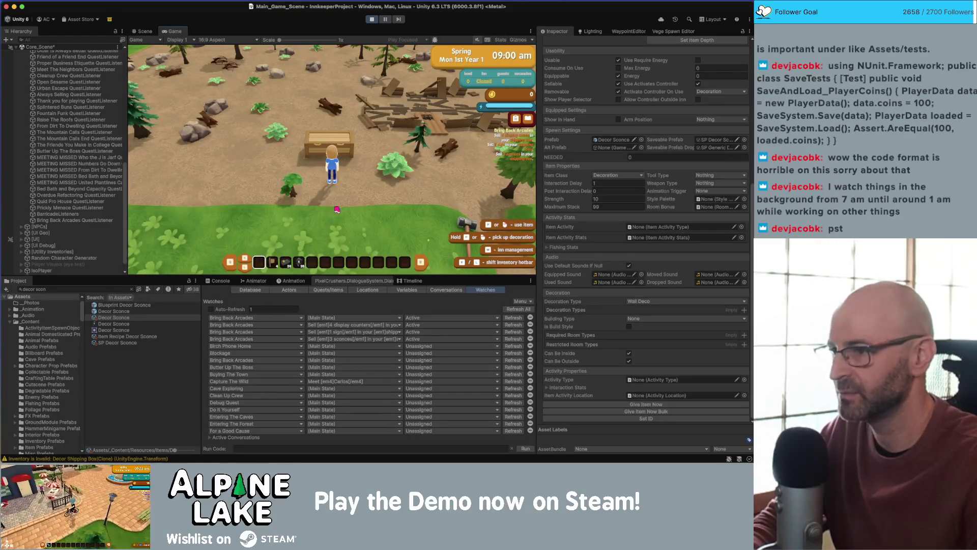
- End the day, continue to the next morning, and stop the game
key(n)
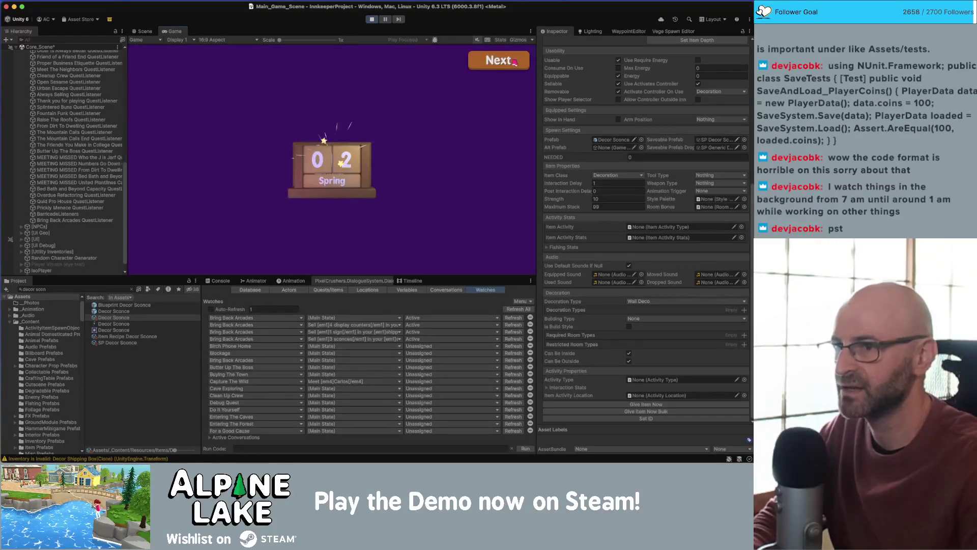
click(512, 62)
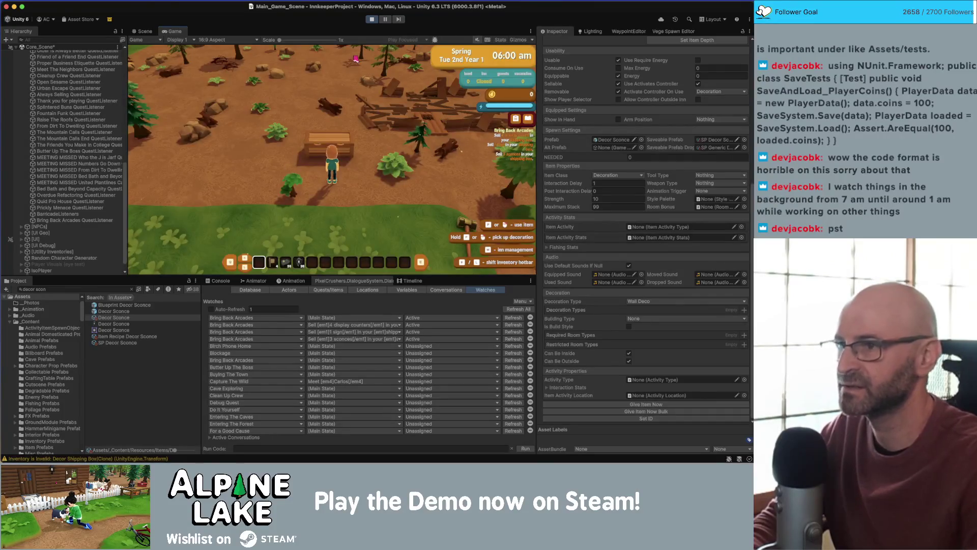
click(372, 19)
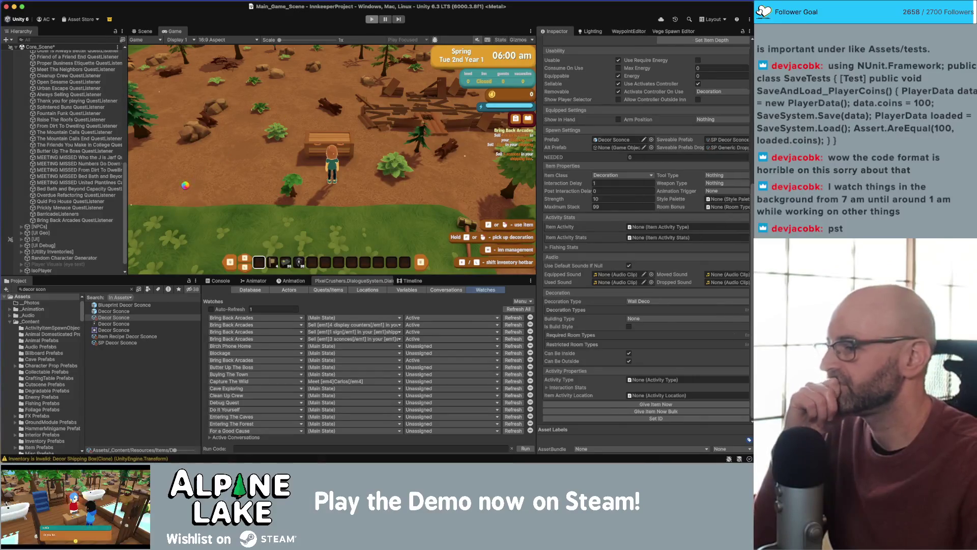
click(78, 288)
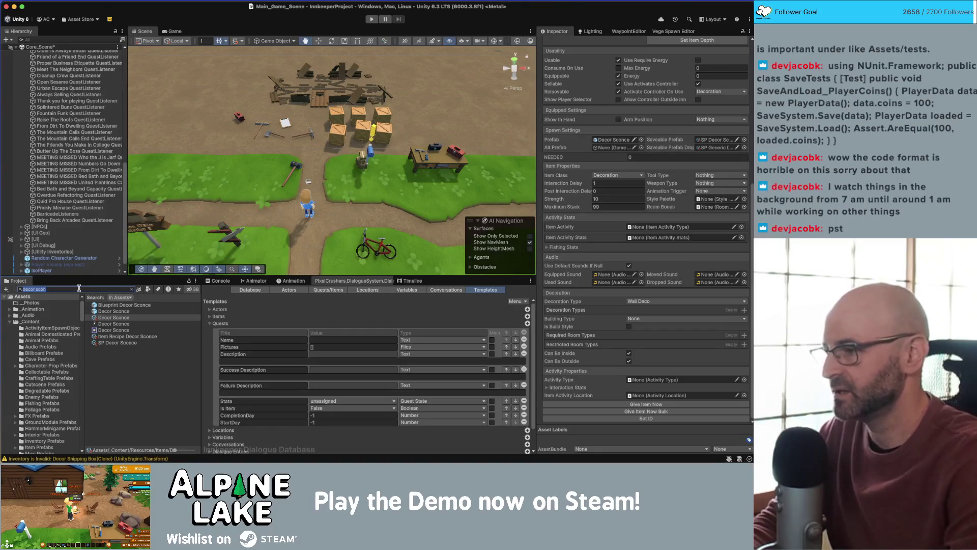
- Search for 'letter', open Letters/_Quests, and select Letter Quest Numbers Go Down END
text(letter)
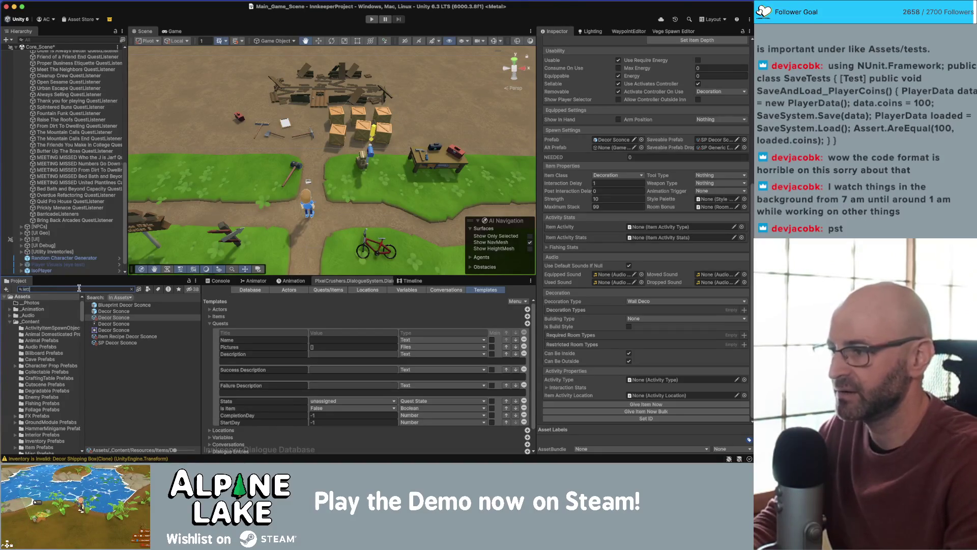
click(131, 373)
click(132, 289)
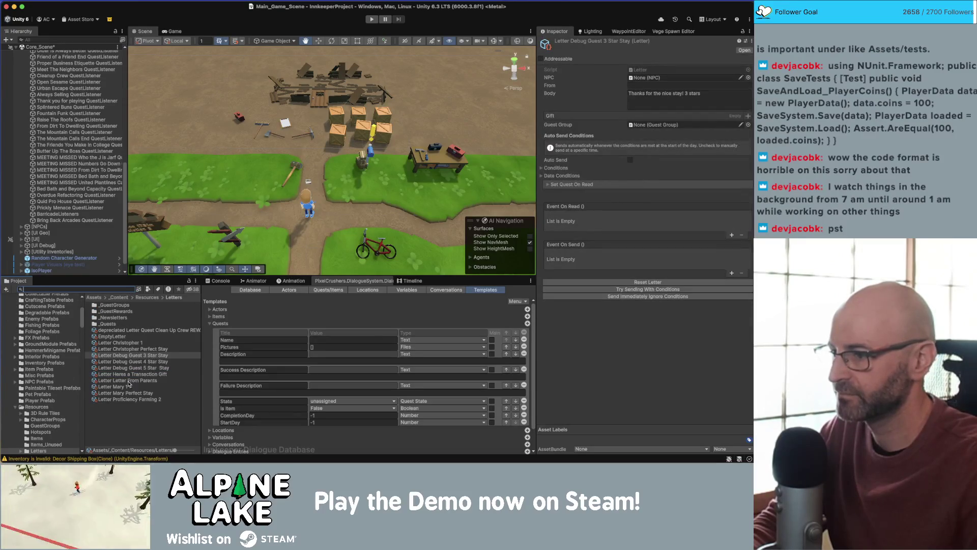
click(122, 430)
double_click(115, 326)
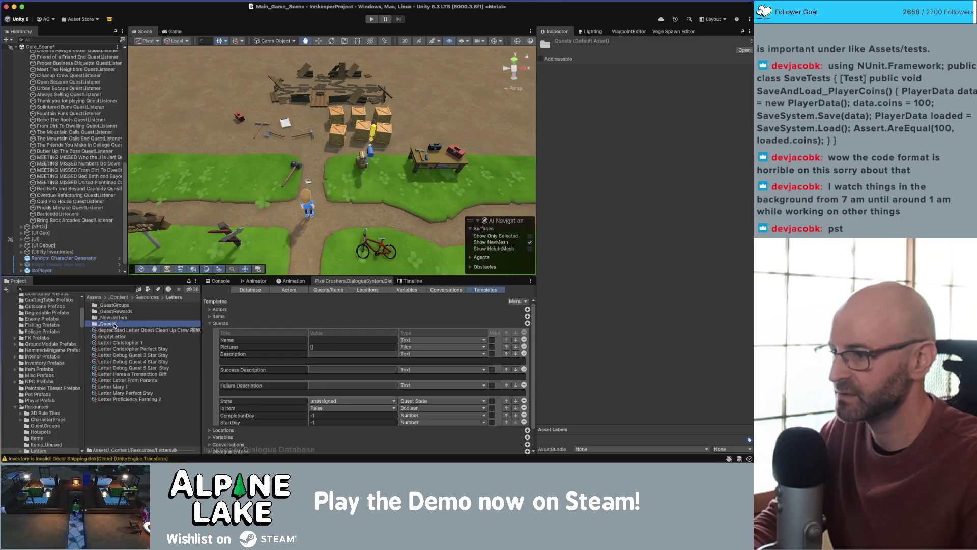
scroll(133, 350, down, 5)
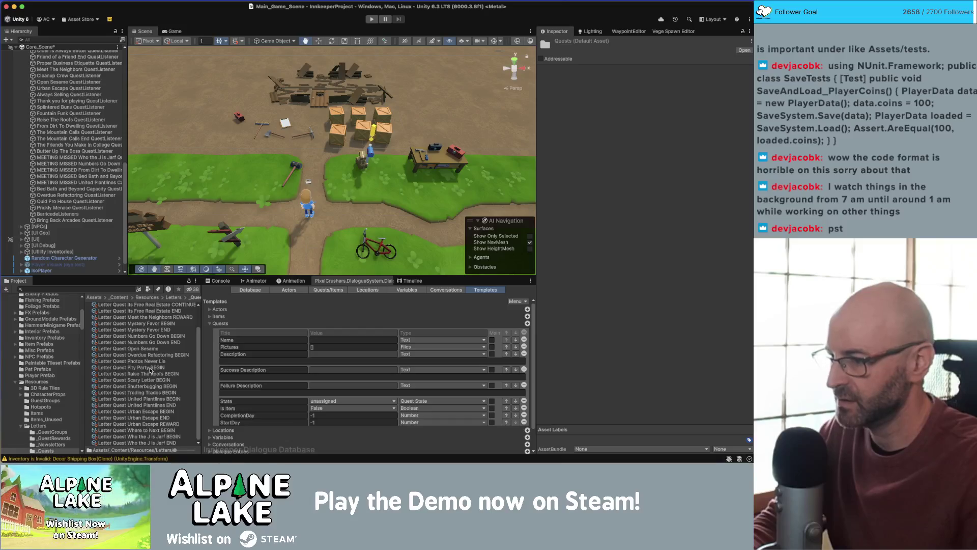
click(153, 343)
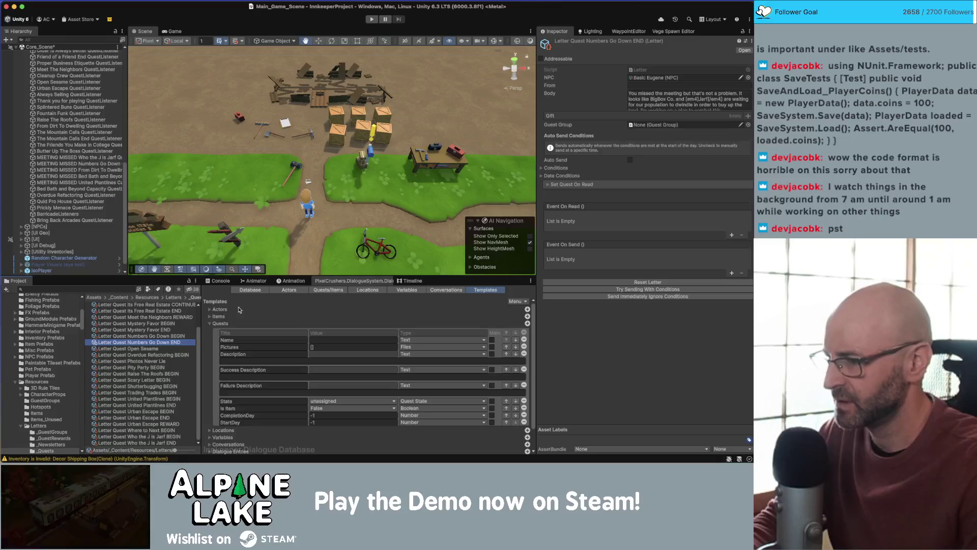
- Duplicate it and rename the copy 'Letter Quest Bring Back Arcades END'
key(ctrl+d)
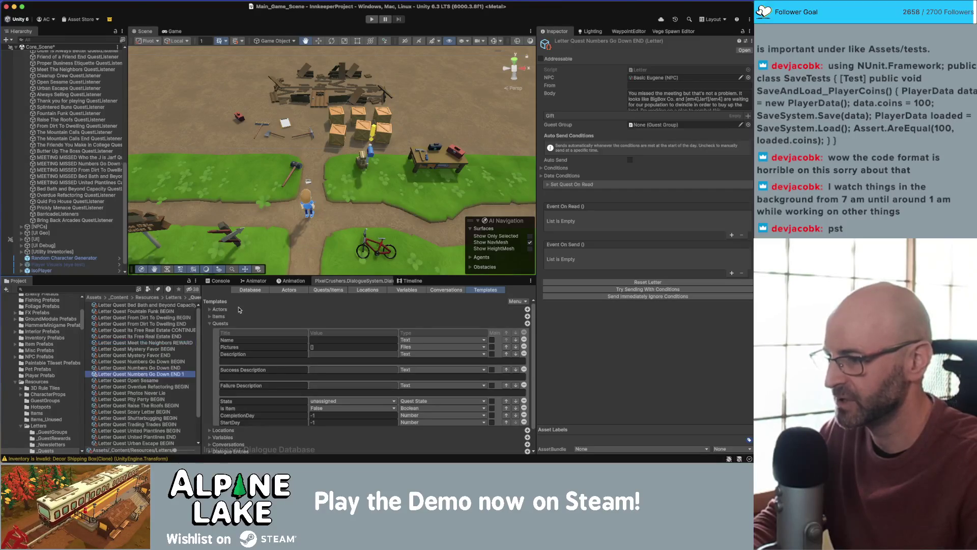
key(Return)
key(BackSpace)
key(BackSpace)
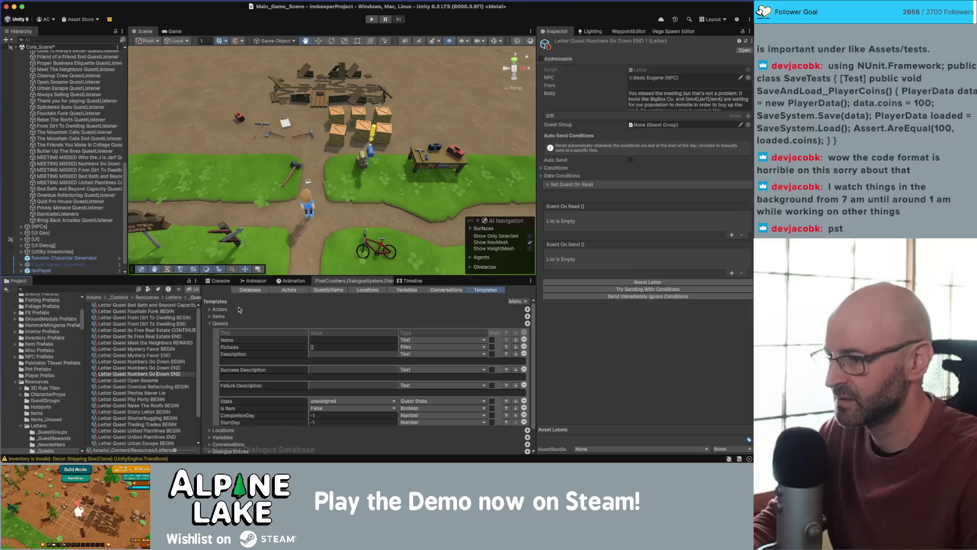
key(BackSpace)
key(BackSpace)
key(BackSpace)
text(Bring Bad)
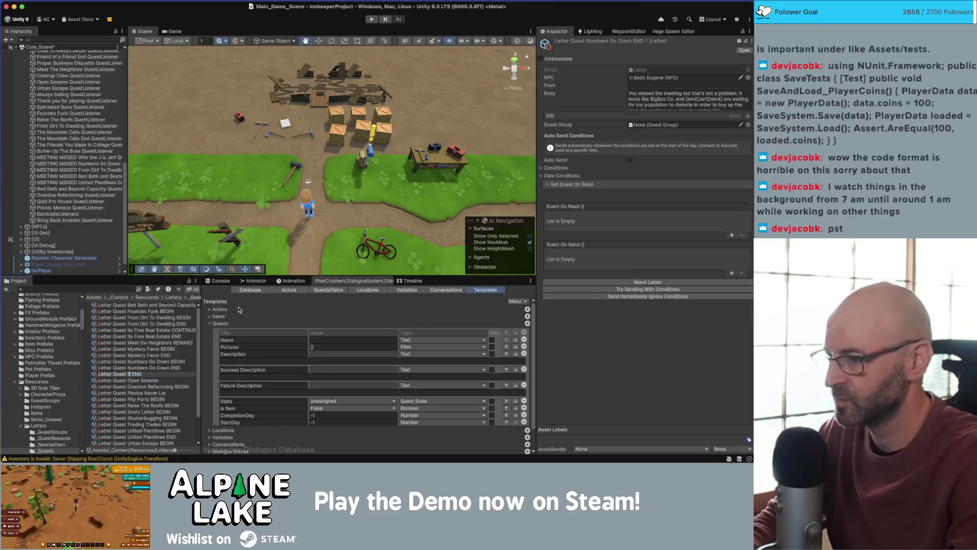
text(k Arcades)
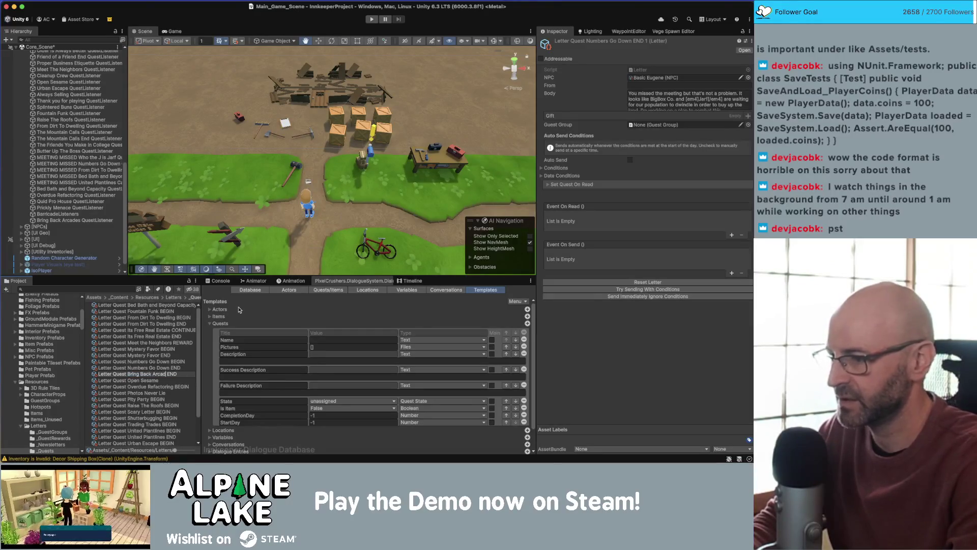
key(Return)
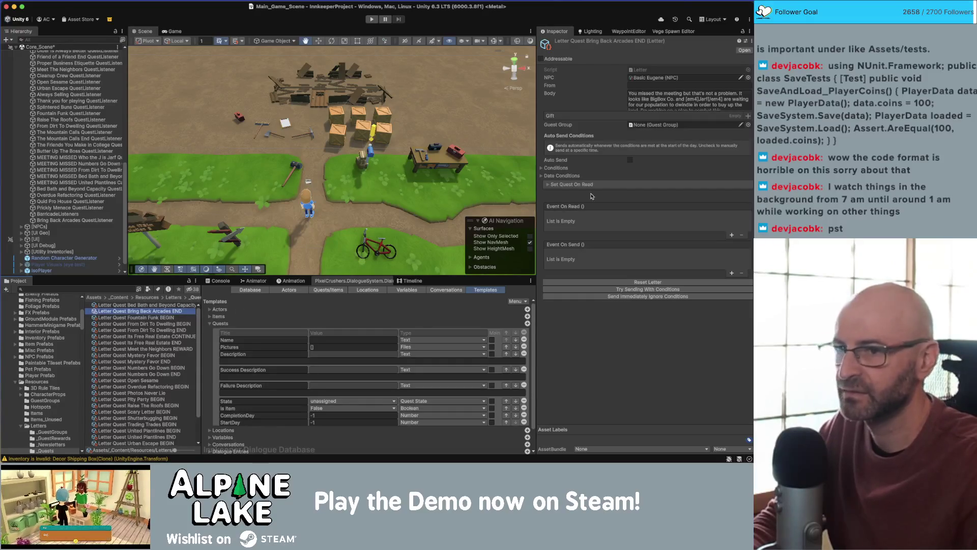
click(749, 77)
- Reset the letter's NPC to None and set its From field to Jimmy
text(mm)
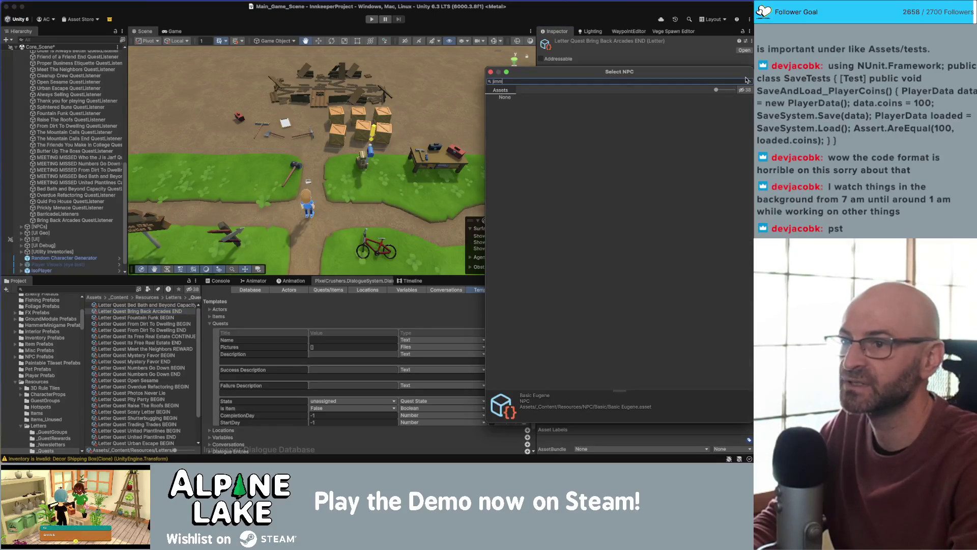
key(Escape)
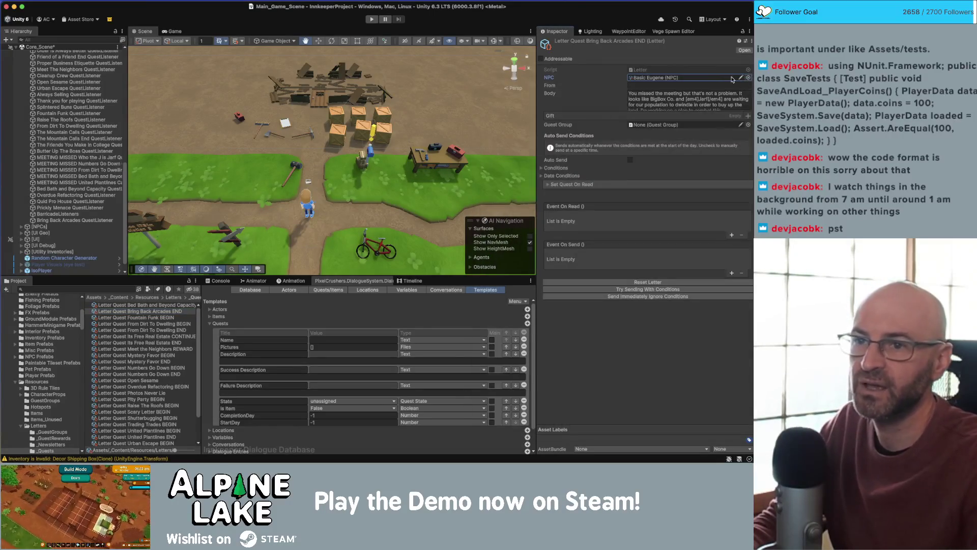
right_click(751, 78)
click(696, 108)
click(629, 85)
text(Jimmy)
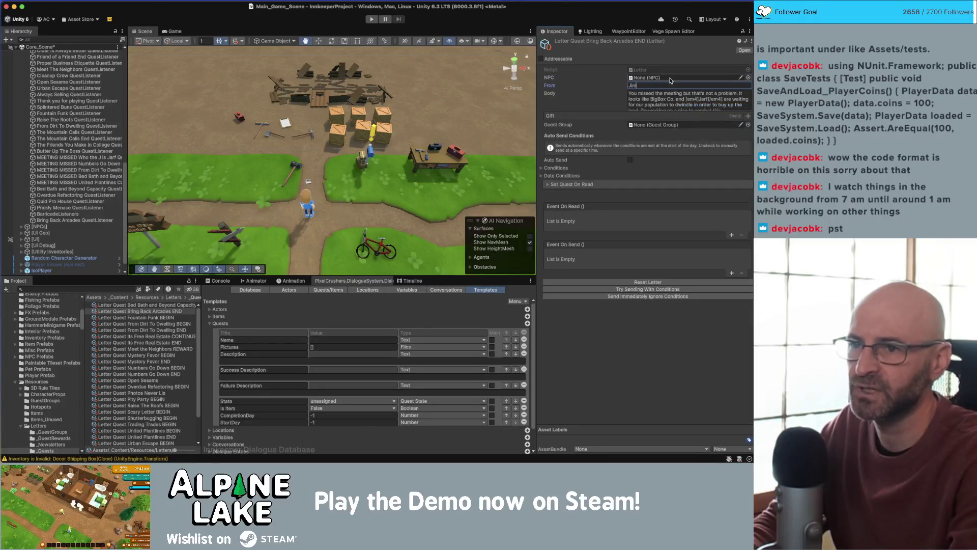
key(Tab)
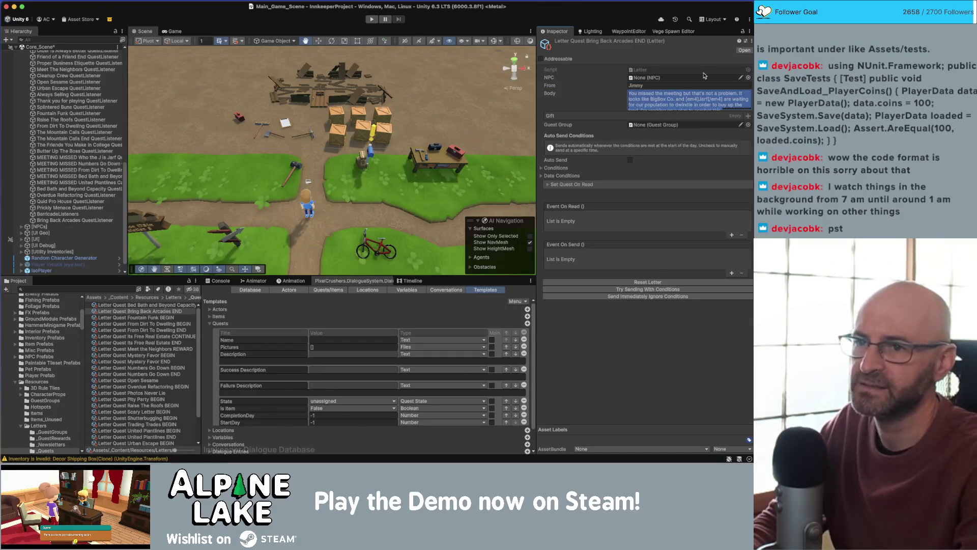
- Replace the body with a note thanking for the shipments and sending goods, no promises
key(BackSpace)
text(I got your)
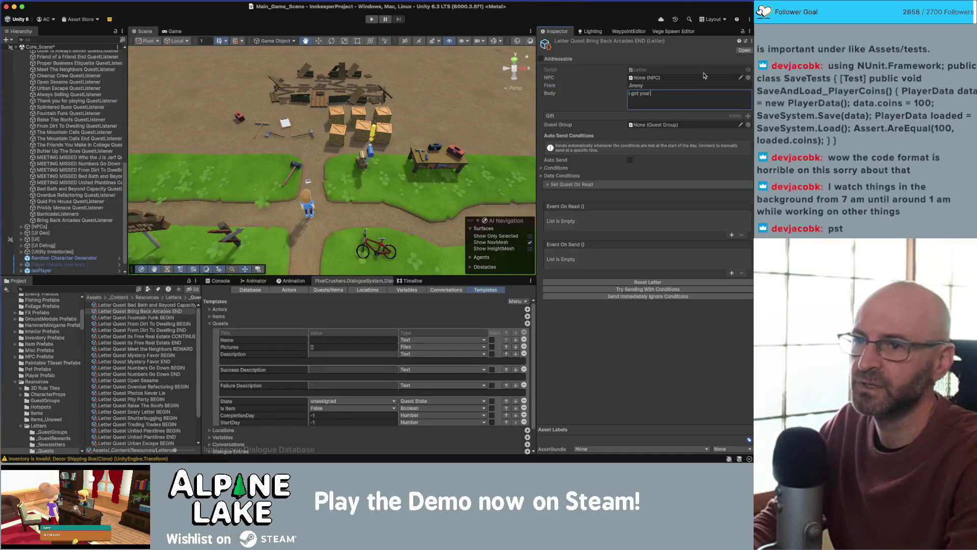
text( shipment)
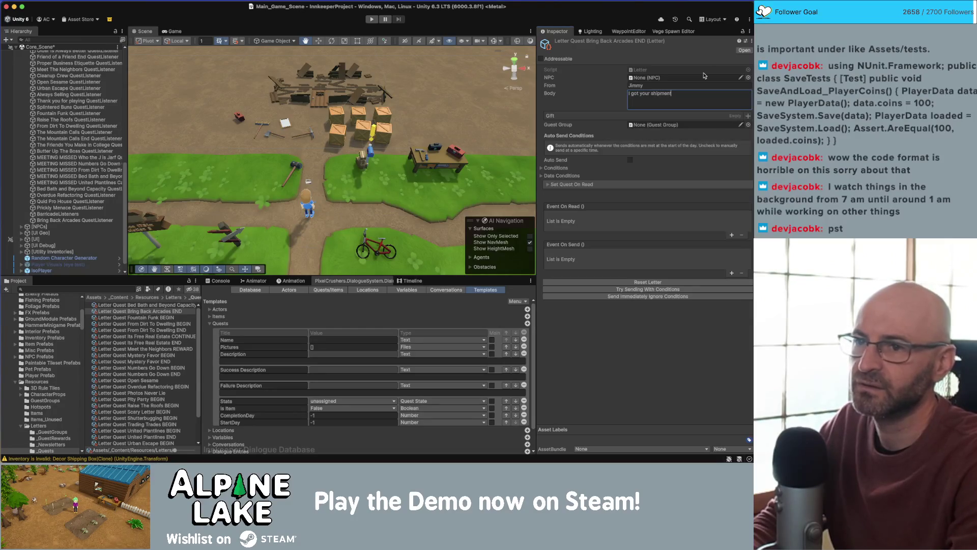
text(s)
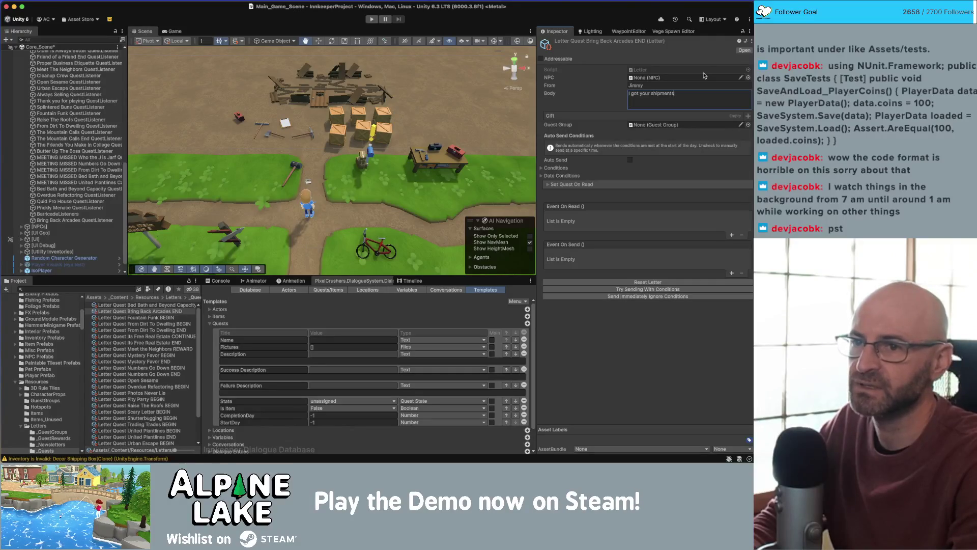
text(. You have excellent craf)
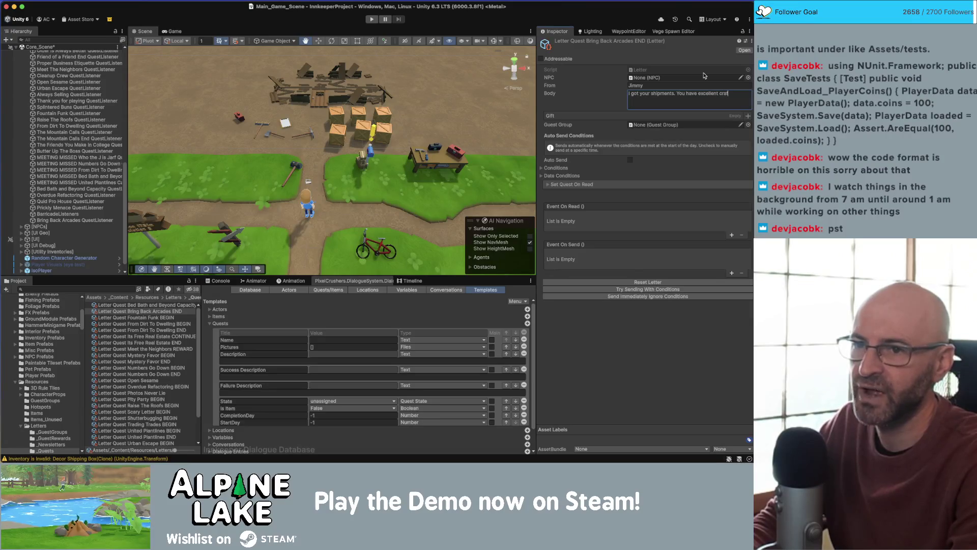
text(tsmenship.)
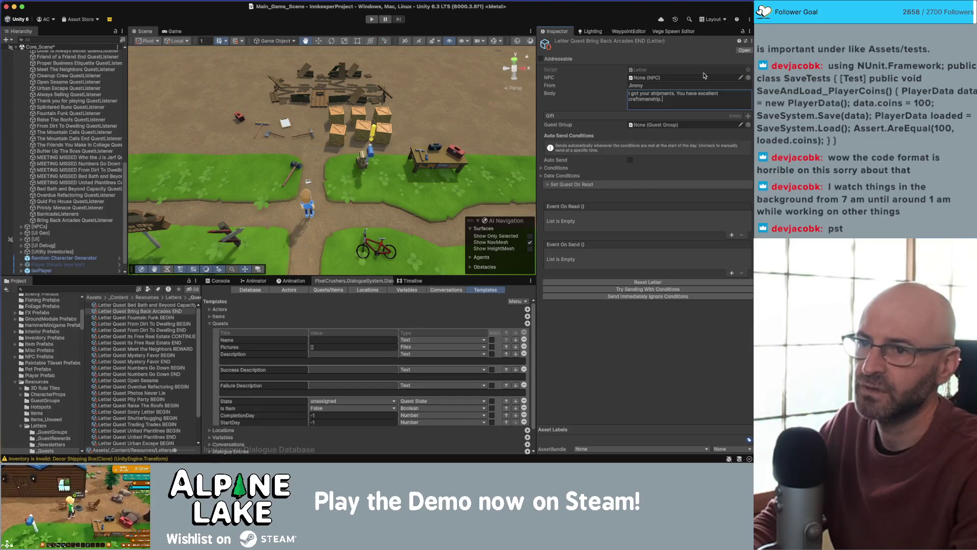
text( Here's the)
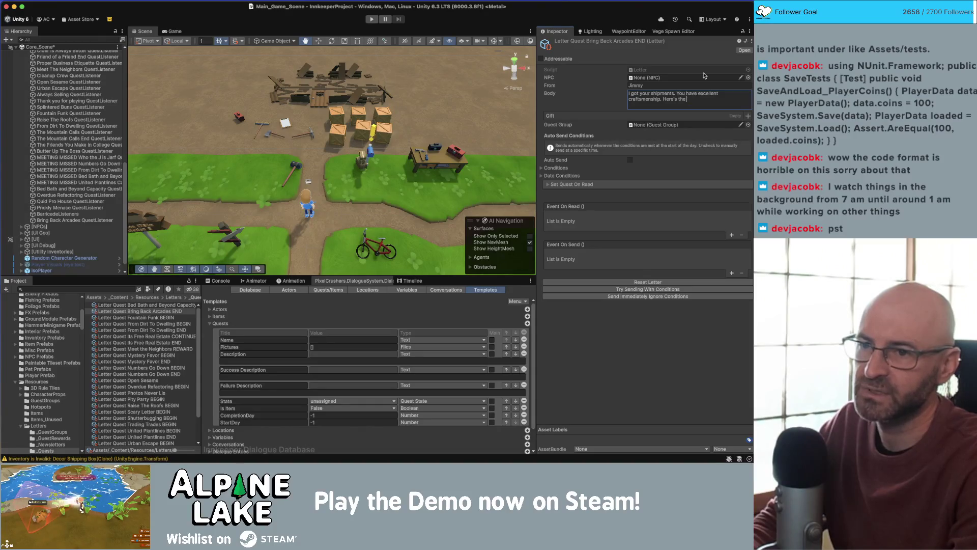
key(BackSpace)
key(BackSpace)
key(BackSpace)
key(BackSpace)
key(BackSpace)
key(BackSpace)
text( are th)
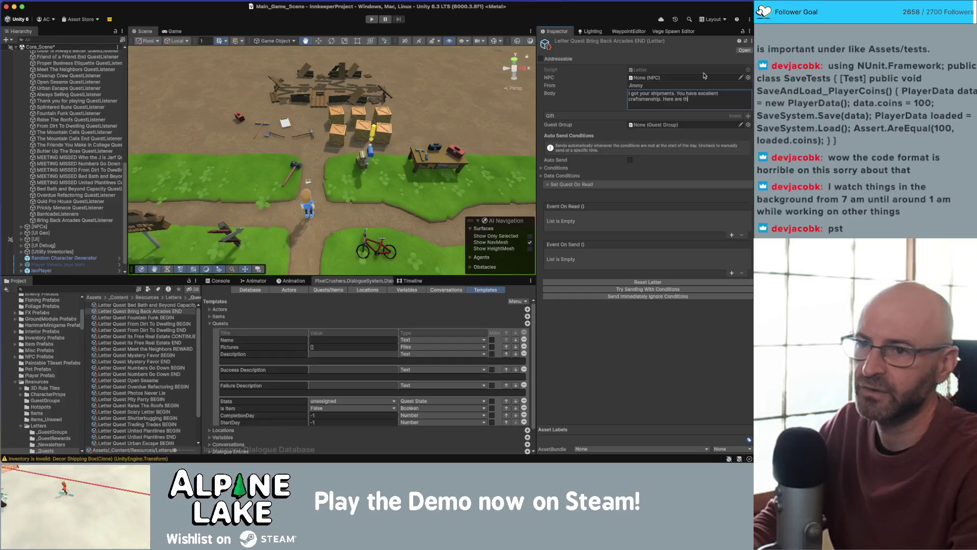
text(e goods I)
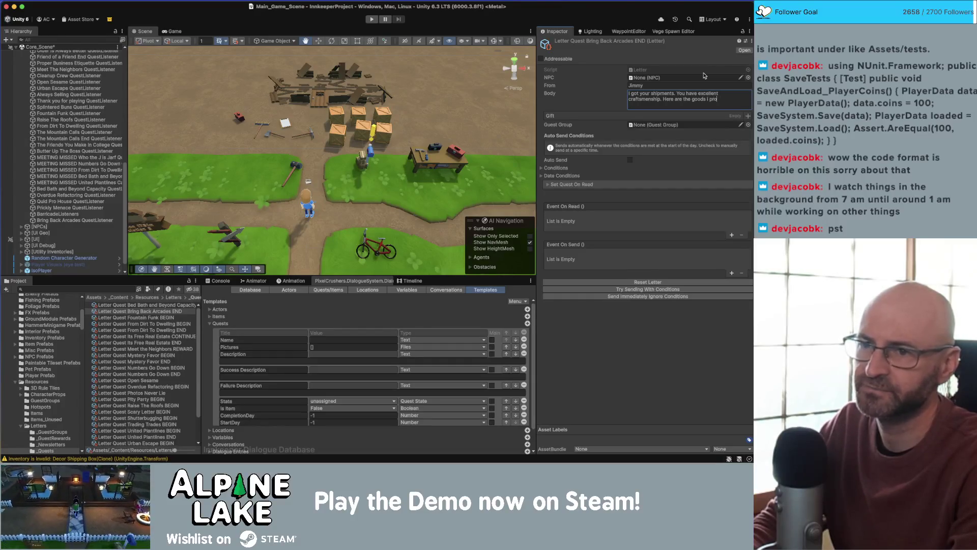
text( promise)
key(BackSpace)
key(BackSpace)
key(BackSpace)
key(BackSpace)
key(BackSpace)
key(BackSpace)
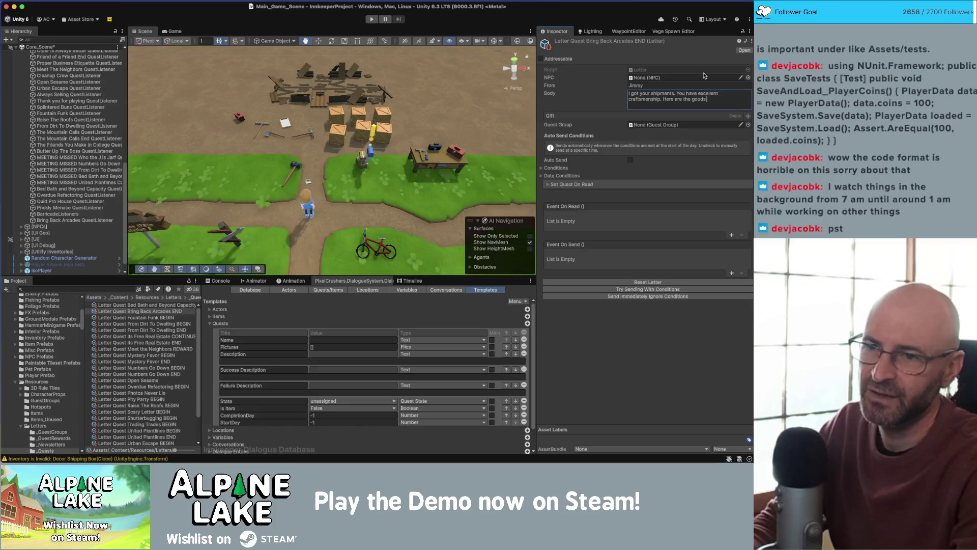
text(hope it still w)
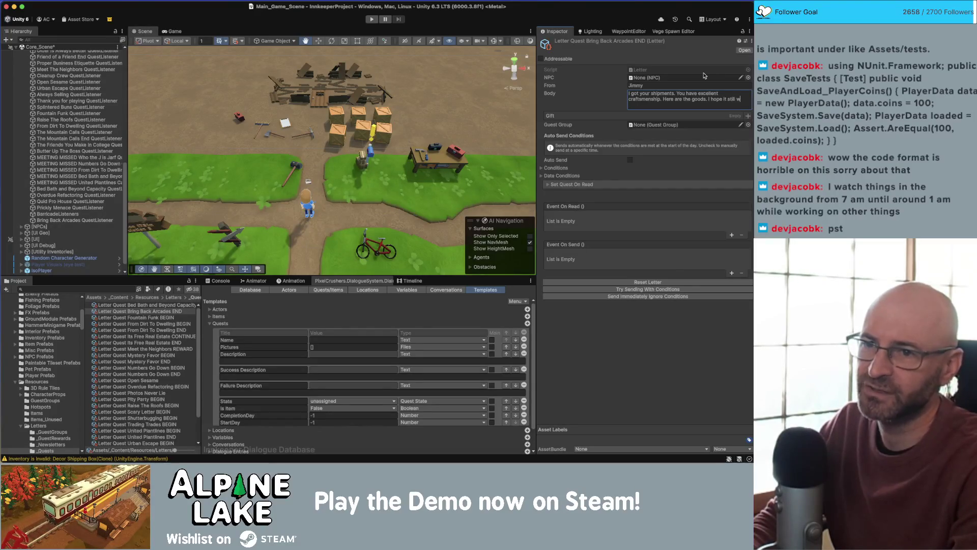
text(orks, no promises)
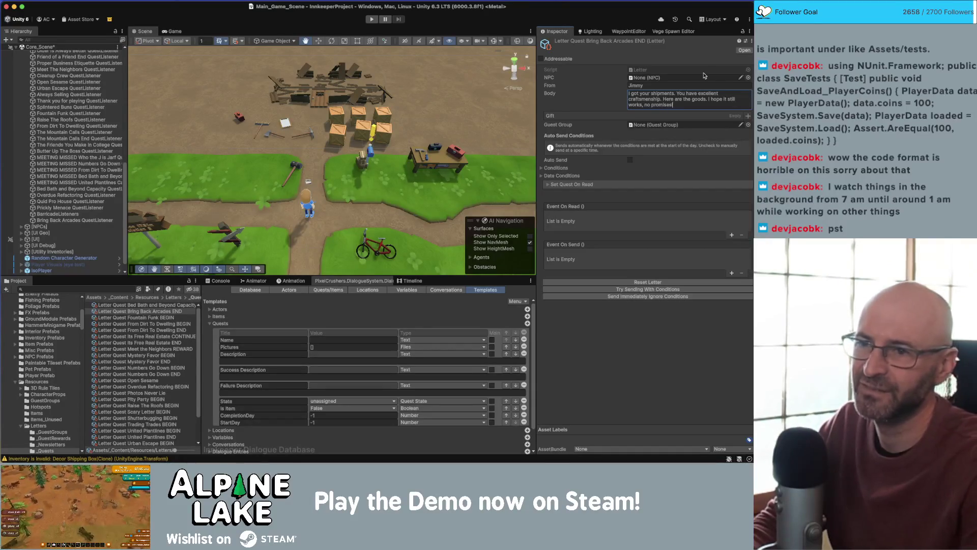
- Add Decor Basketball Cabinet as the letter's gift, tick Auto Send, and expand Conditions
click(747, 117)
click(633, 132)
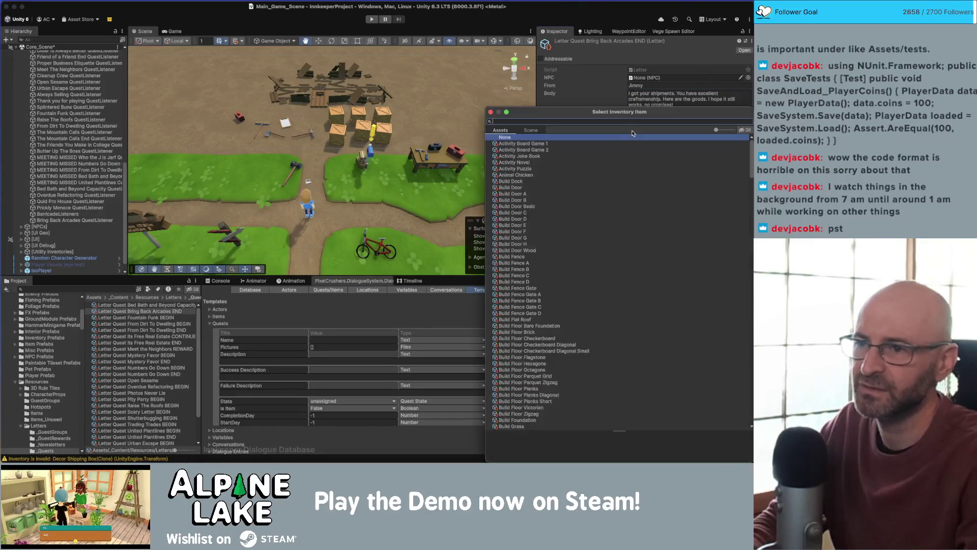
text(basketbal)
double_click(634, 143)
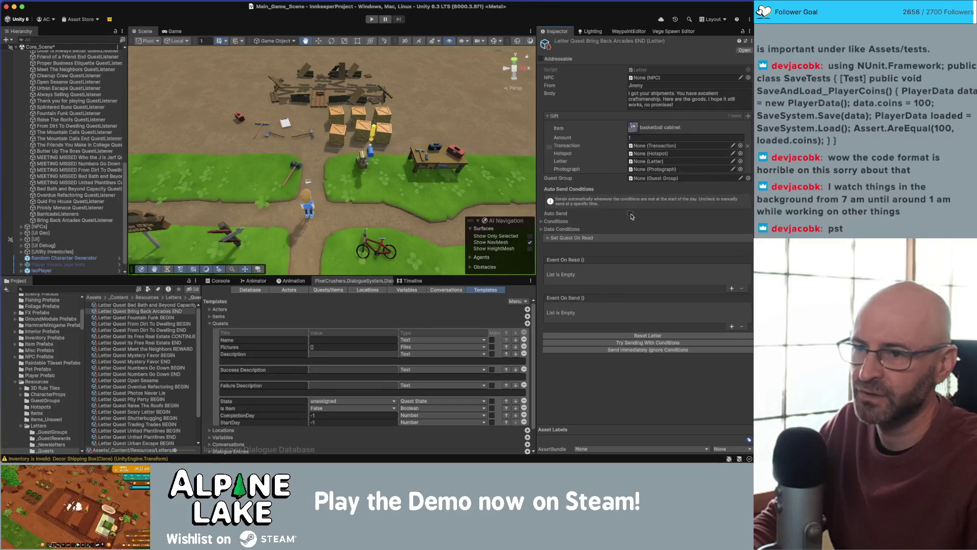
click(631, 214)
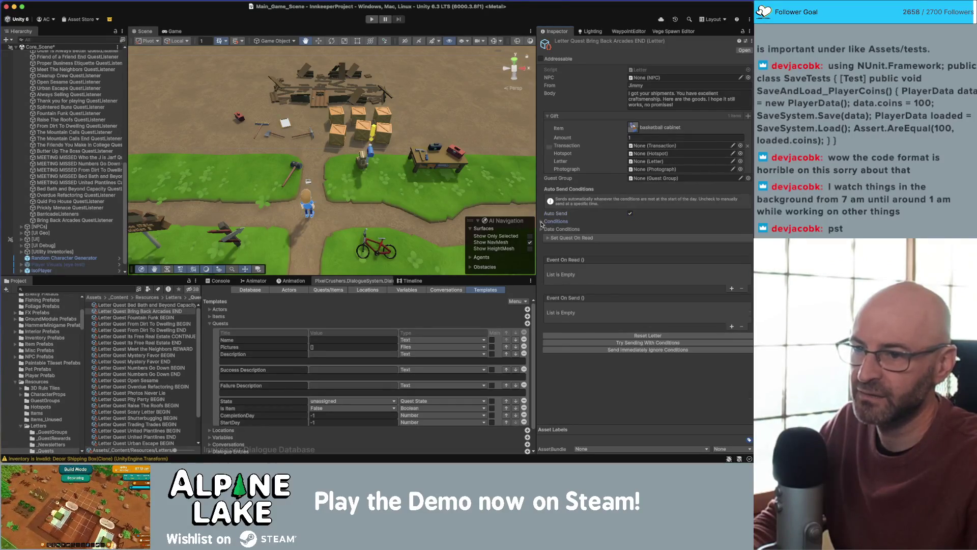
click(541, 222)
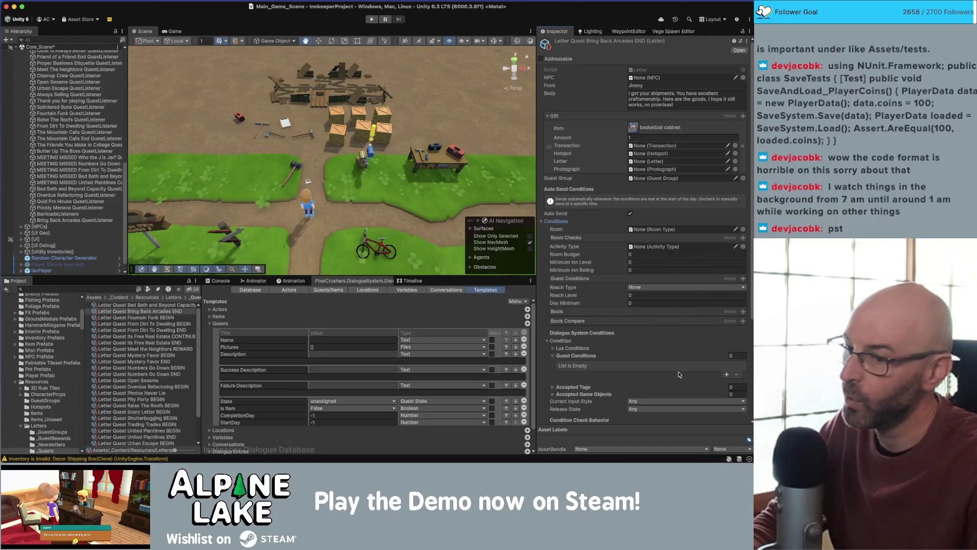
- Add a quest condition requiring Bring Back Arcades to be Active
click(727, 374)
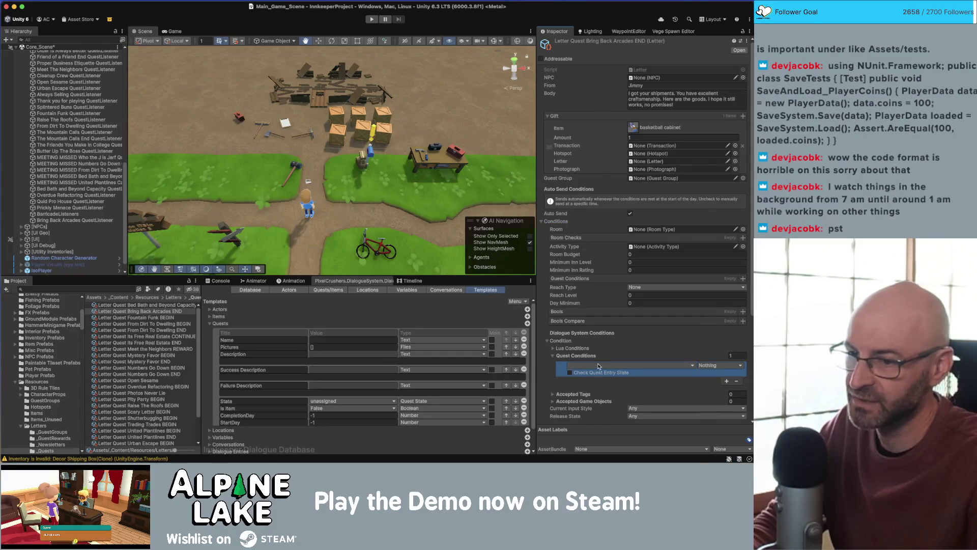
click(596, 366)
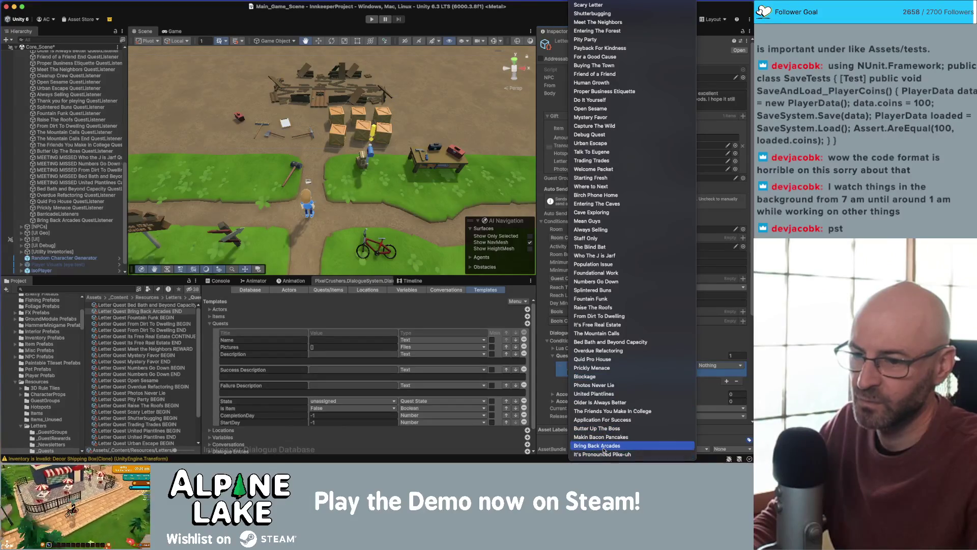
click(604, 446)
click(705, 368)
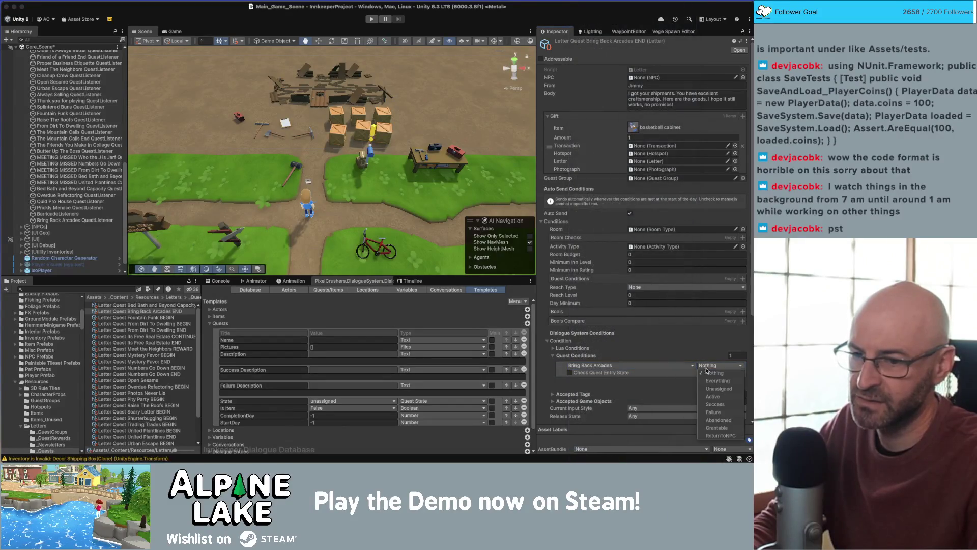
click(712, 398)
- Also require quest entry 5, waiting for the mailed cabinet, to be Active, then collapse the conditions
click(604, 373)
click(606, 380)
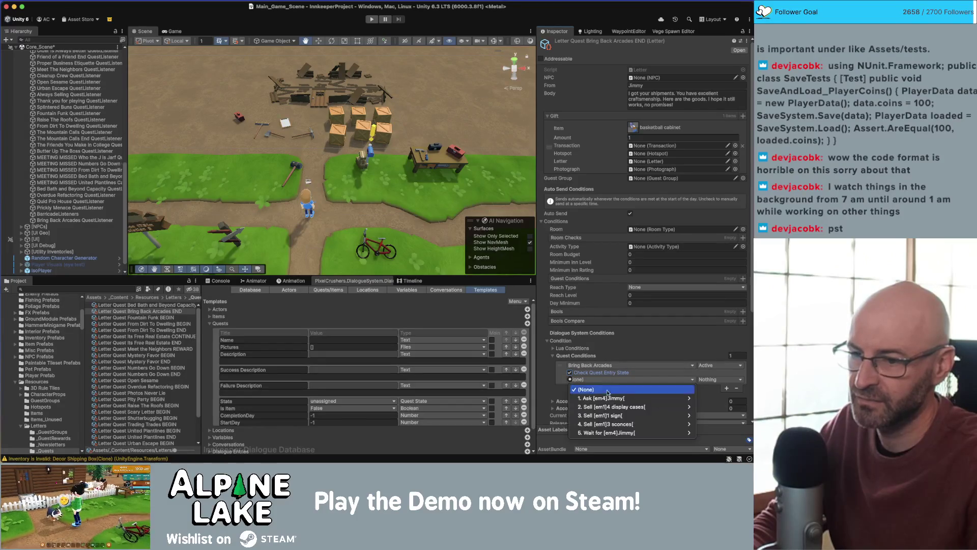
mouse_move(637, 433)
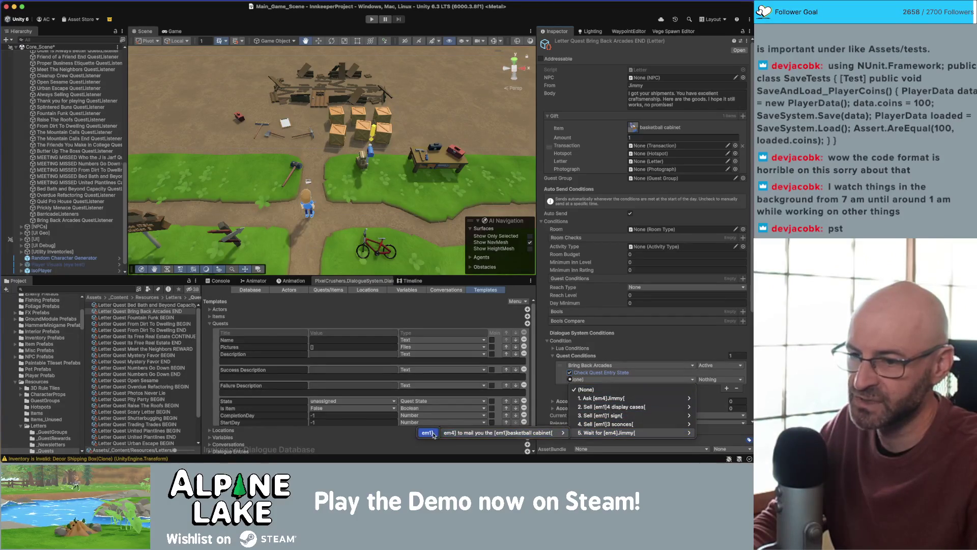
click(550, 432)
click(711, 380)
click(713, 411)
click(673, 399)
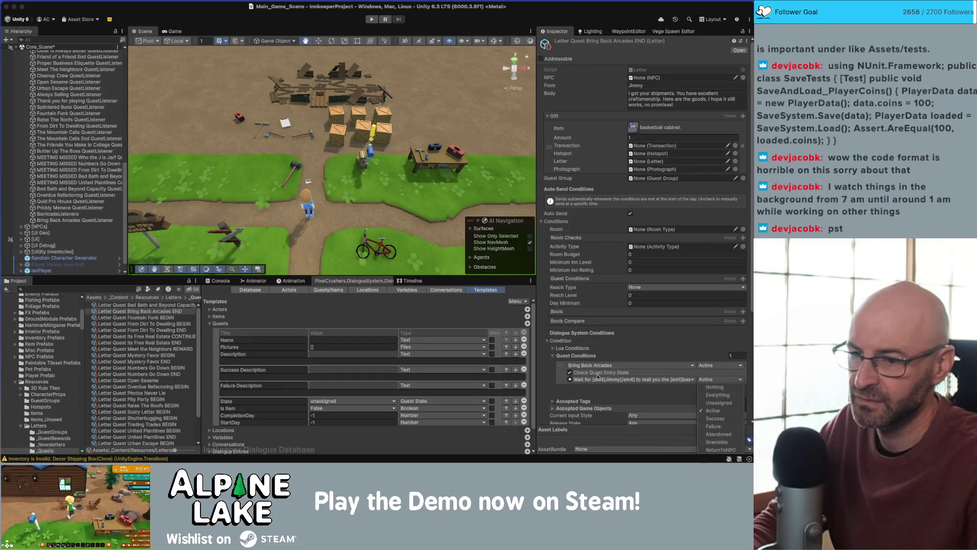
click(552, 355)
click(548, 341)
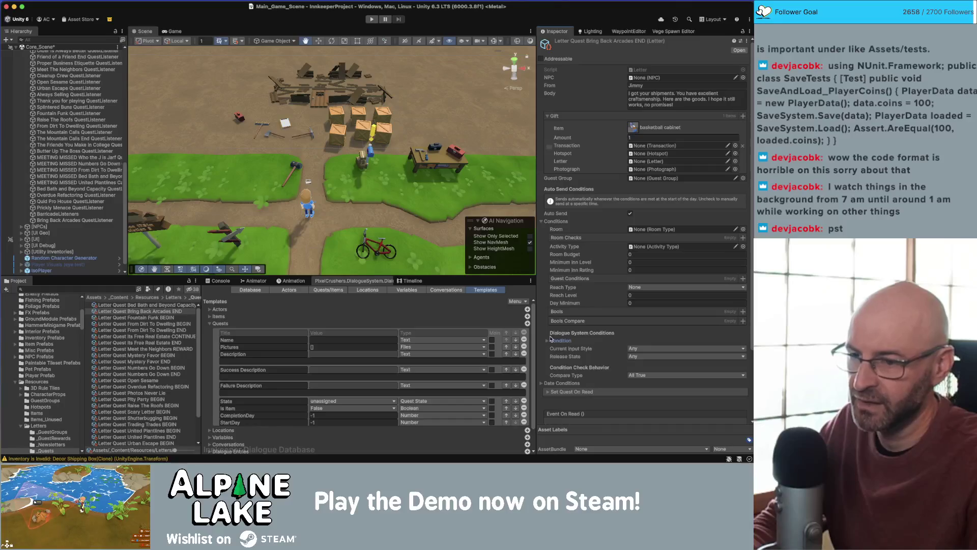
- Under Set Quest On Read, choose quest Bring Back Arcades and its entry 5, the wait-for-mail step
scroll(551, 339, down, 2)
scroll(551, 340, down, 2)
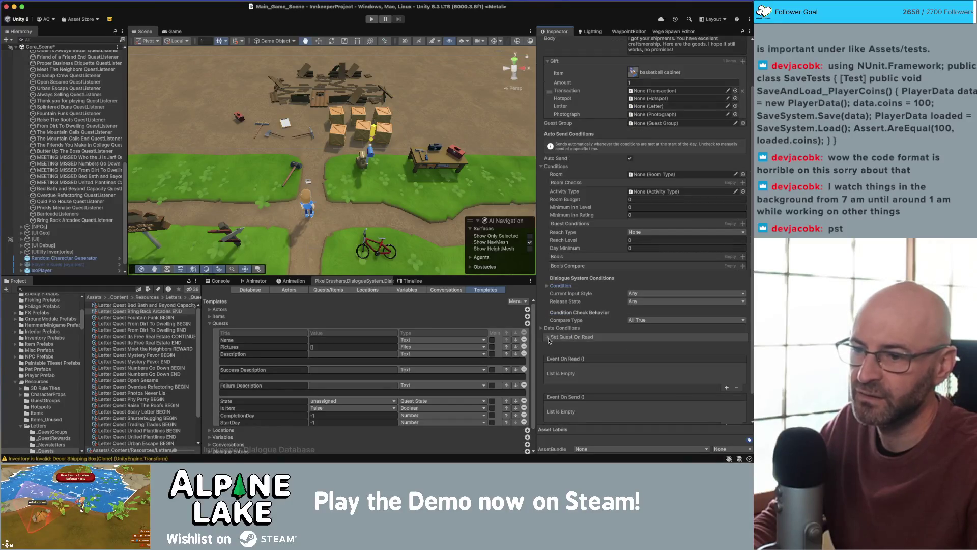
click(548, 338)
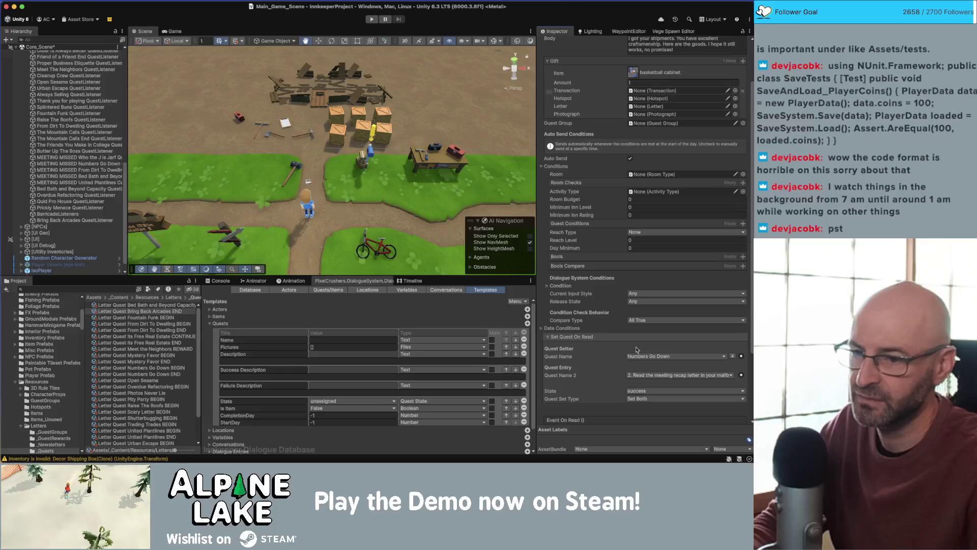
click(659, 362)
scroll(658, 402, down, 1)
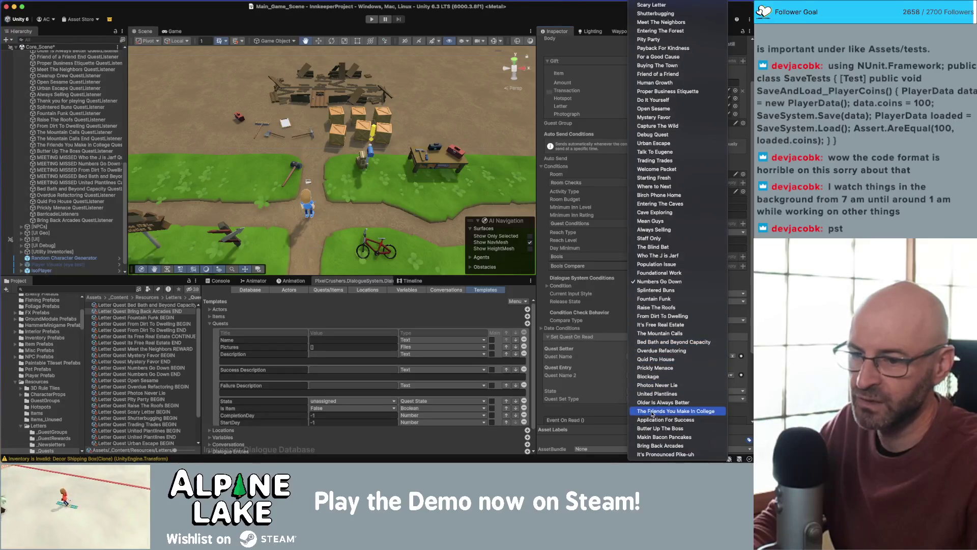
click(659, 446)
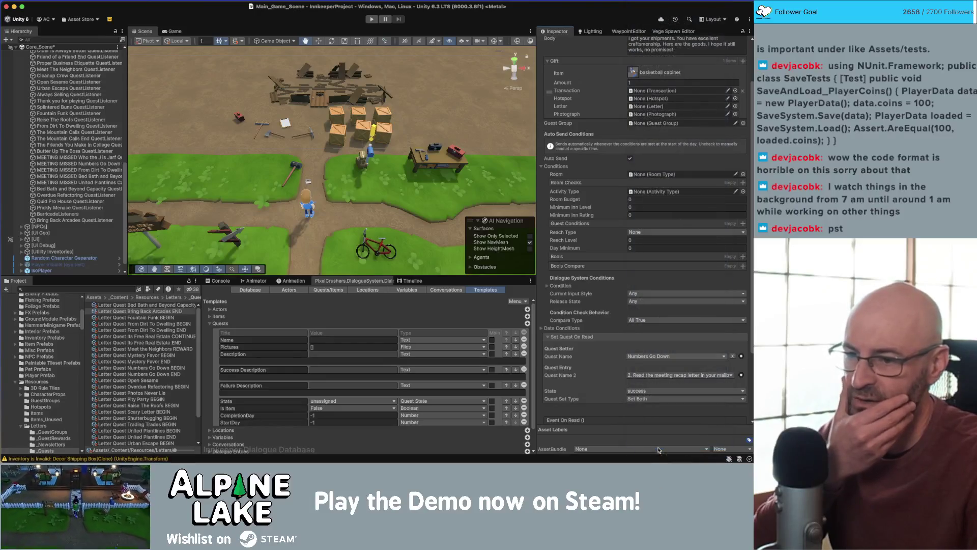
click(649, 375)
mouse_move(662, 428)
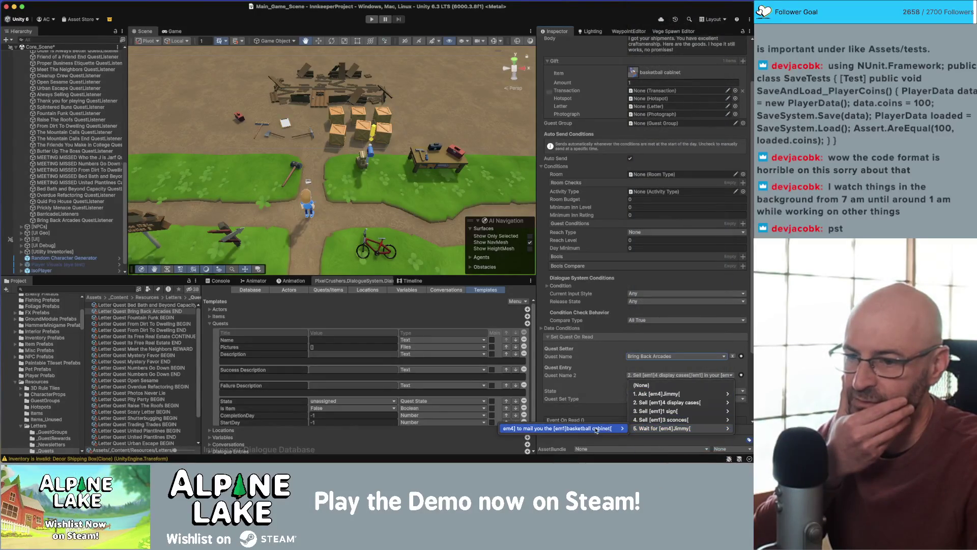
click(494, 428)
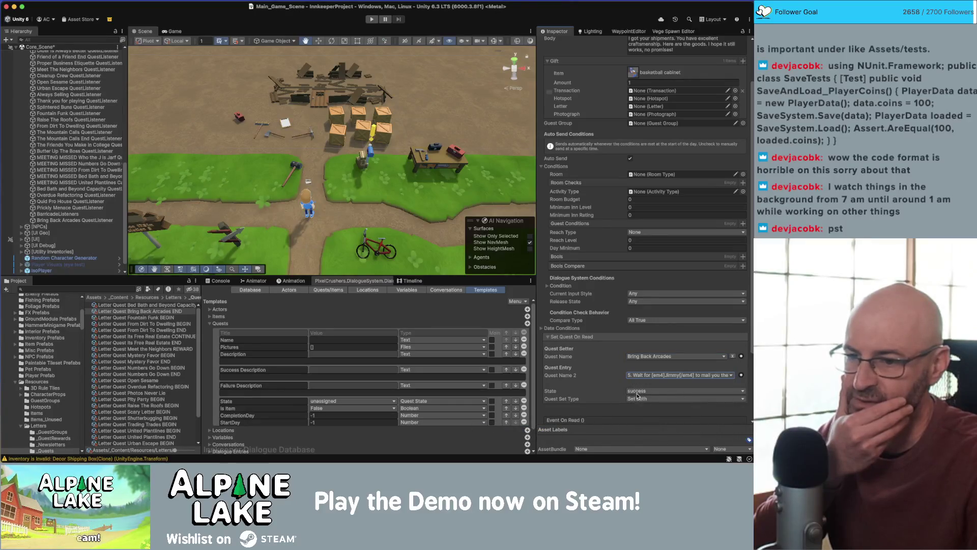
scroll(589, 397, down, 4)
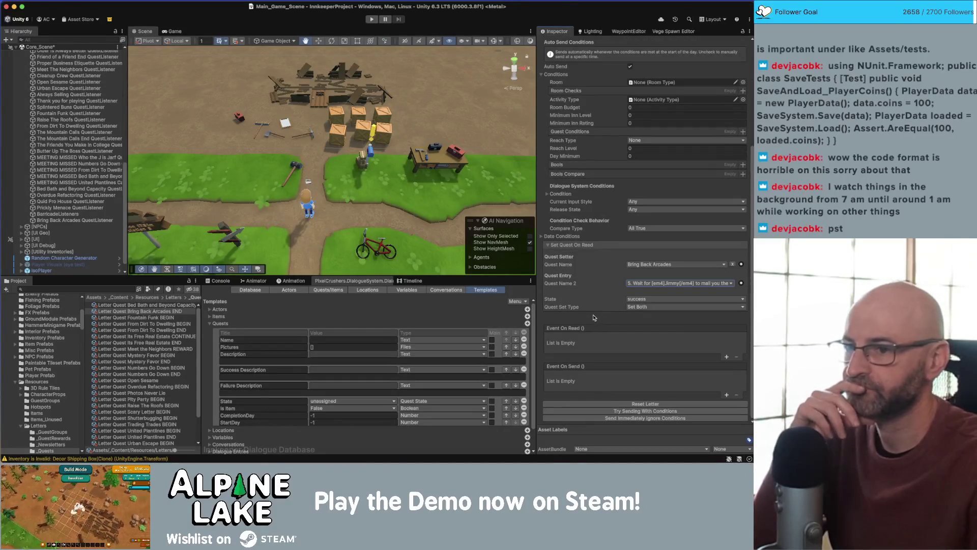
scroll(585, 308, up, 6)
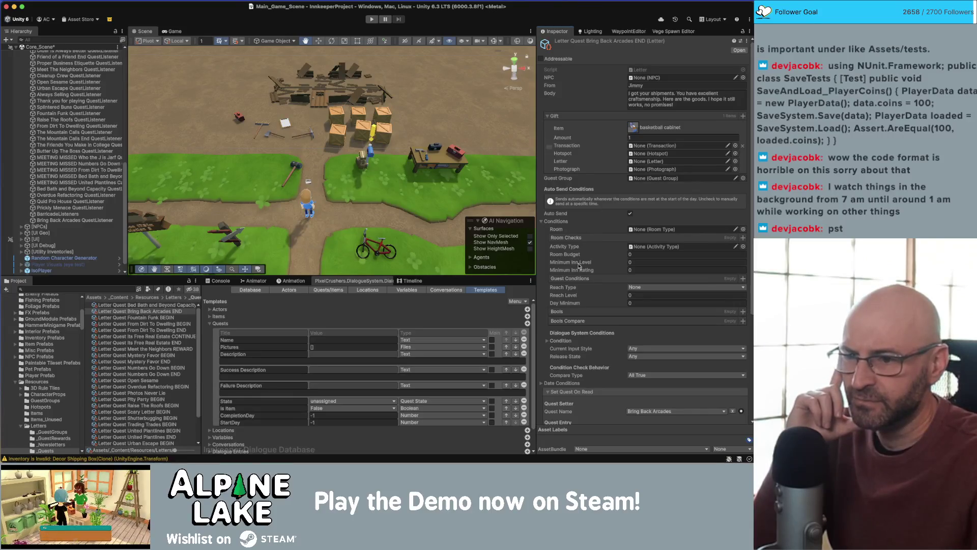
click(546, 342)
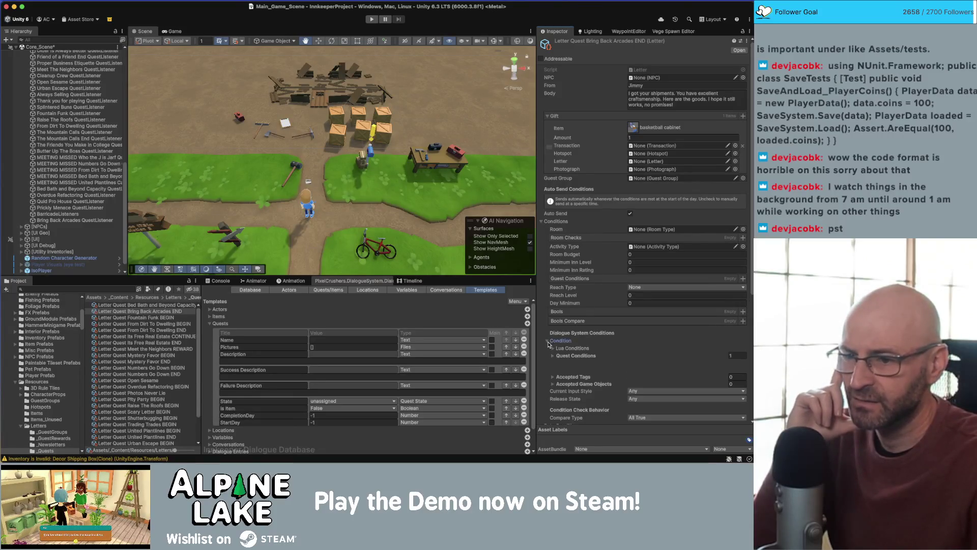
- Review the Lua and Quest Conditions, then fold away the Gift and Conditions sections
scroll(552, 345, down, 1)
click(554, 344)
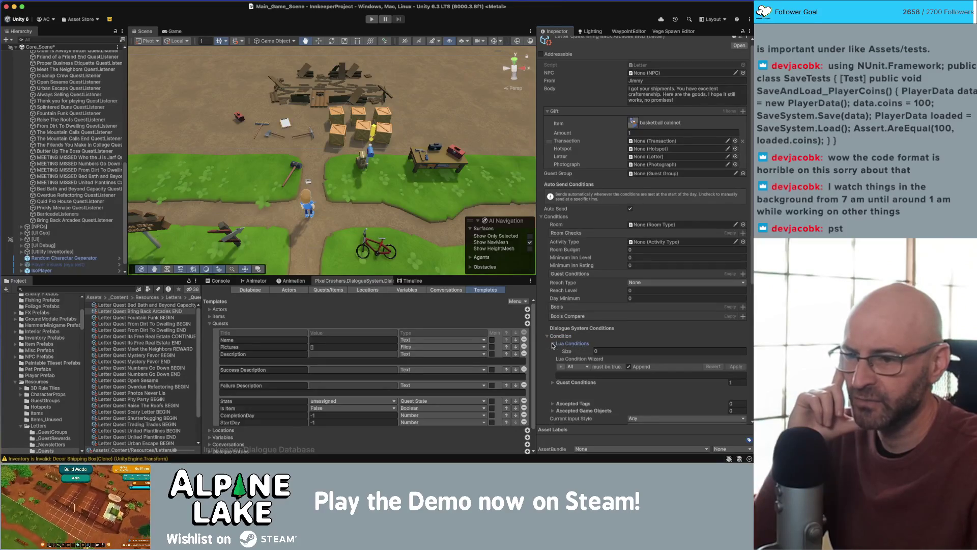
click(553, 345)
click(554, 351)
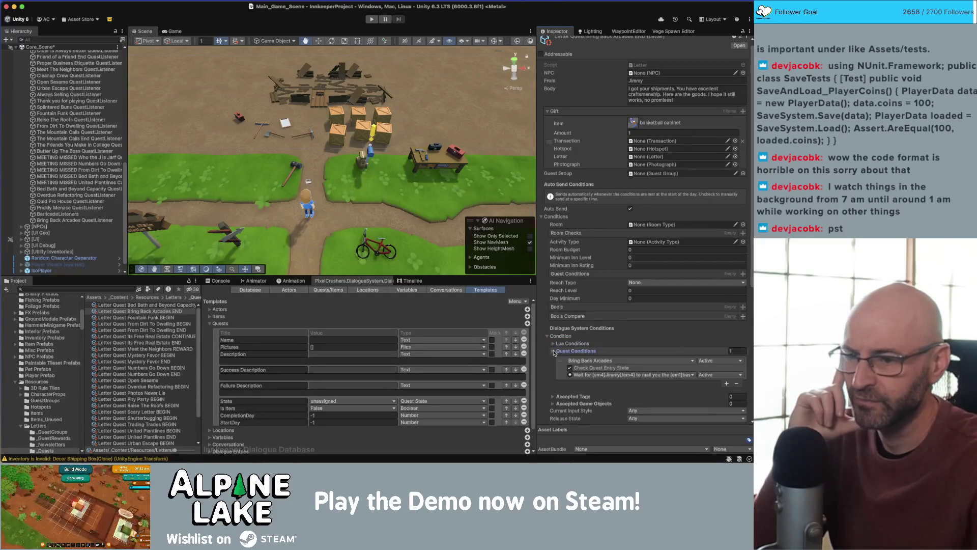
click(554, 351)
scroll(551, 346, down, 1)
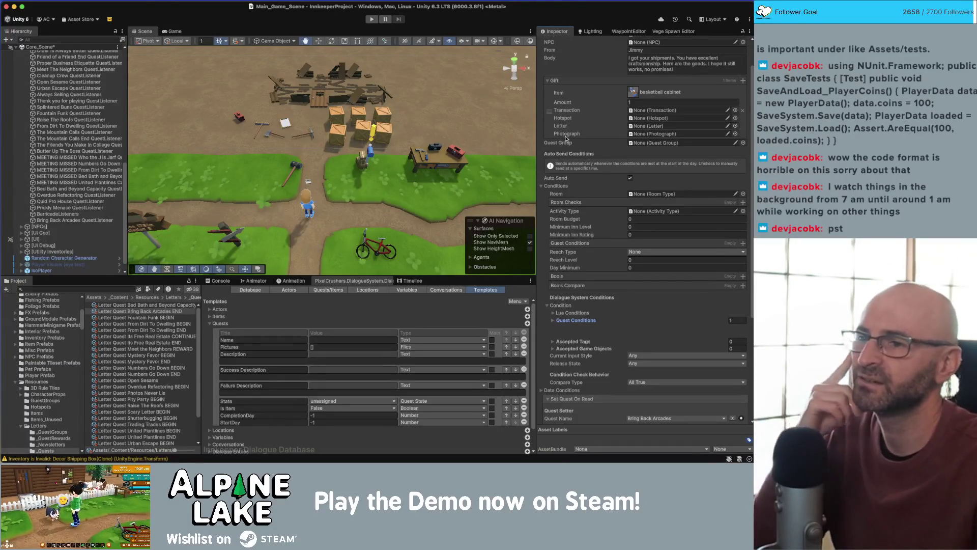
scroll(561, 142, up, 3)
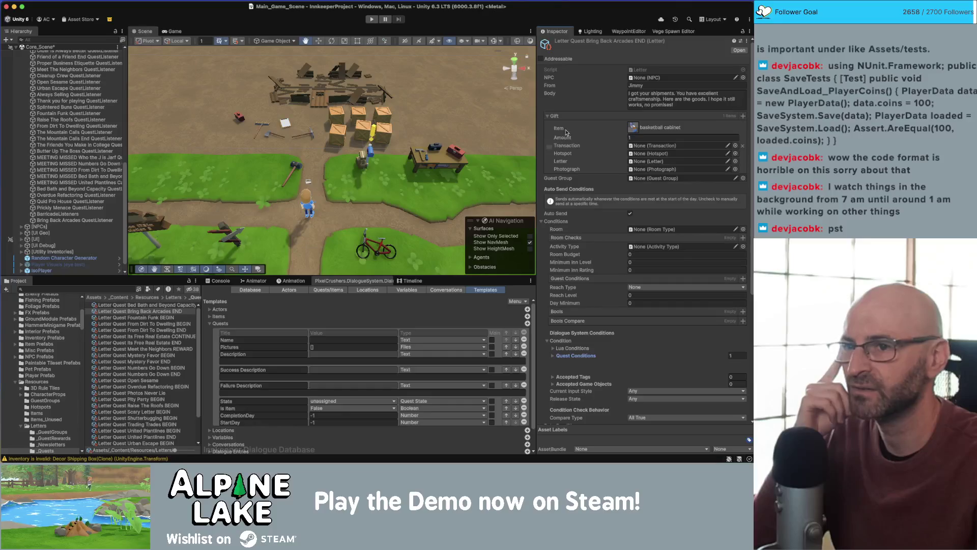
click(549, 117)
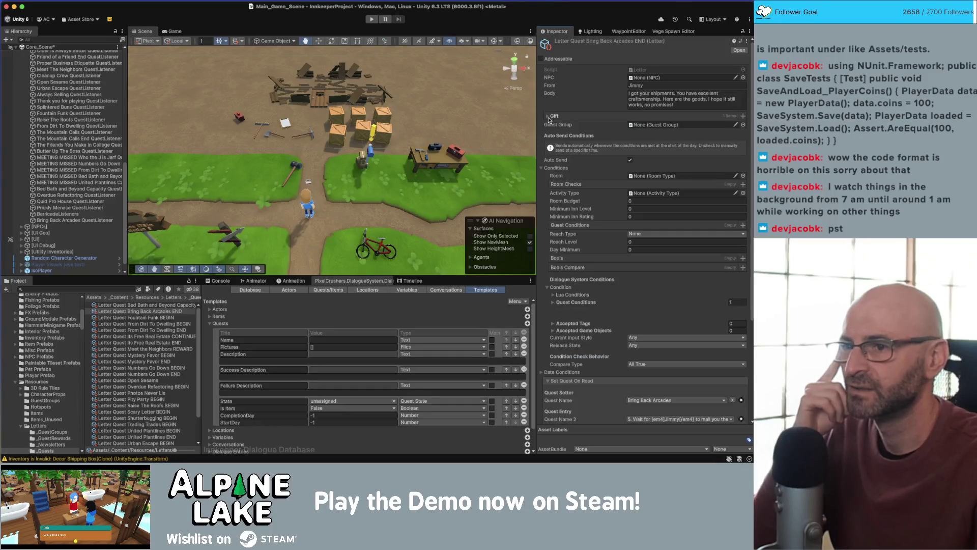
click(543, 168)
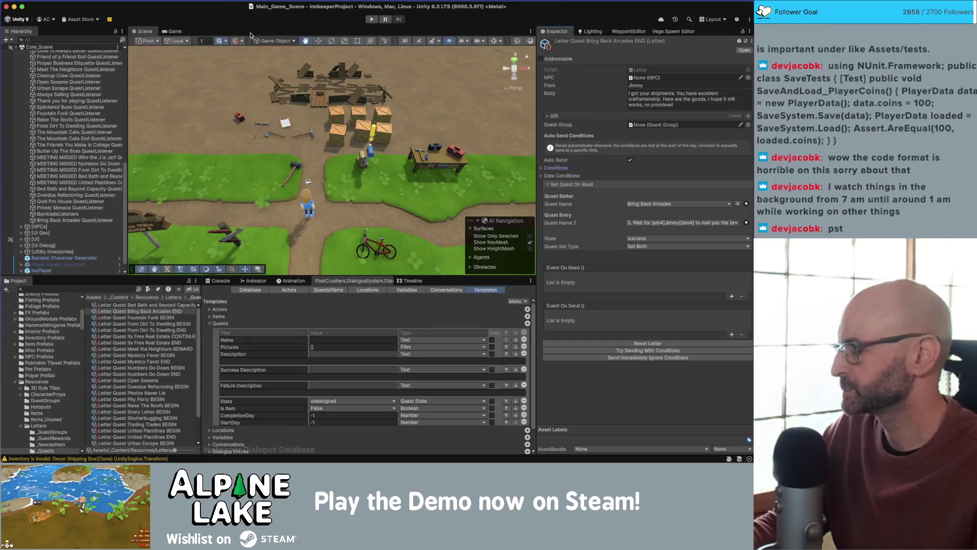
- Enter play mode, walk to the bench, and check the shipping box and backpack inventory
click(370, 20)
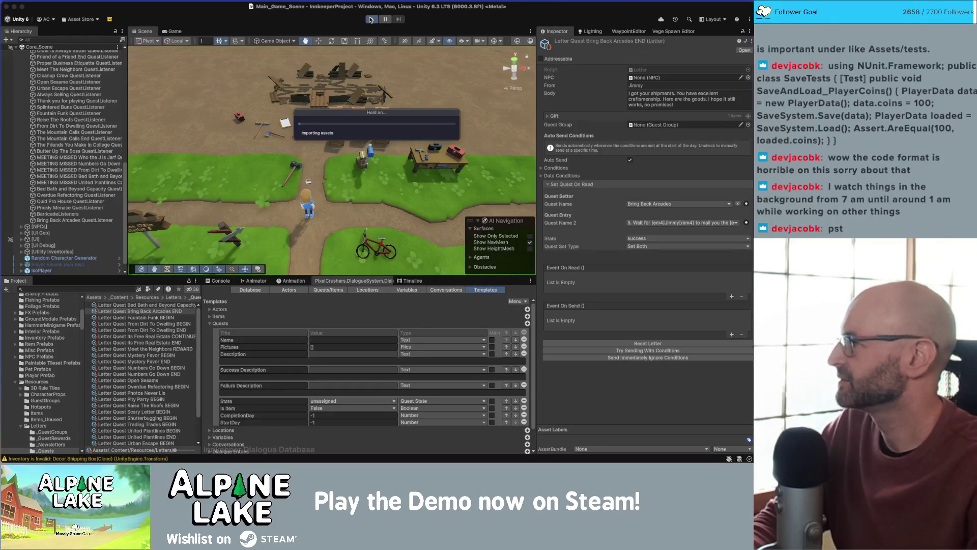
click(370, 19)
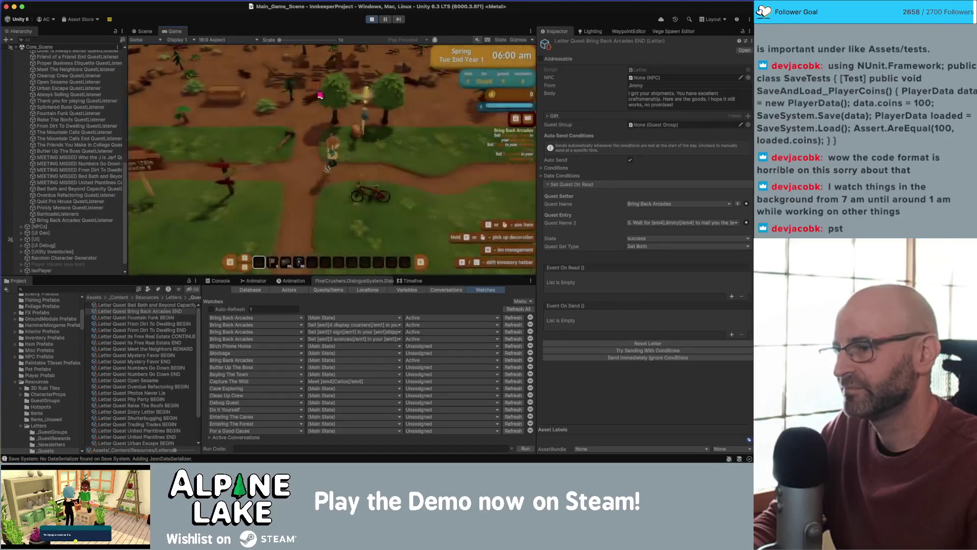
key(w)
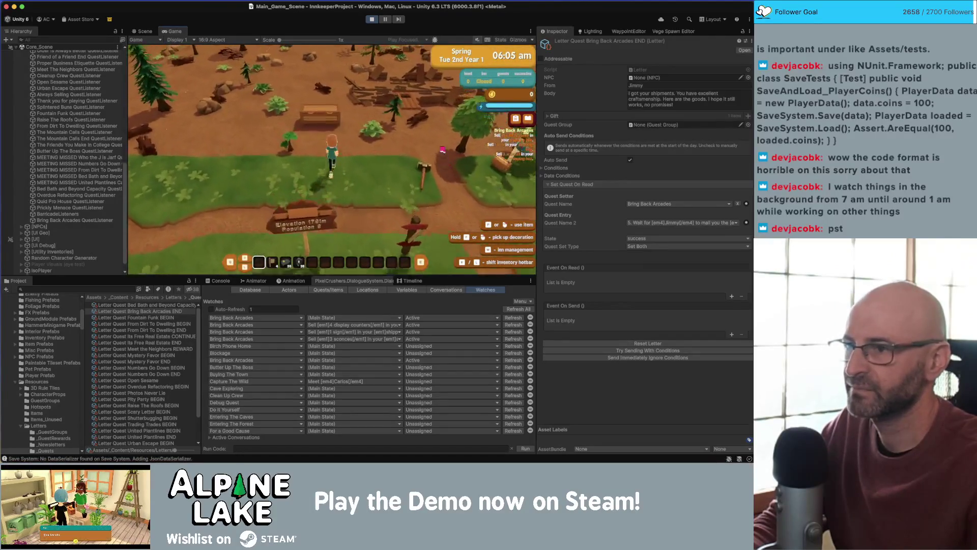
key(e)
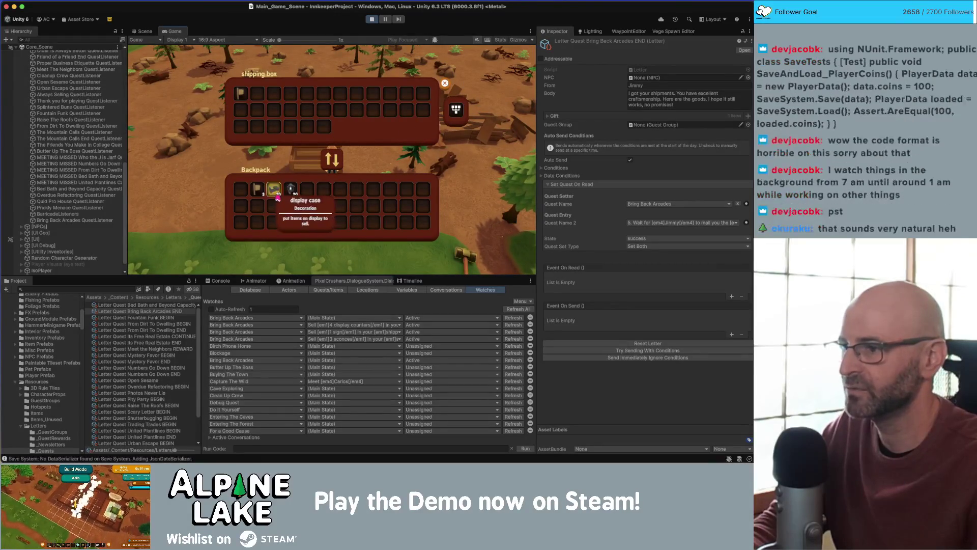
key(e)
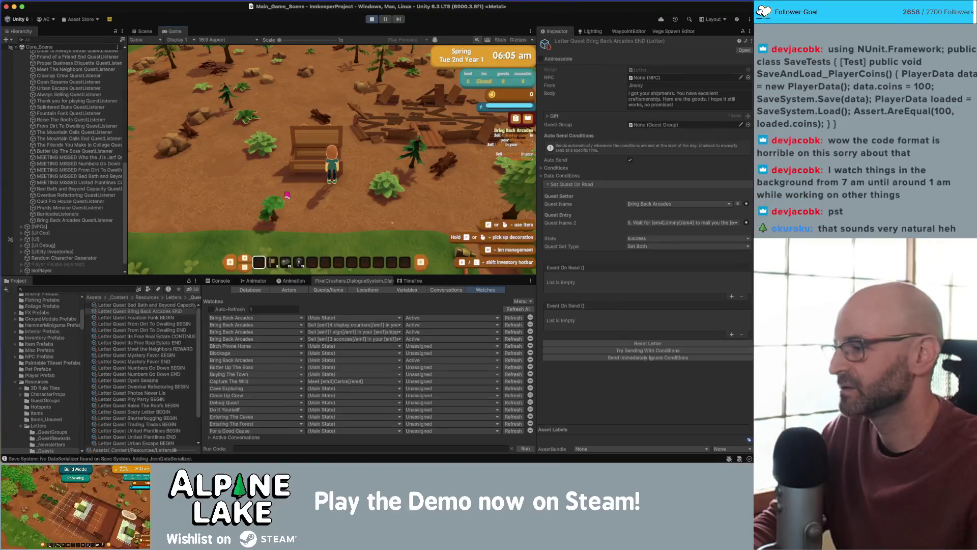
- Walk the character around the farm past the table, then search the Project for 'shipping box'
key(d)
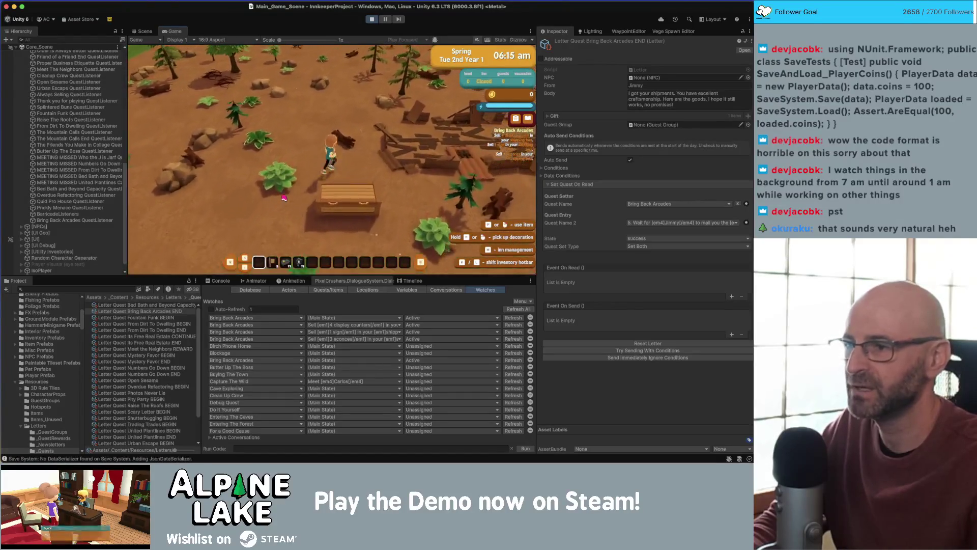
key(a)
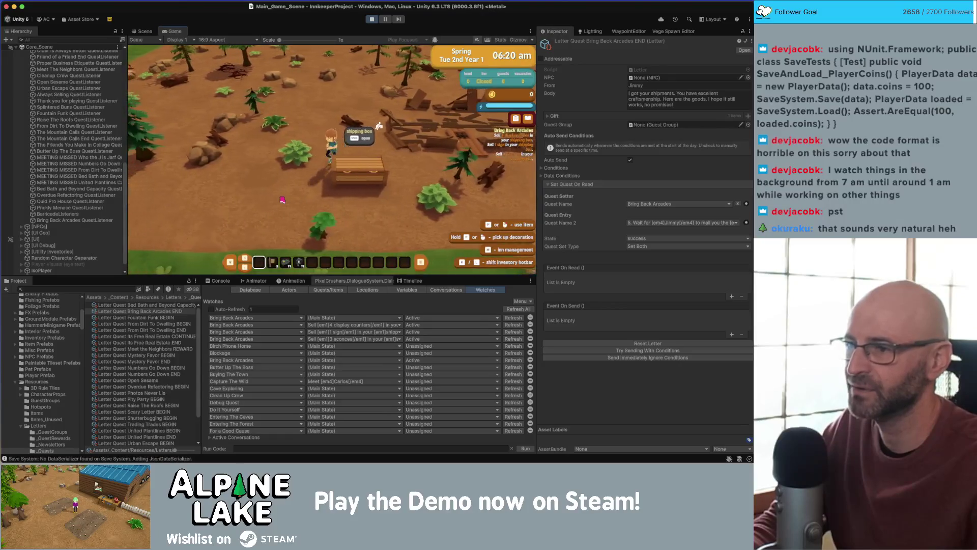
key(a)
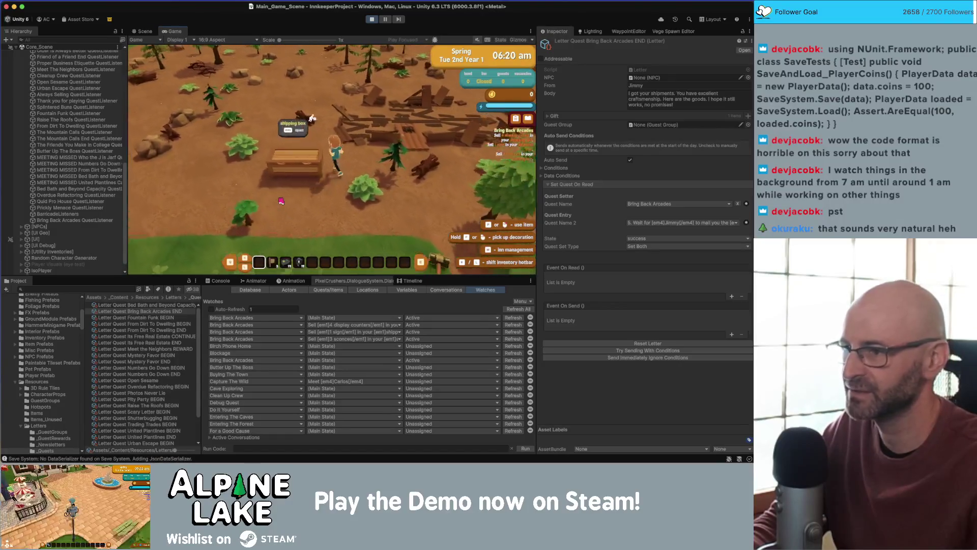
key(a)
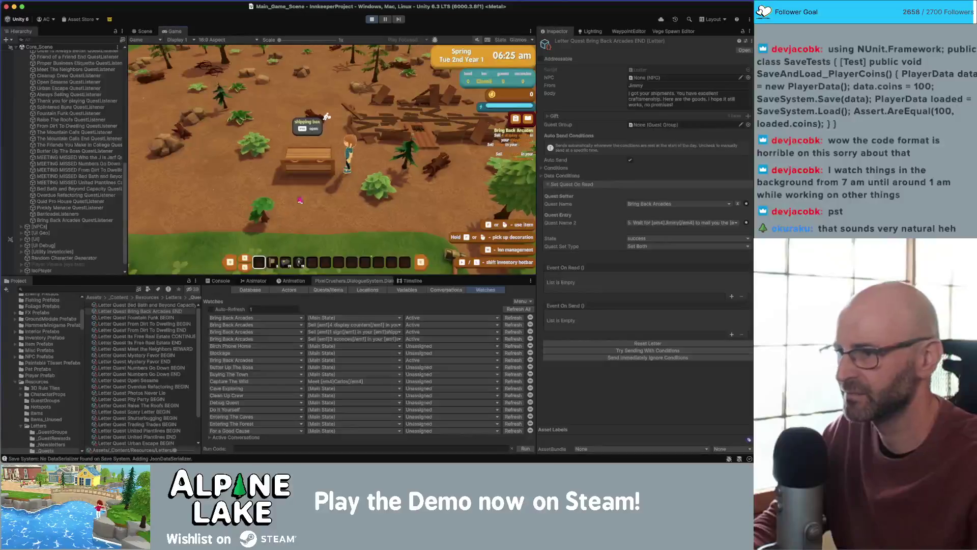
key(a)
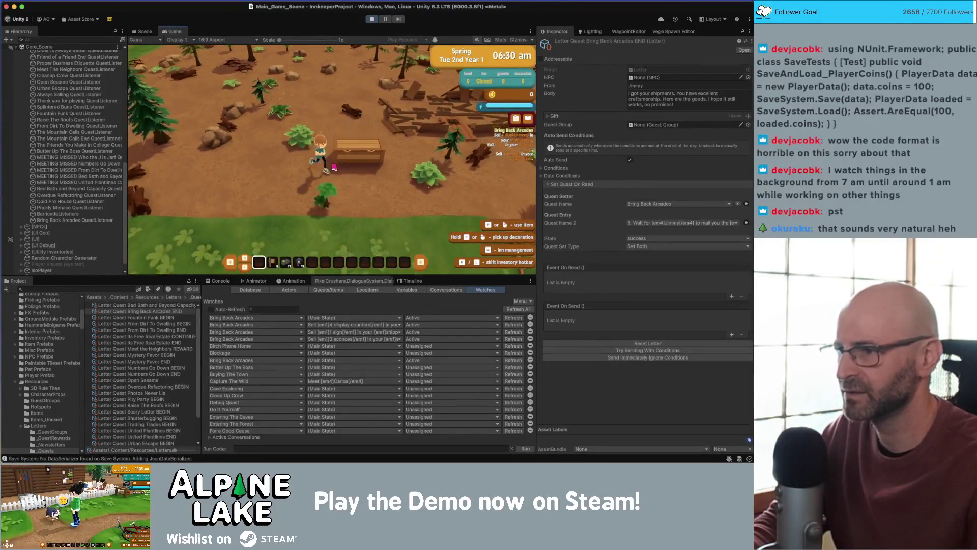
key(w)
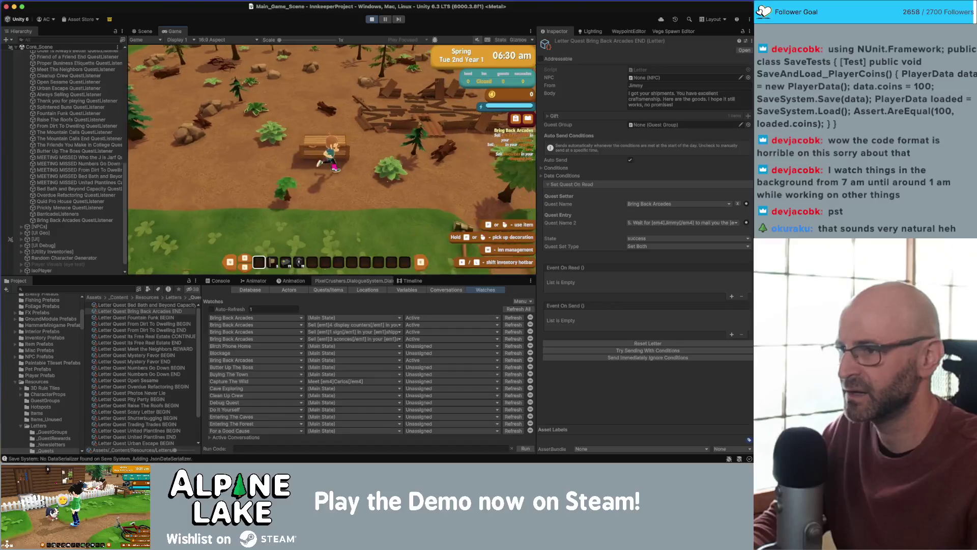
key(s)
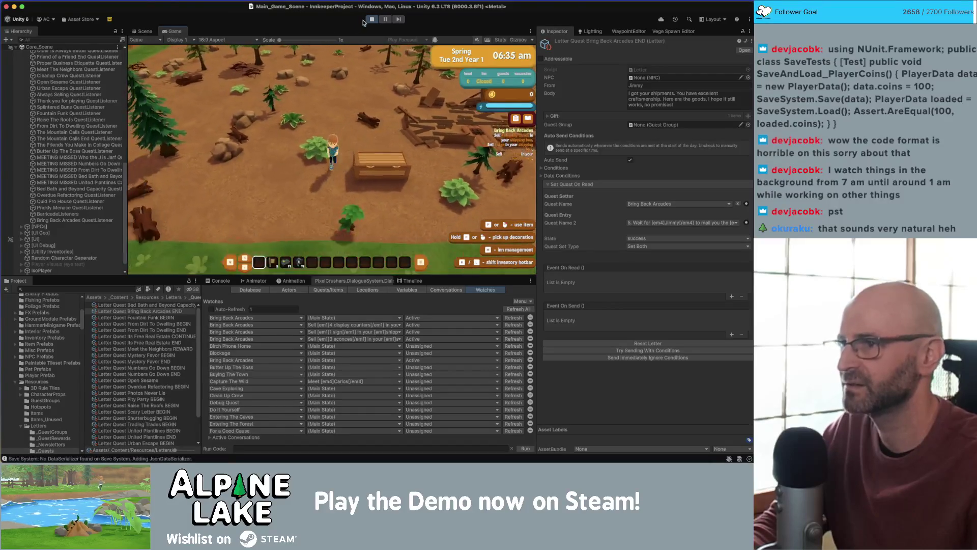
text(shipping bo)
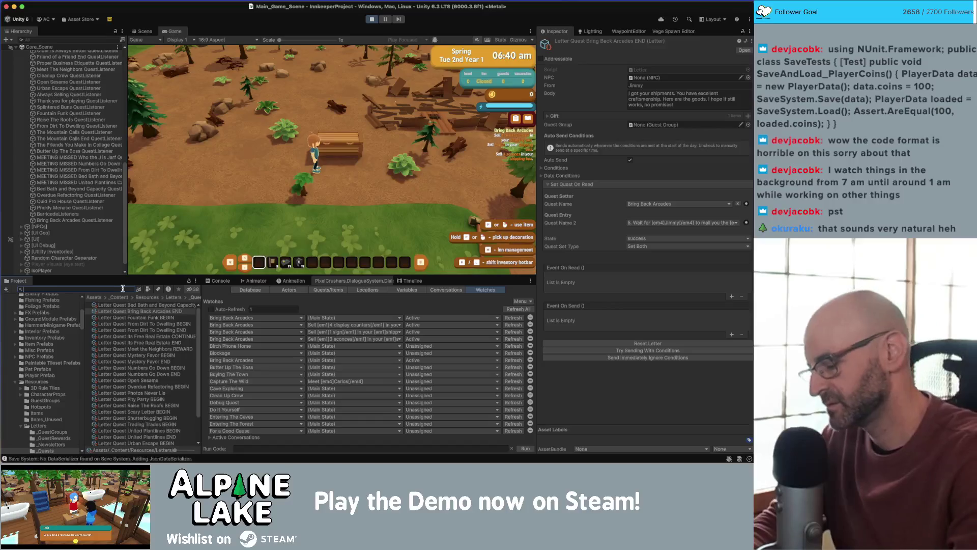
text(x)
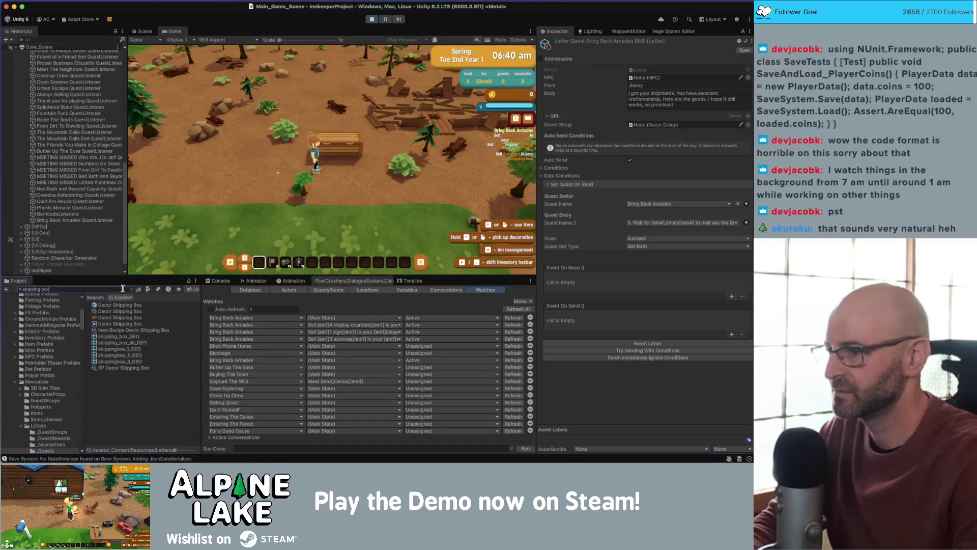
- Open the Decor Shipping Box prefab and orbit to view its wireframe bounds
click(134, 305)
double_click(134, 307)
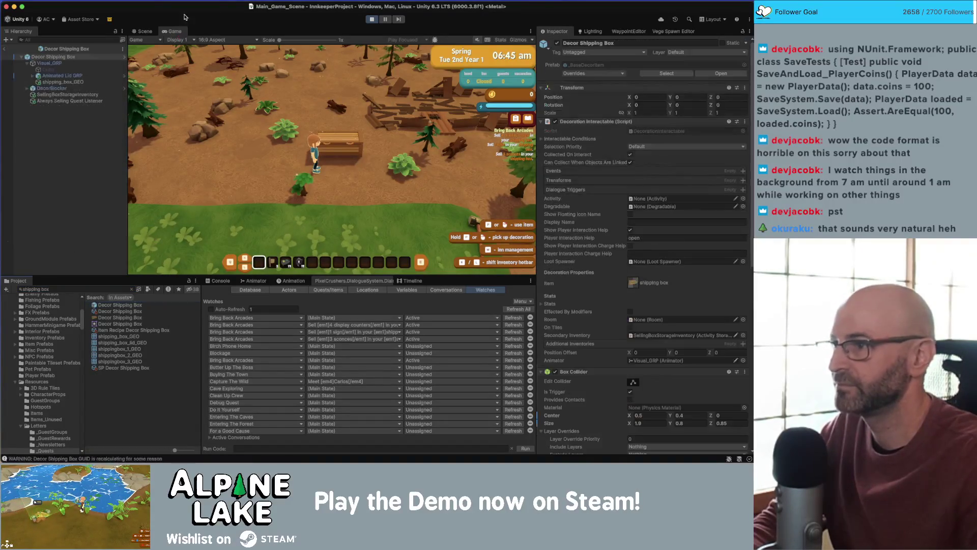
click(145, 32)
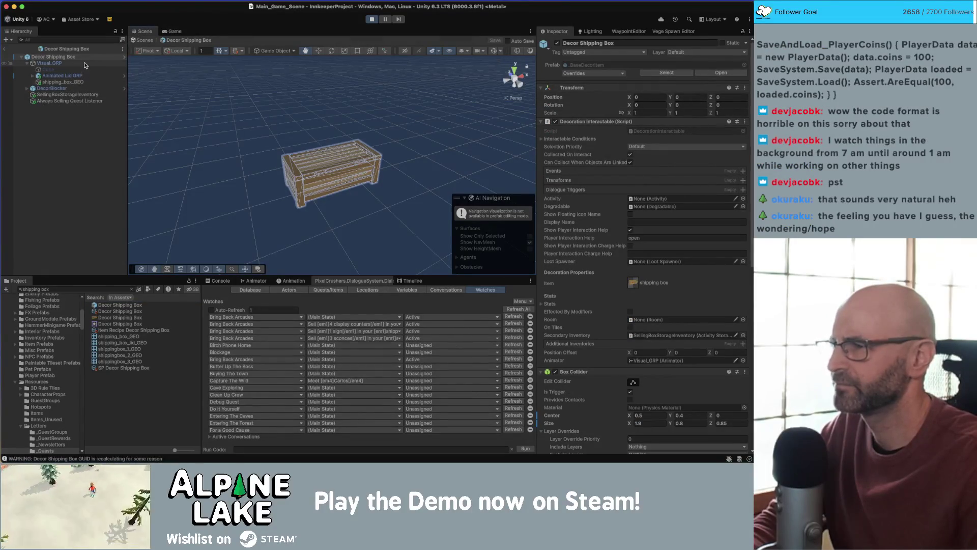
click(494, 52)
mouse_move(488, 152)
mouse_down()
mouse_move(499, 269)
mouse_move(375, 201)
mouse_up()
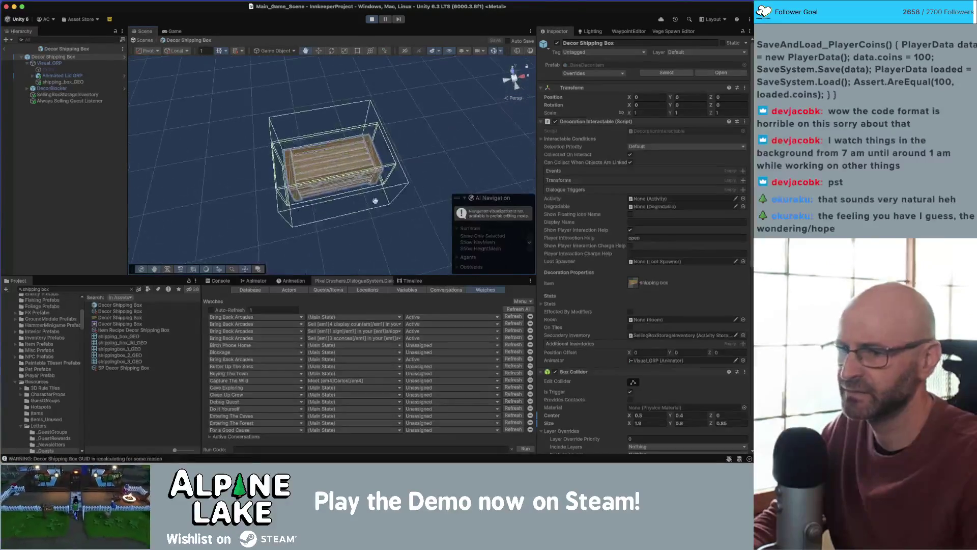
scroll(633, 285, down, 10)
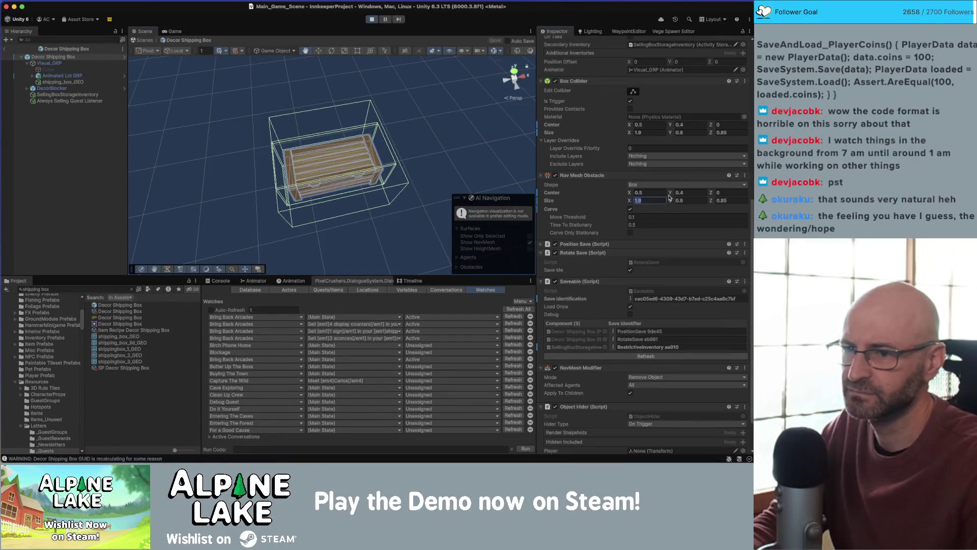
- Set the Nav Mesh Obstacle Size X to 1.6
text(1.7)
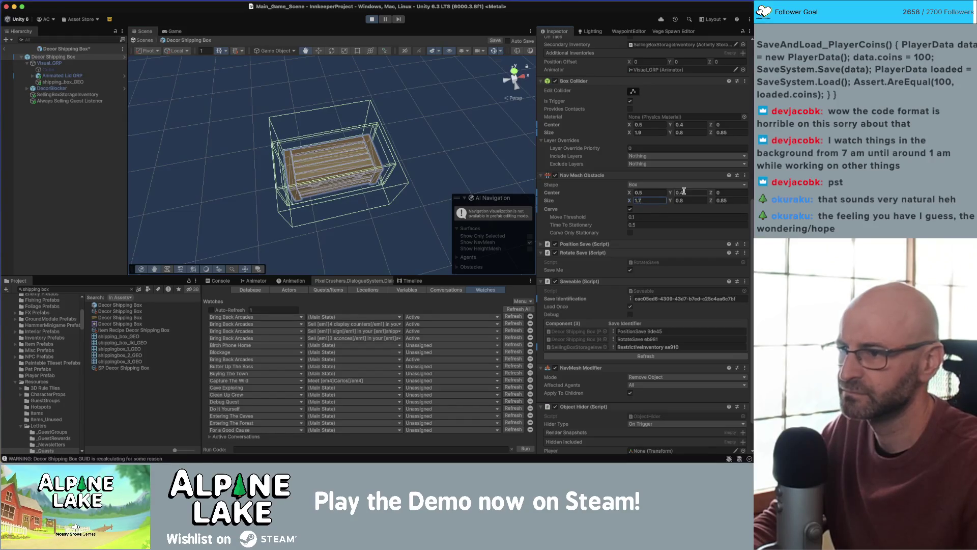
key(BackSpace)
text(6)
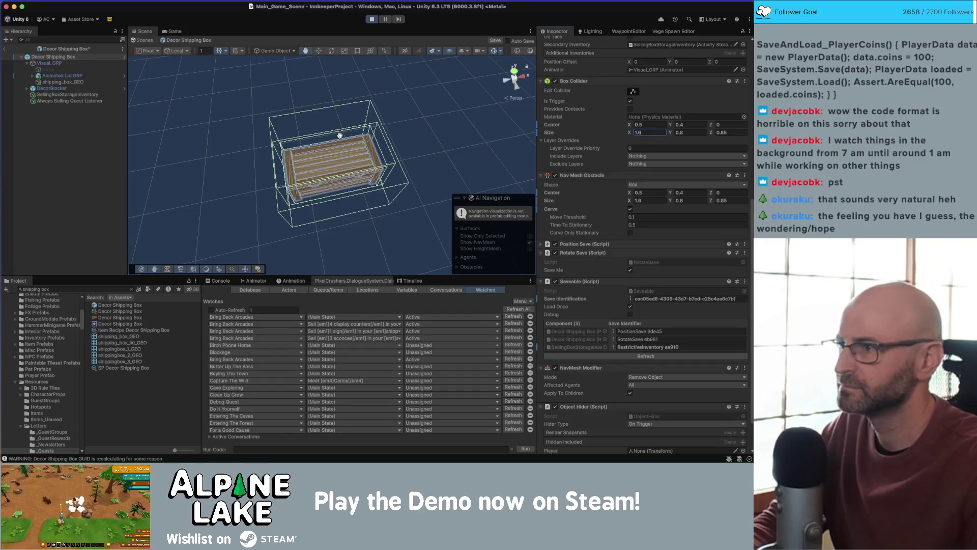
- Check the DecorBlocker collider, leave prefab mode and return to the running game
click(105, 89)
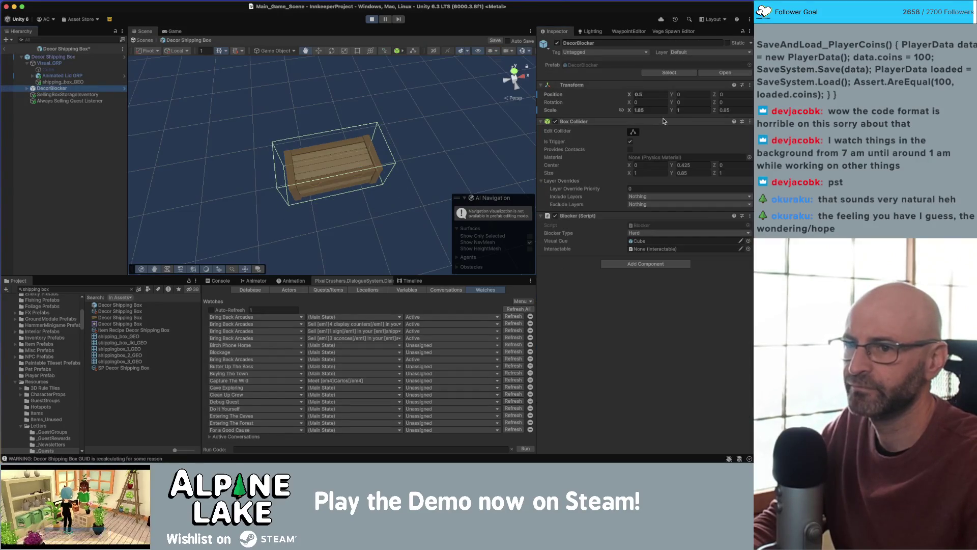
drag(445, 142, 488, 105)
click(4, 49)
click(172, 32)
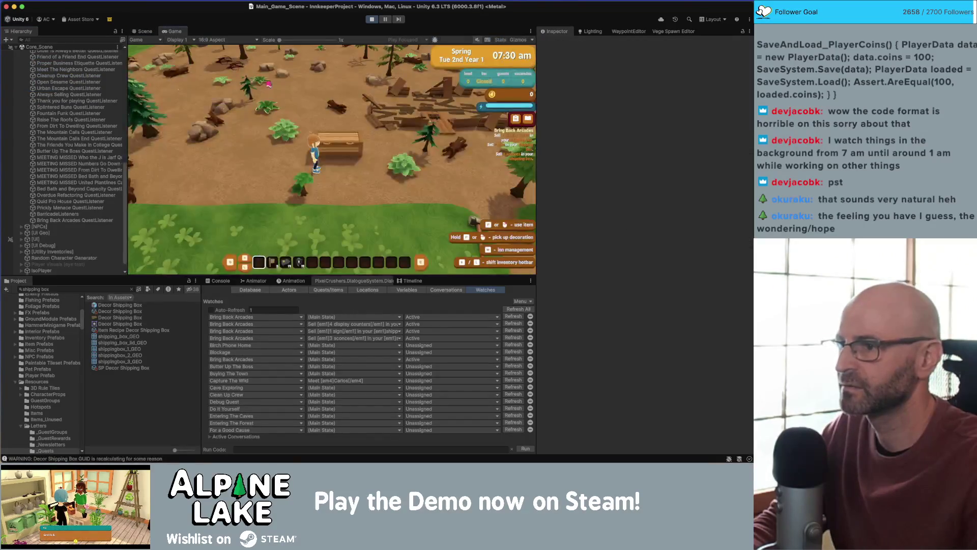
- Walk the character past the crate and end the day with F5
key(w)
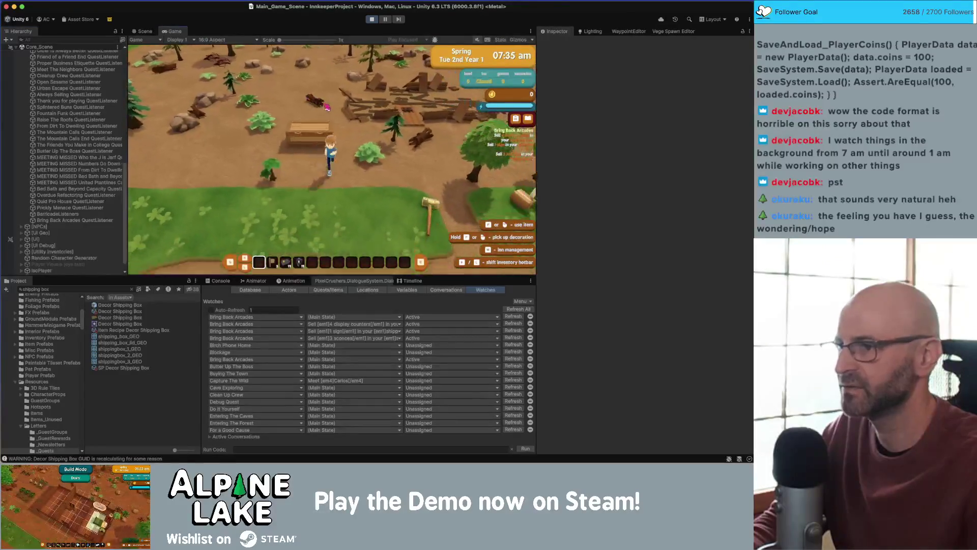
key(d)
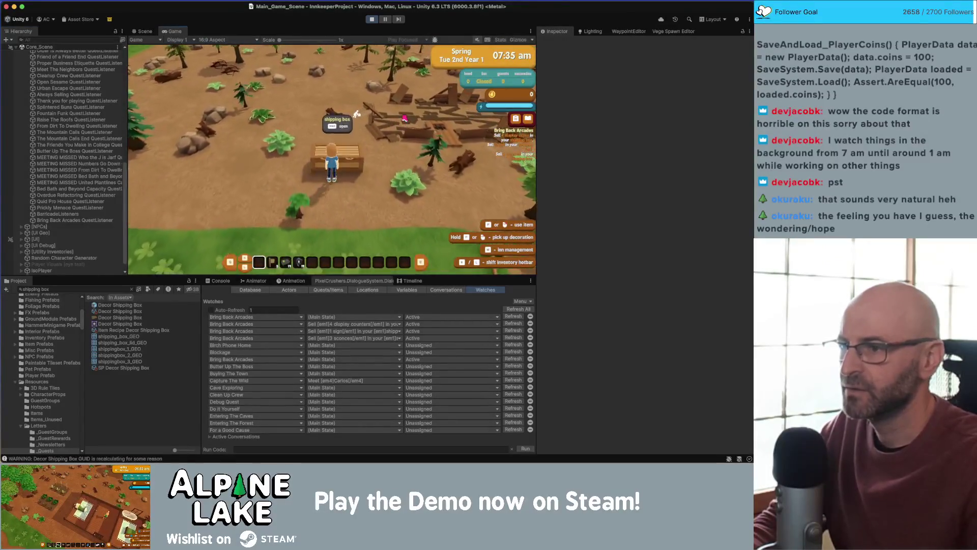
key(F5)
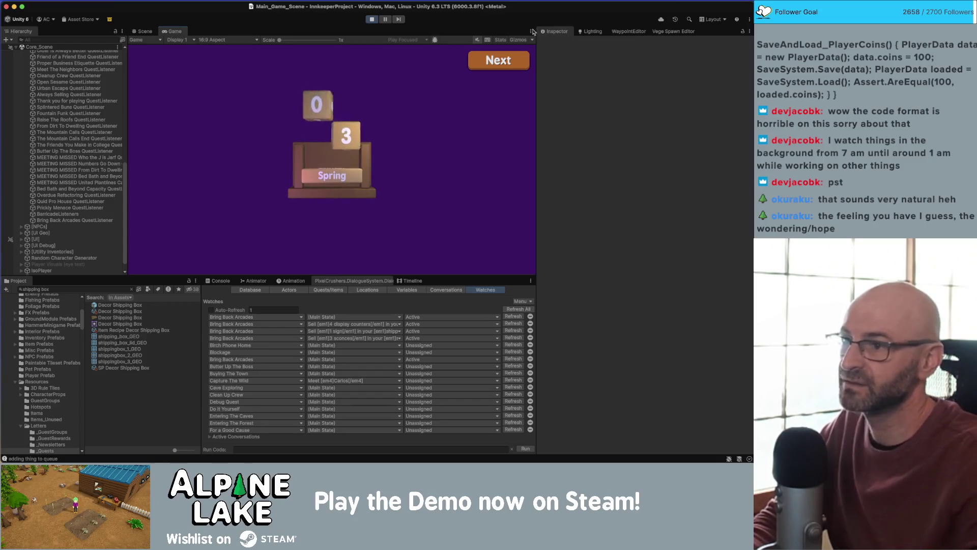
- Click Next through the Summary, Items sold and Totals screens to reach Wednesday
click(496, 65)
click(494, 65)
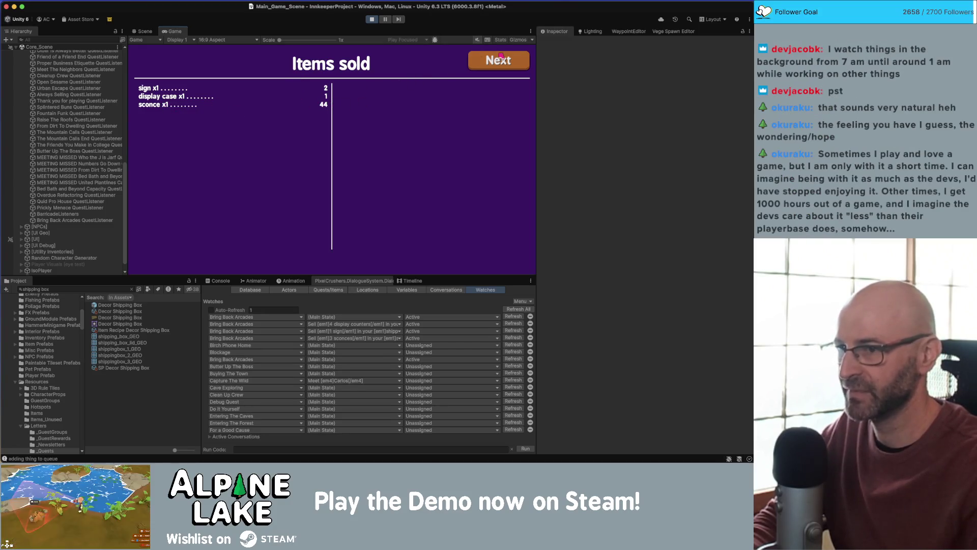
click(501, 60)
click(493, 65)
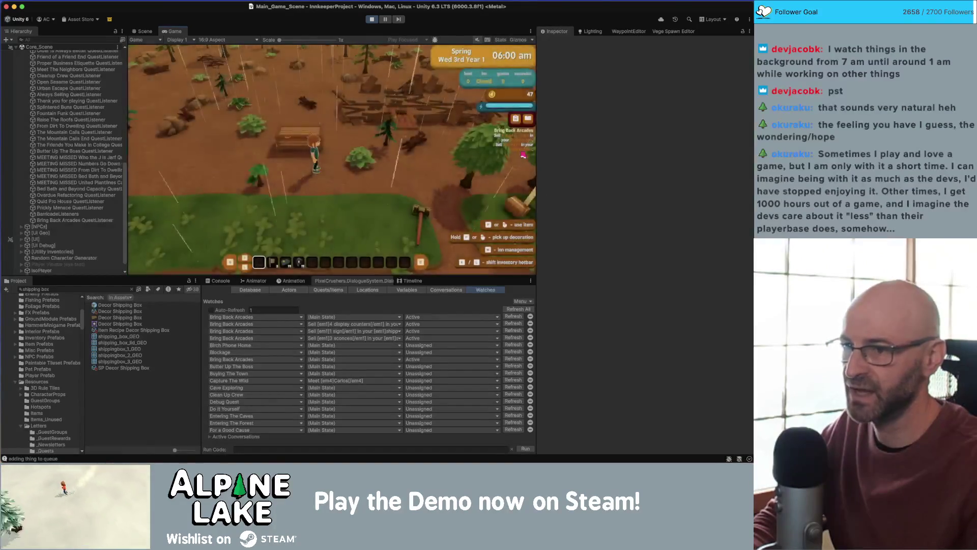
- Walk right across the farm, back to the shipping box, and open its storage with E
key(d)
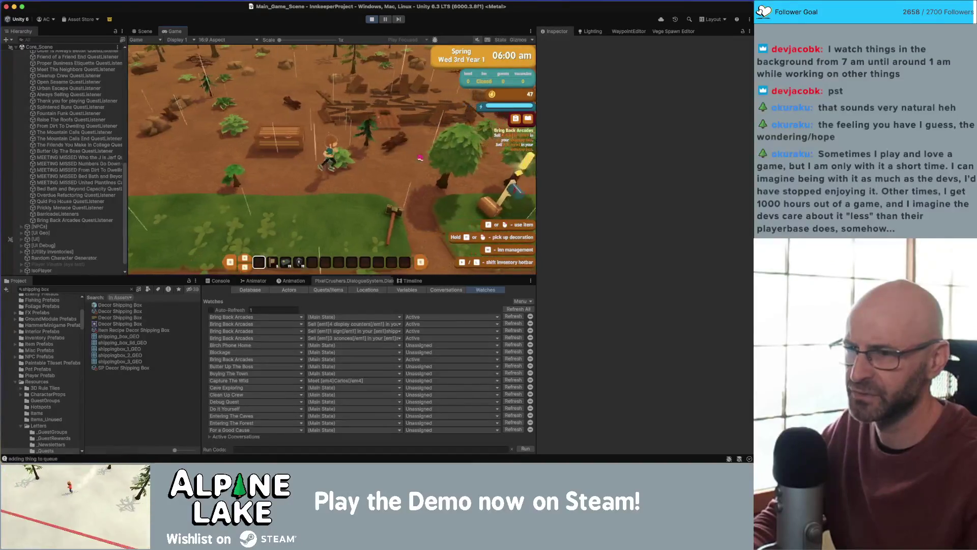
key(d)
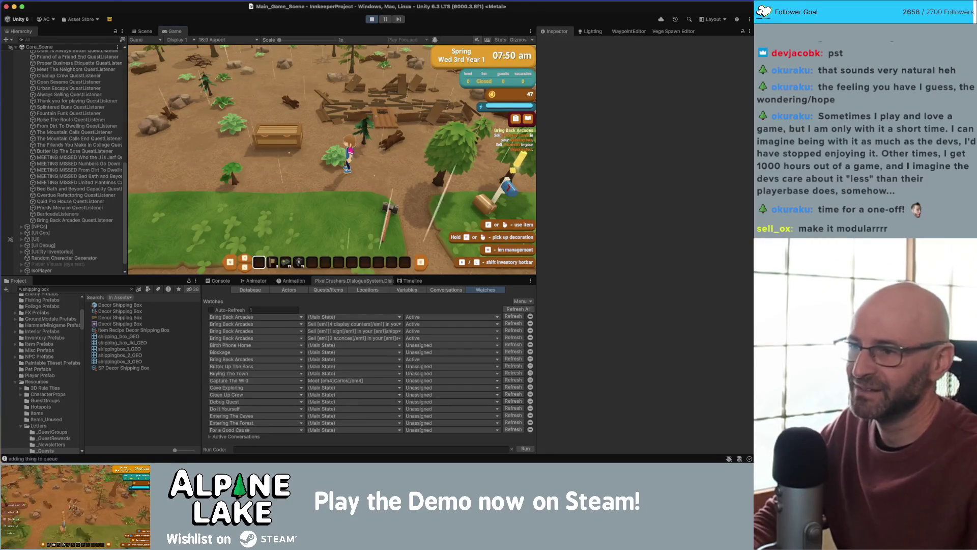
key(a)
key(a)
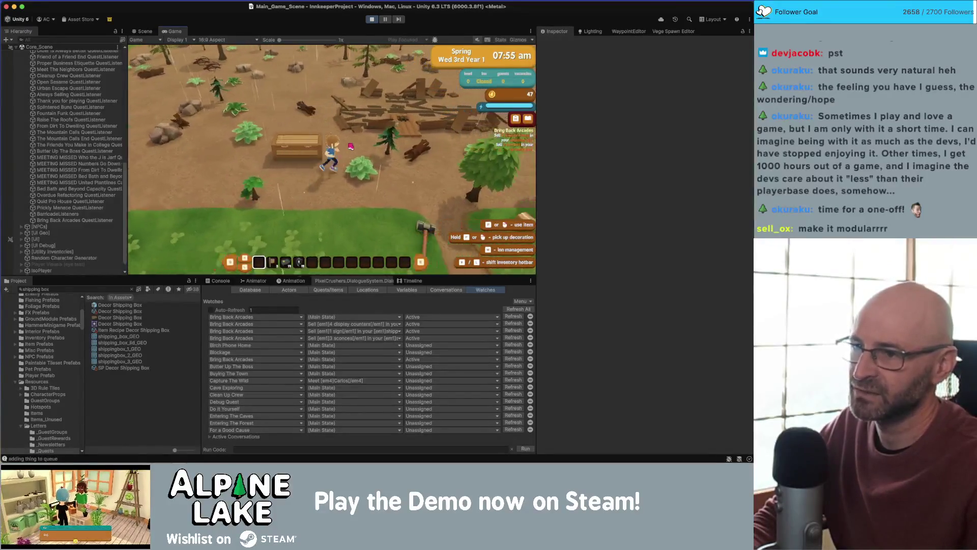
key(d)
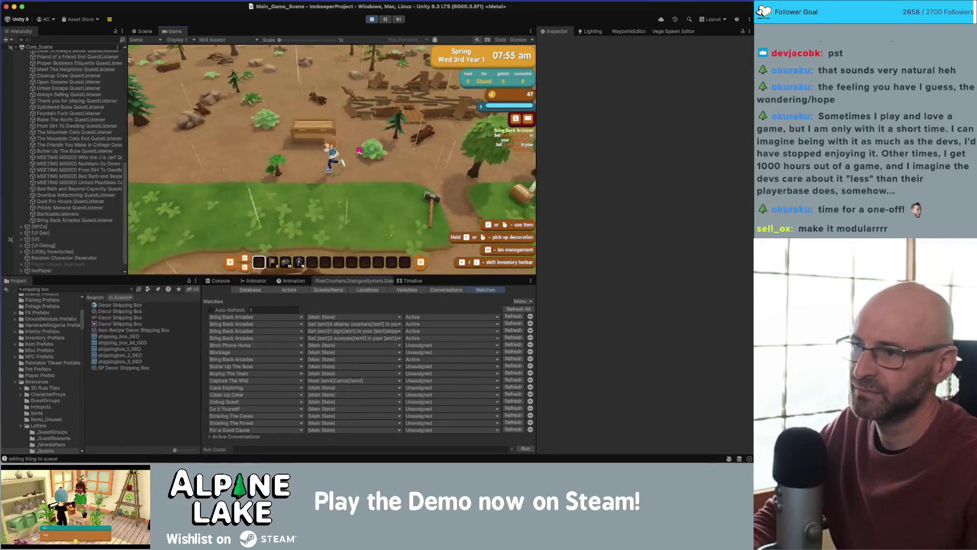
key(e)
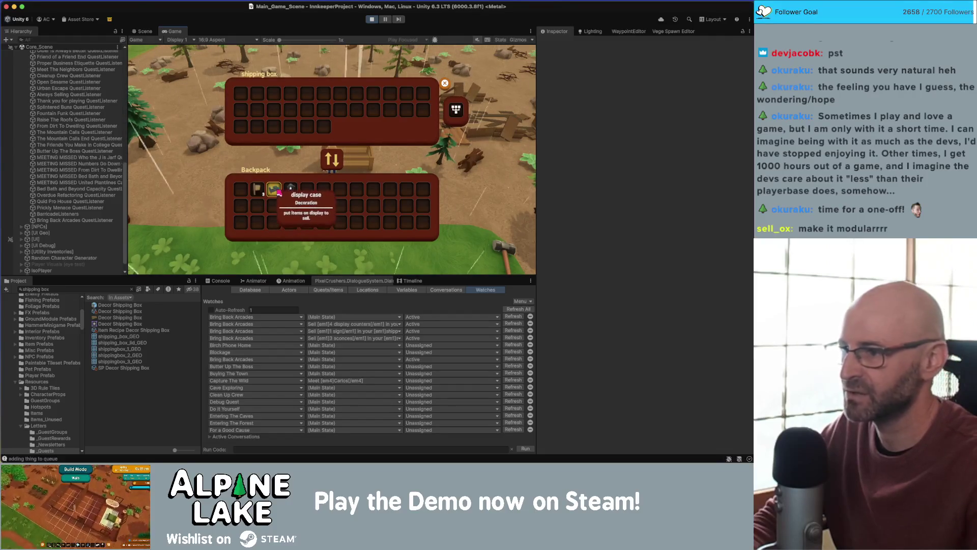
- Put the display cases, minus one, and a sconce into the shipping box, then close it
click(279, 195)
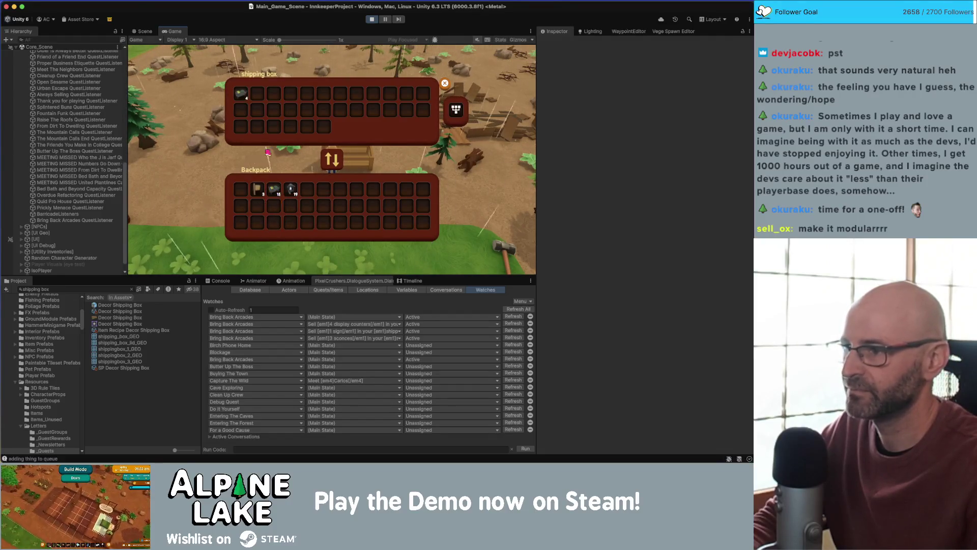
click(242, 95)
click(295, 193)
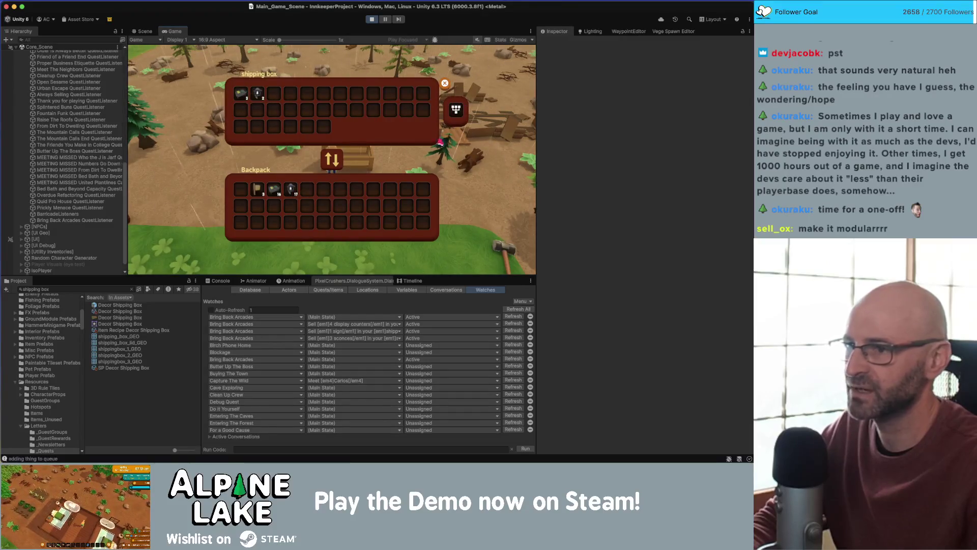
key(Escape)
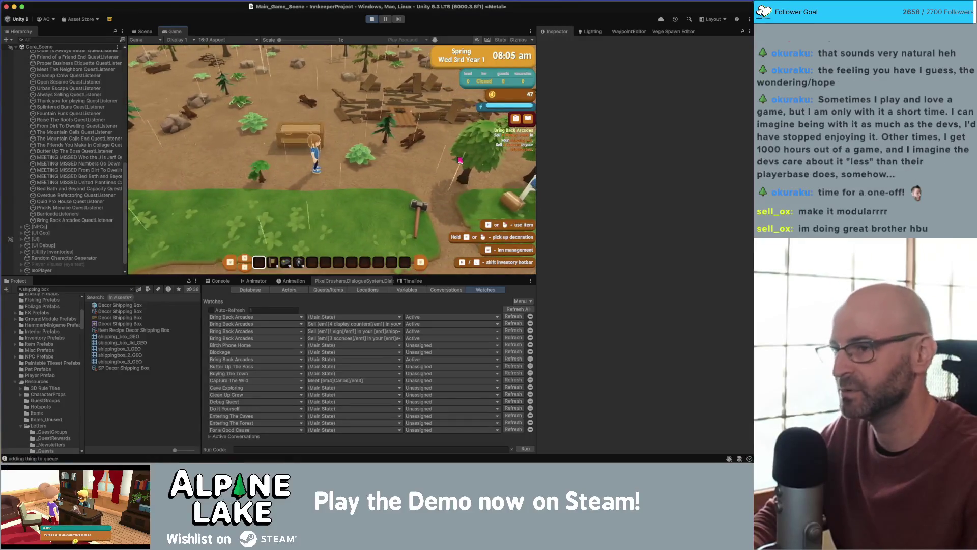
- Click through the end-of-day summary and open the mailbox holding three letters
click(495, 57)
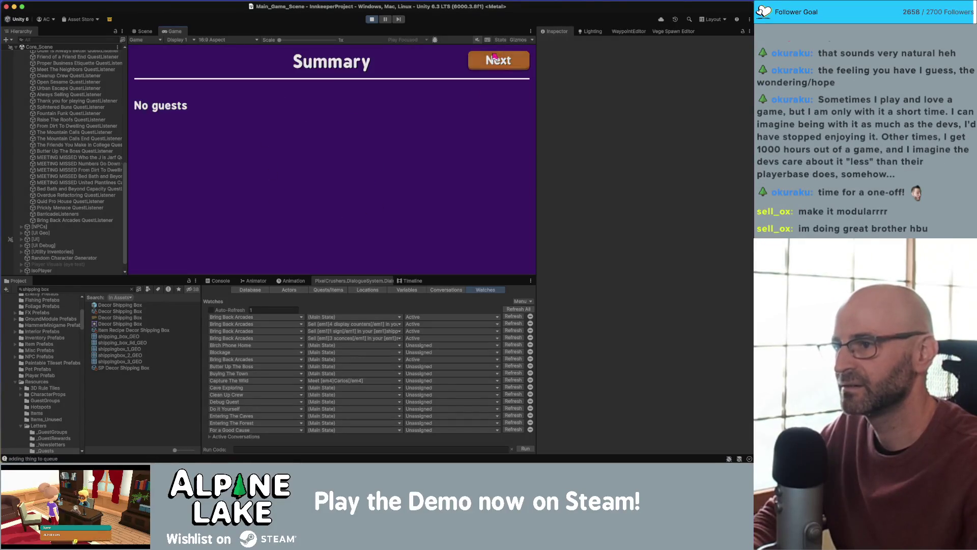
click(495, 57)
click(476, 67)
click(489, 65)
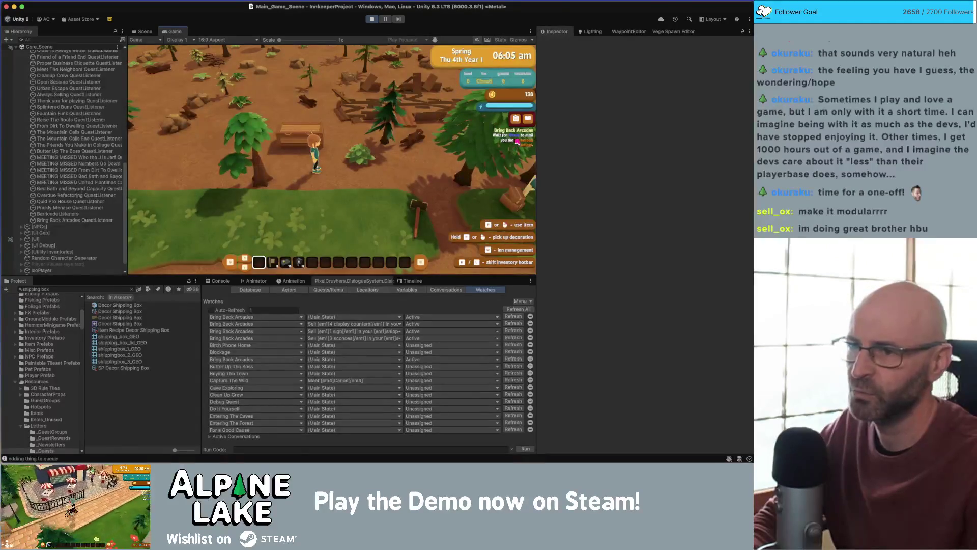
key(e)
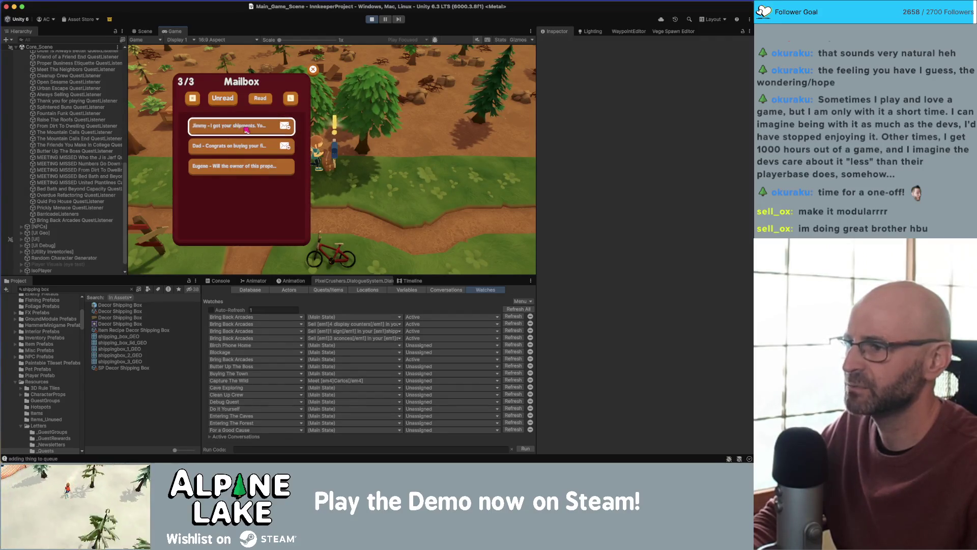
- Open the shipments letter, claim the basketball cabinet gift, and close the letter and mailbox
click(246, 129)
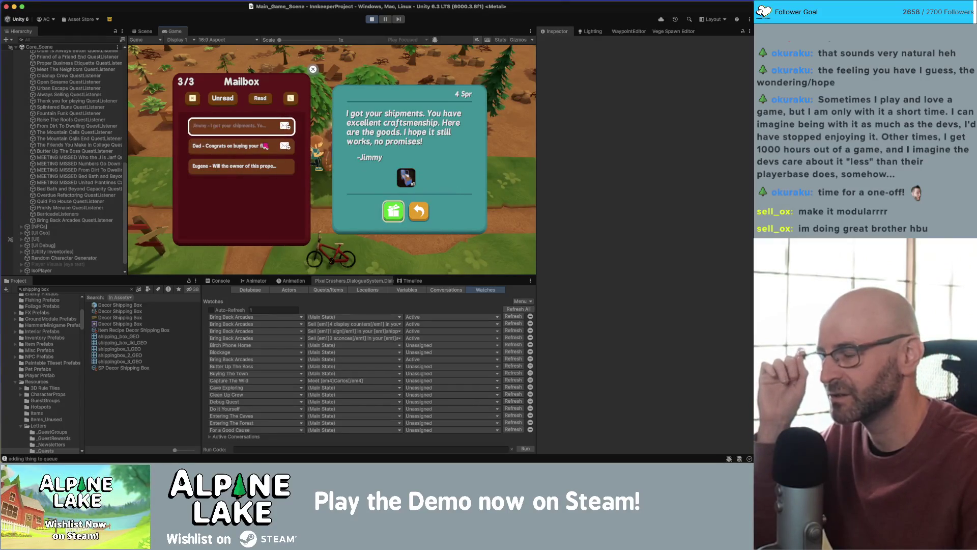
mouse_move(410, 180)
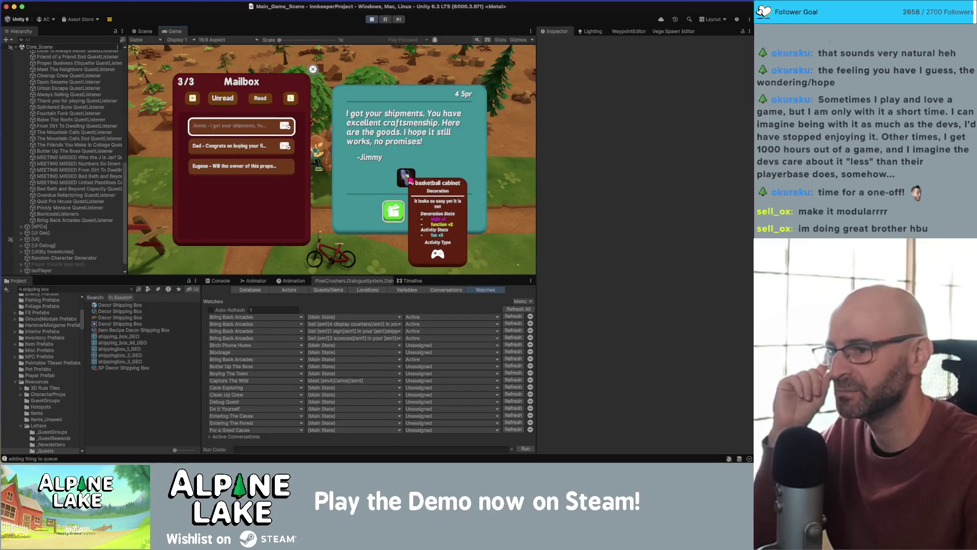
click(410, 180)
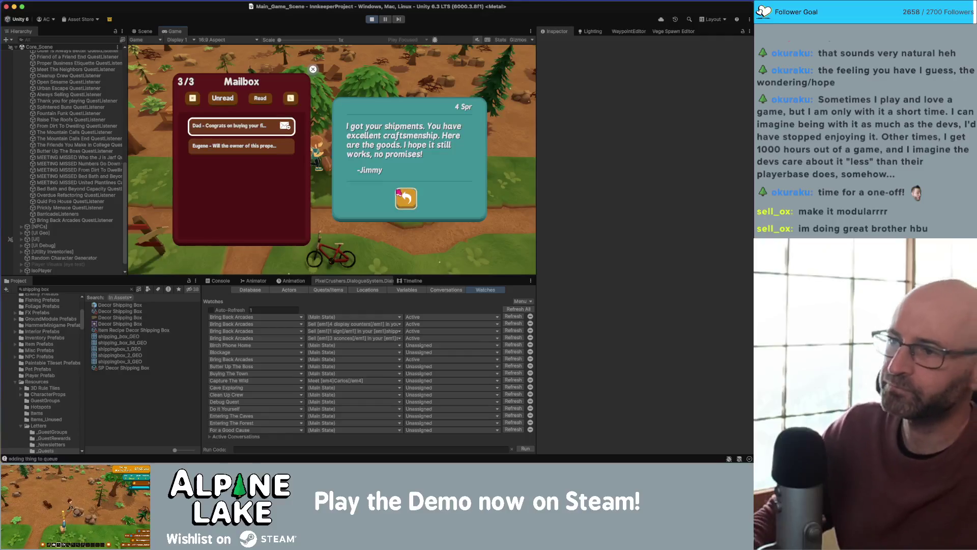
click(402, 196)
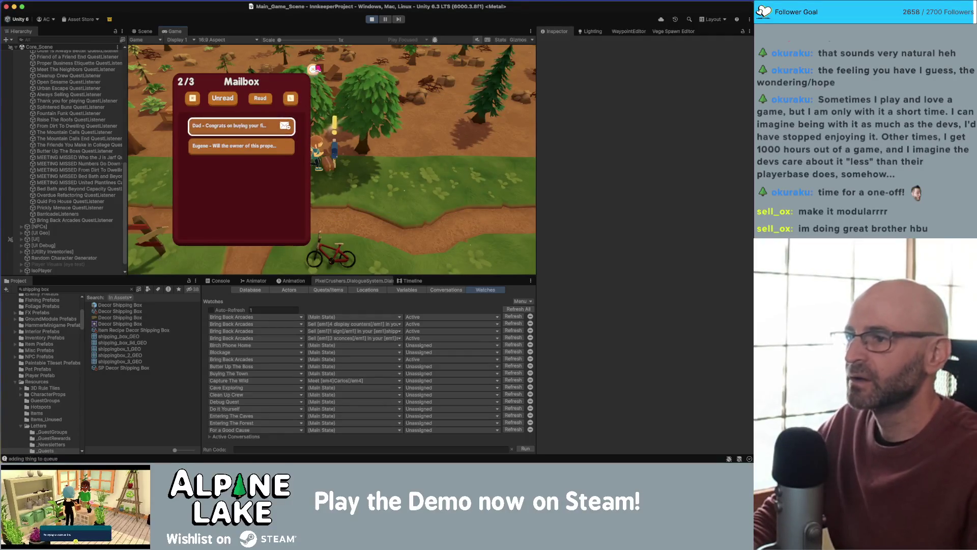
key(Escape)
key(w)
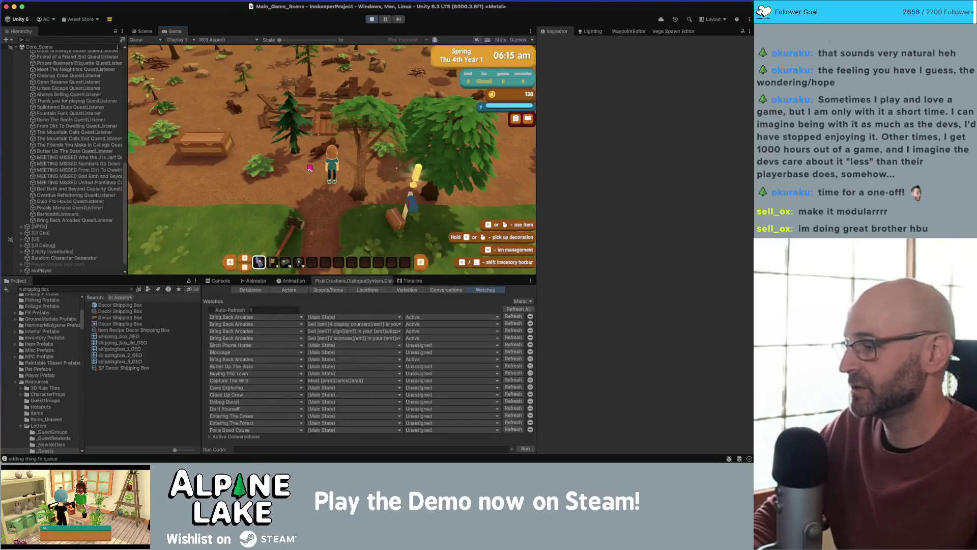
- Walk to the shipping box, open and close it with E, then stop Play mode
key(a)
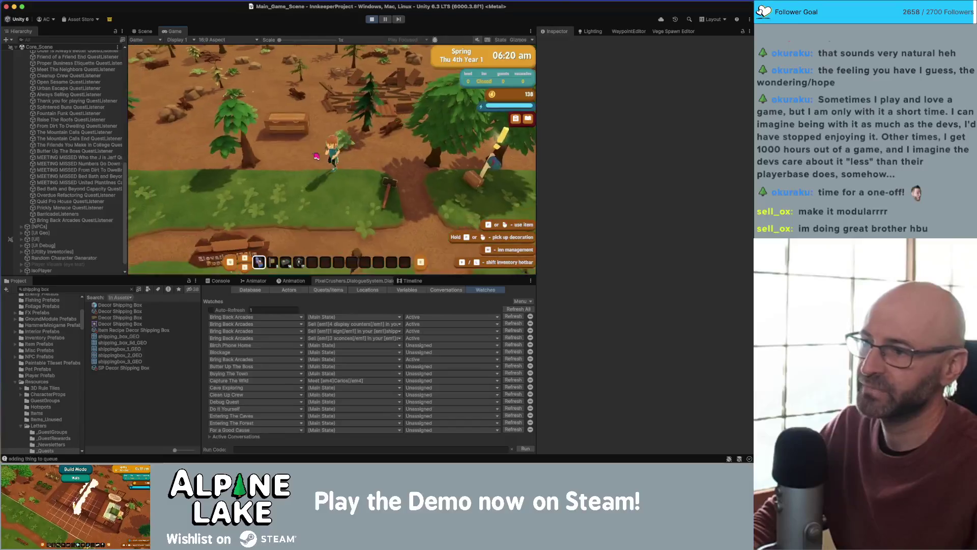
key(w)
key(w)
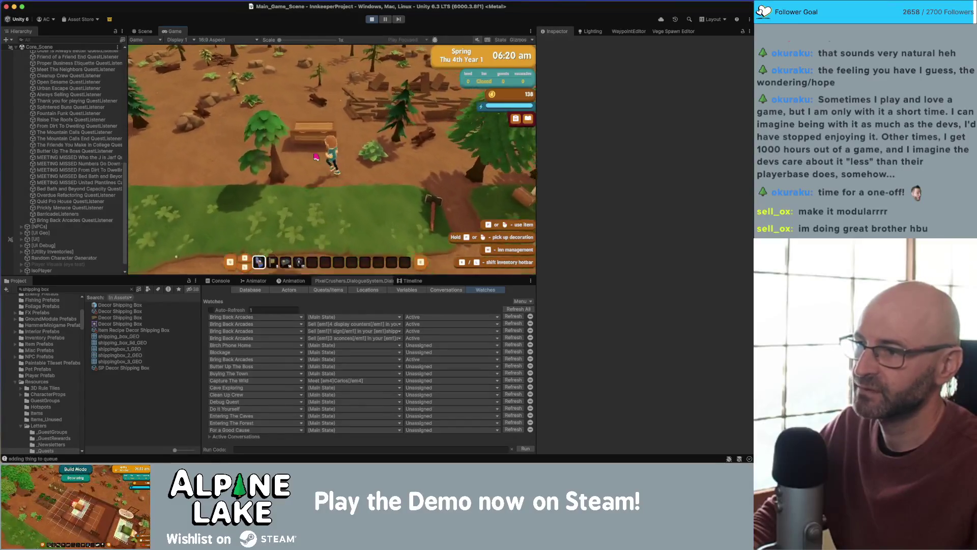
key(w)
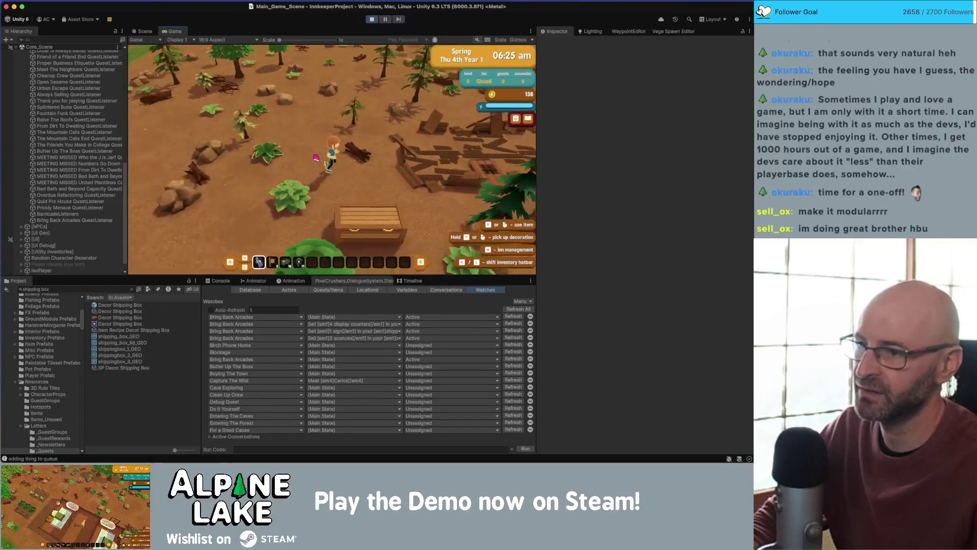
key(d)
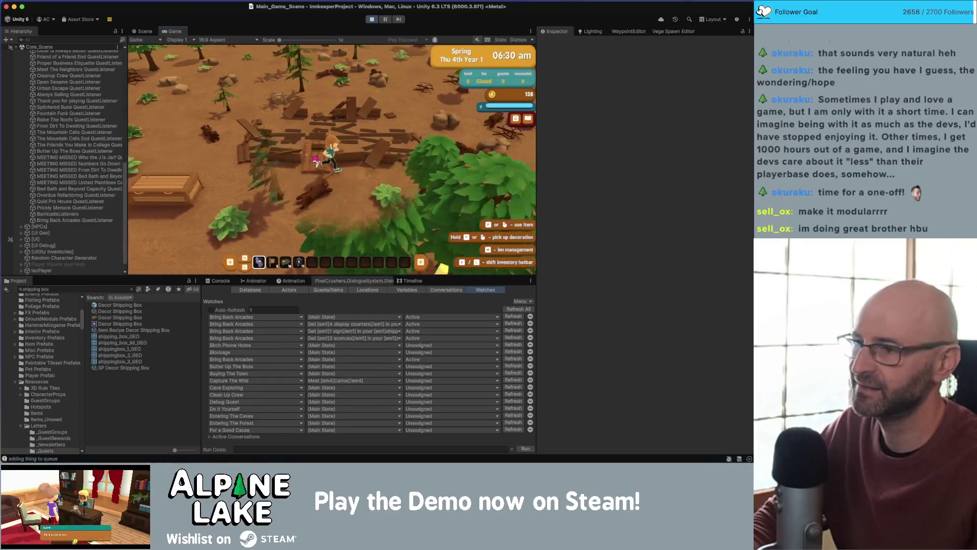
key(w)
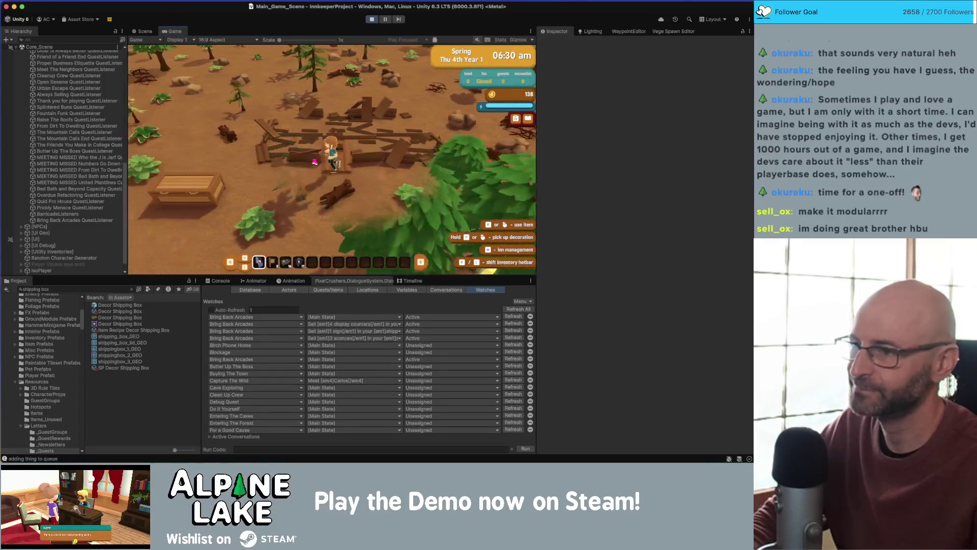
key(e)
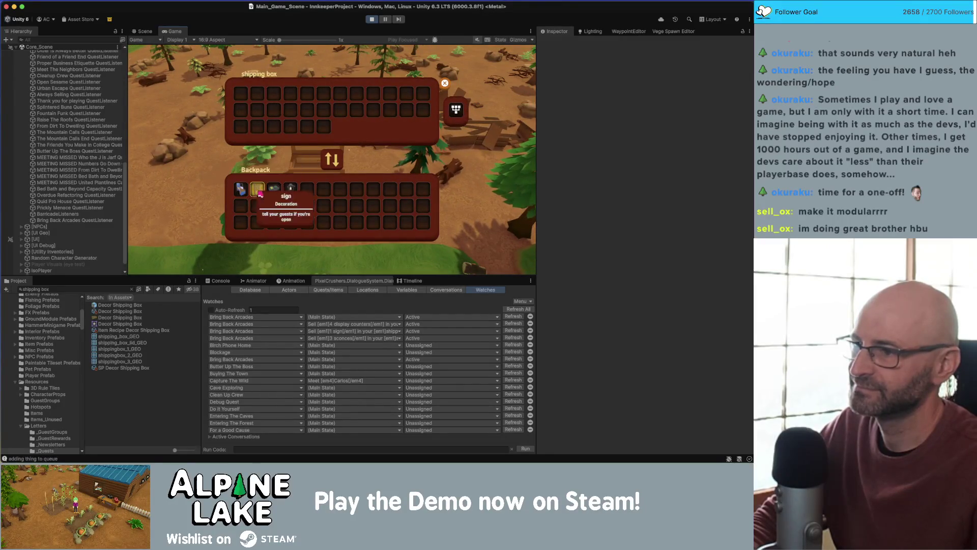
key(e)
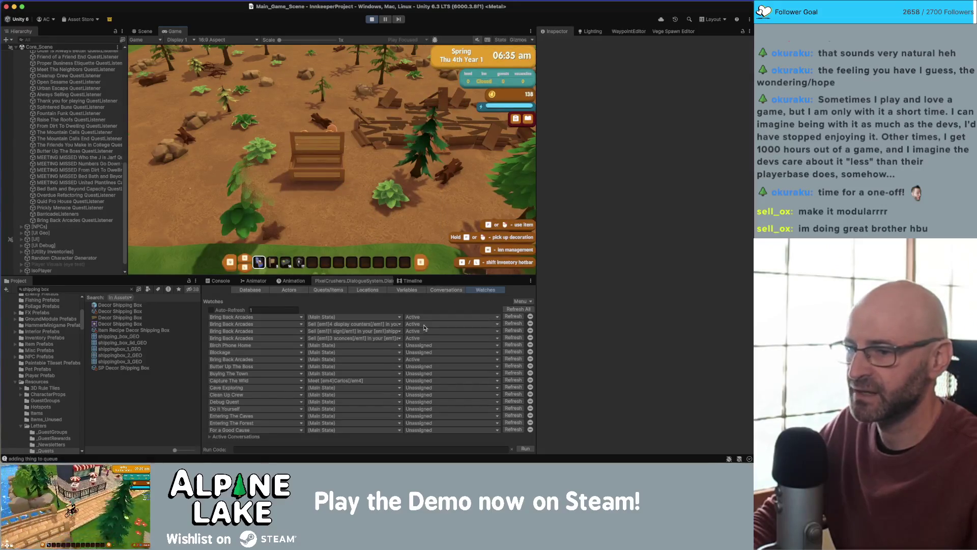
click(378, 19)
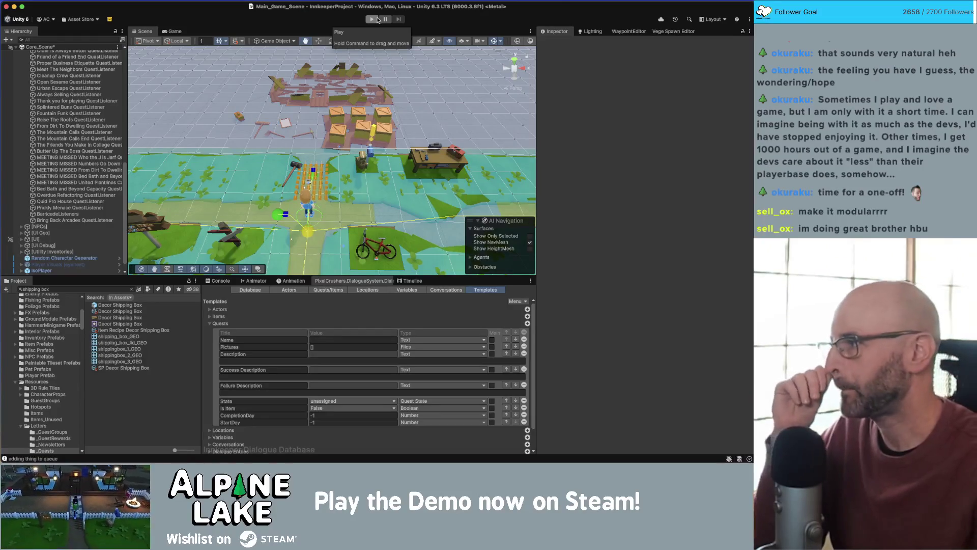
- Select the Bring Back Arcades QuestListener to review its display case, sign and sconce tallies
click(84, 182)
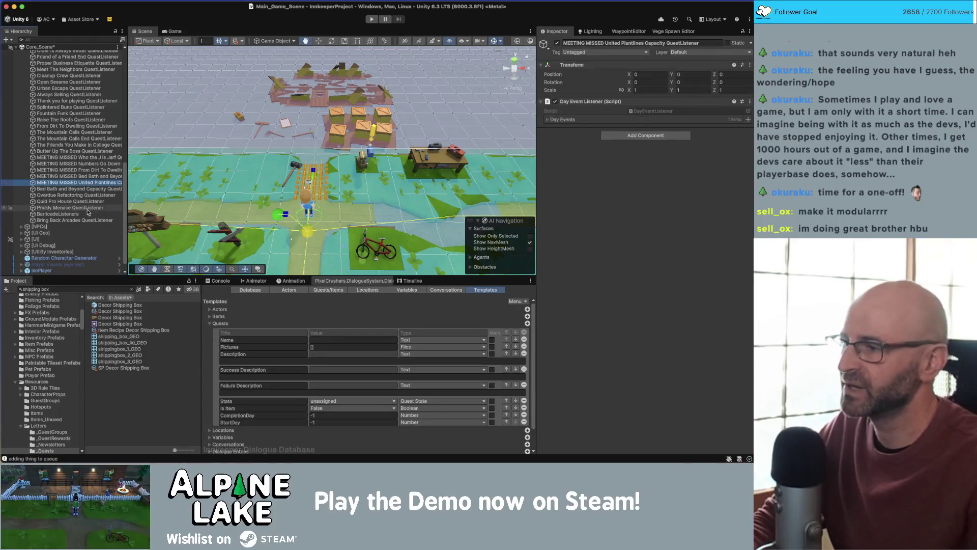
key(Down)
key(Down)
key(Down)
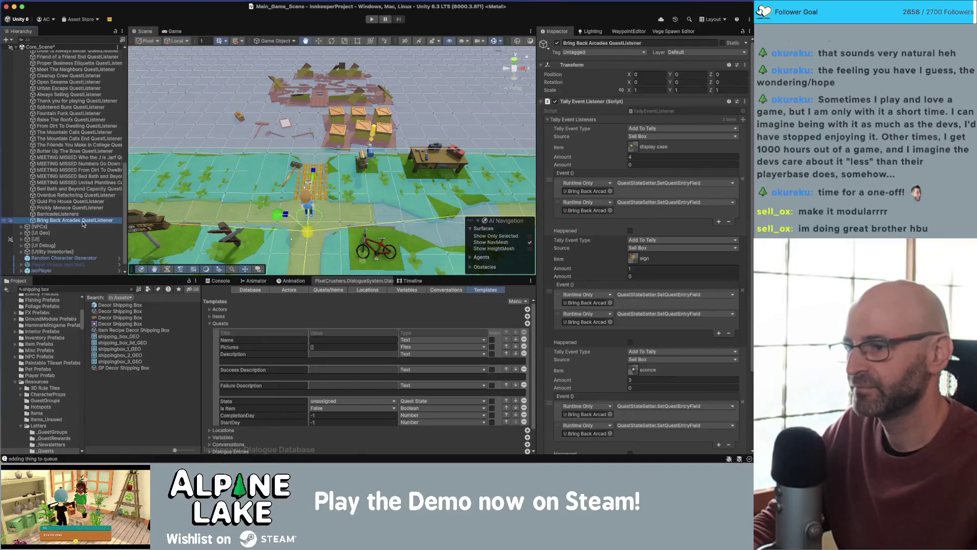
click(208, 324)
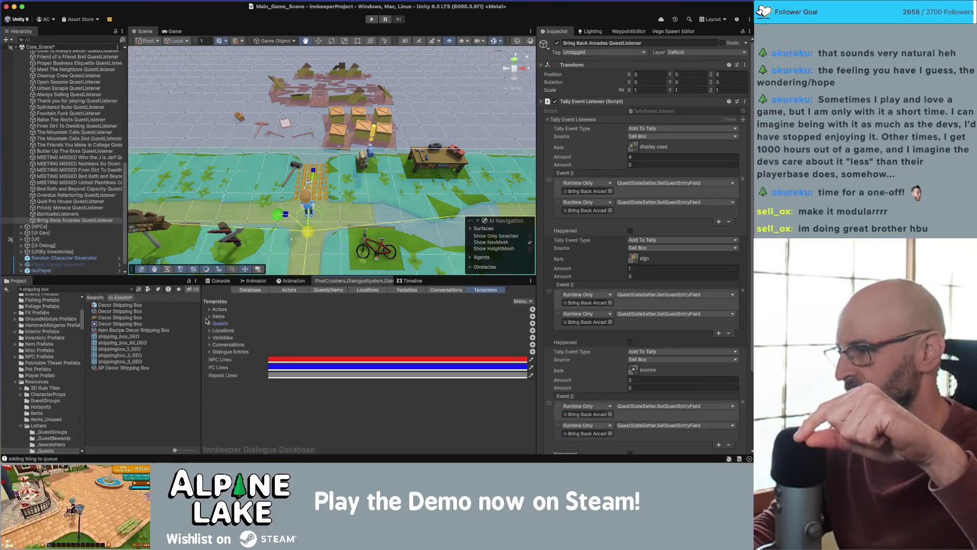
- Reselect the Bring Back Arcades QuestListener and select all the shipping box search text
click(100, 209)
click(99, 221)
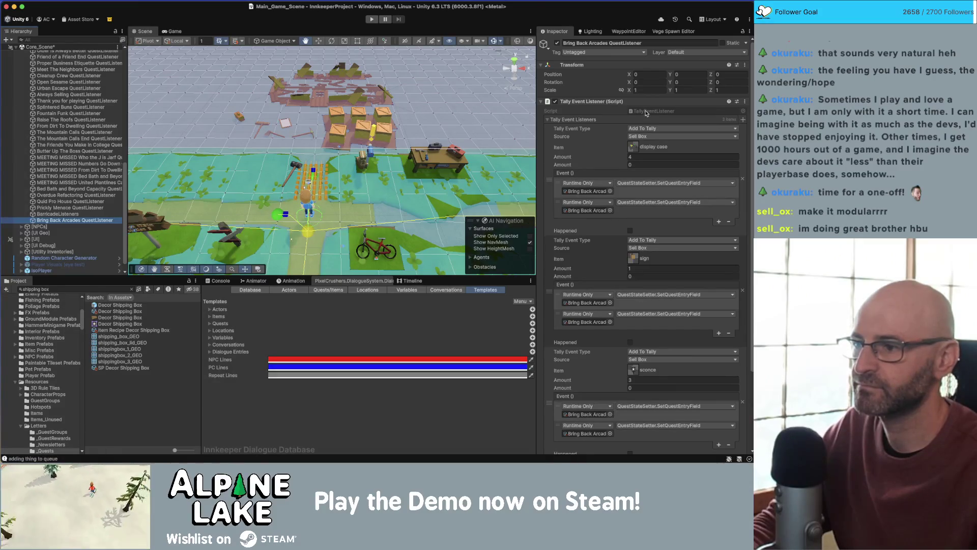
click(104, 289)
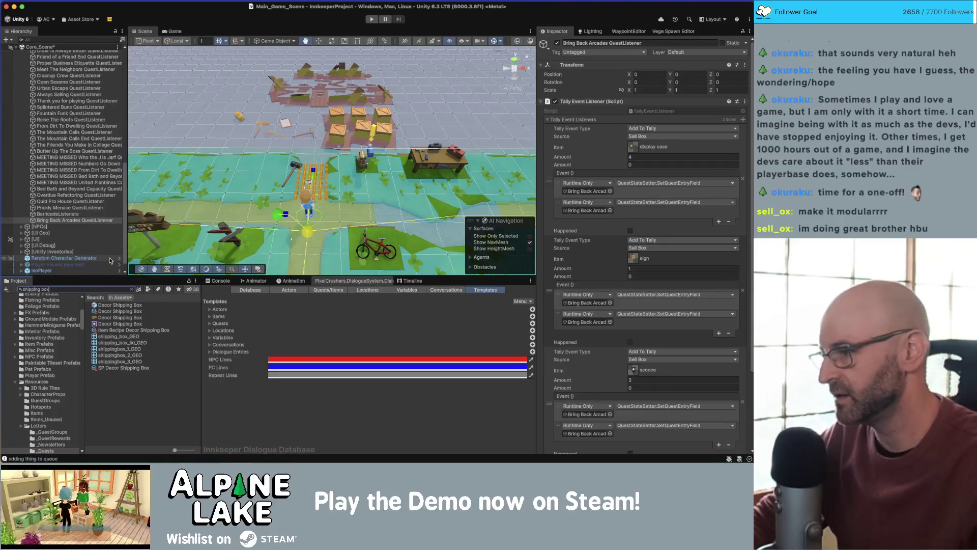
key(super+a)
- Clear the search and browse the Letters, _ScriptableObjects and Quest Setters folders
key(BackSpace)
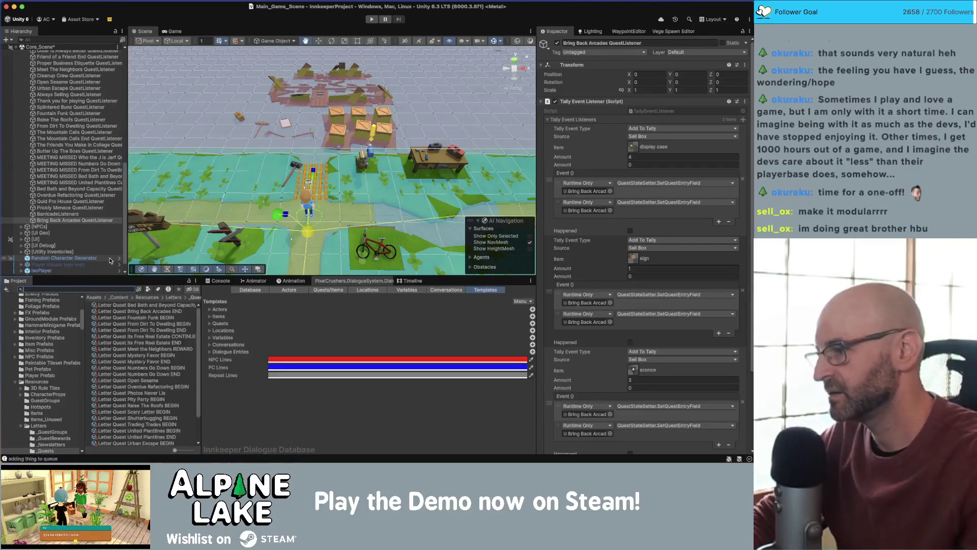
text(U)
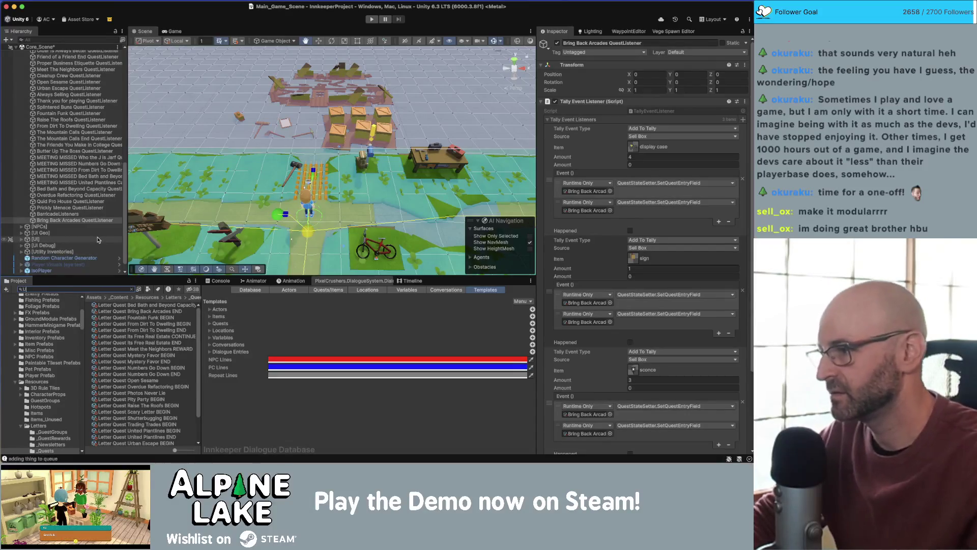
drag(179, 250, 255, 205)
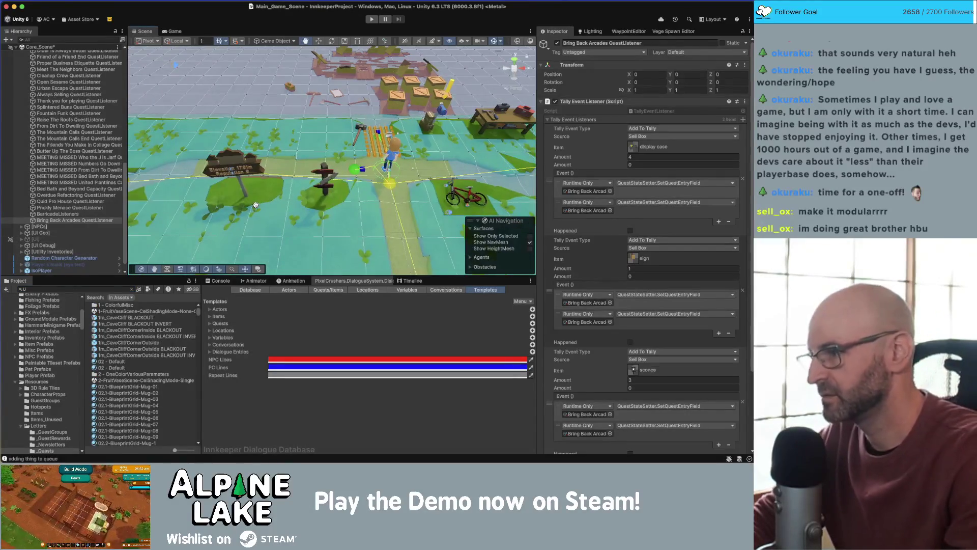
scroll(46, 380, down, 3)
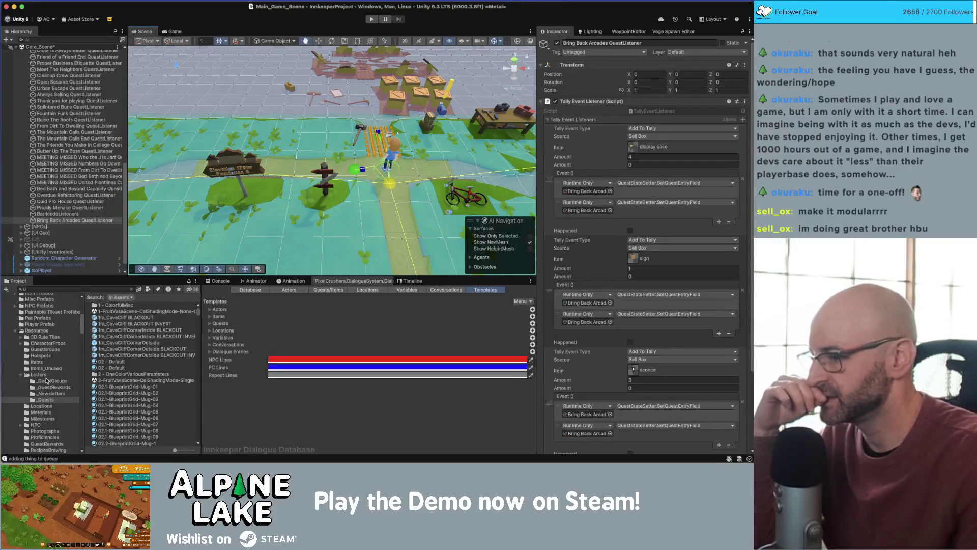
click(22, 375)
scroll(16, 351, up, 5)
click(32, 356)
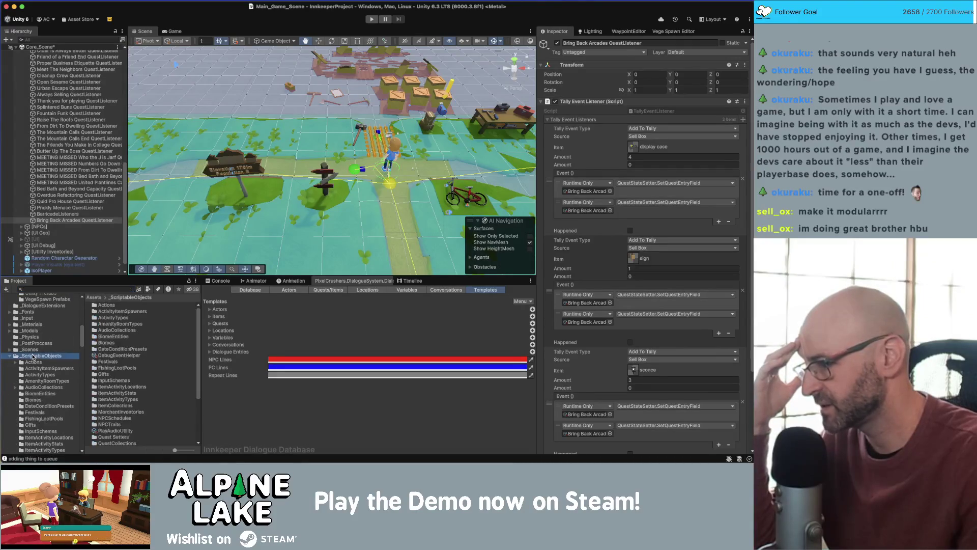
scroll(34, 356, down, 2)
scroll(55, 352, down, 3)
click(17, 416)
scroll(41, 398, down, 2)
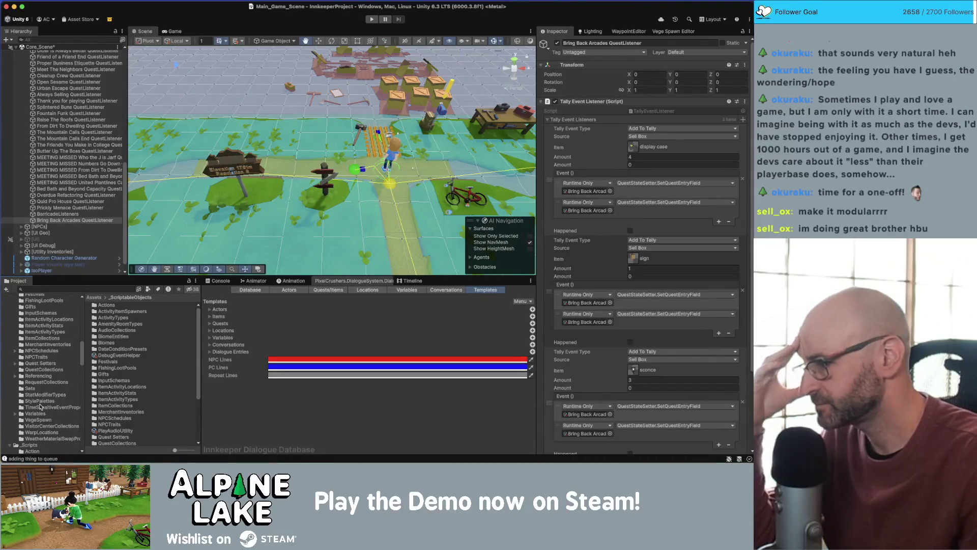
scroll(41, 402, up, 1)
- Search the Project for 'dsvar' and select the barricadeTimber 2 asset
click(63, 288)
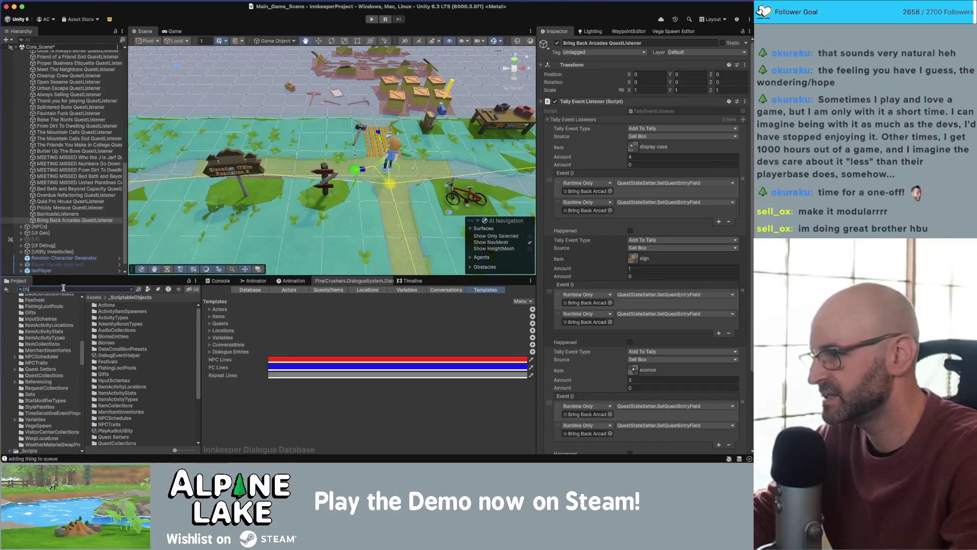
text(DS Sett)
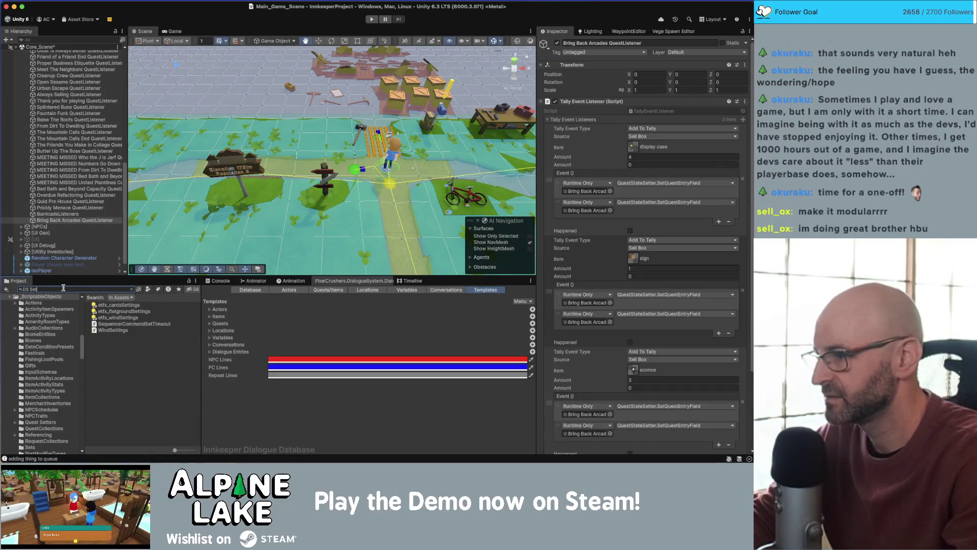
key(BackSpace)
key(BackSpace)
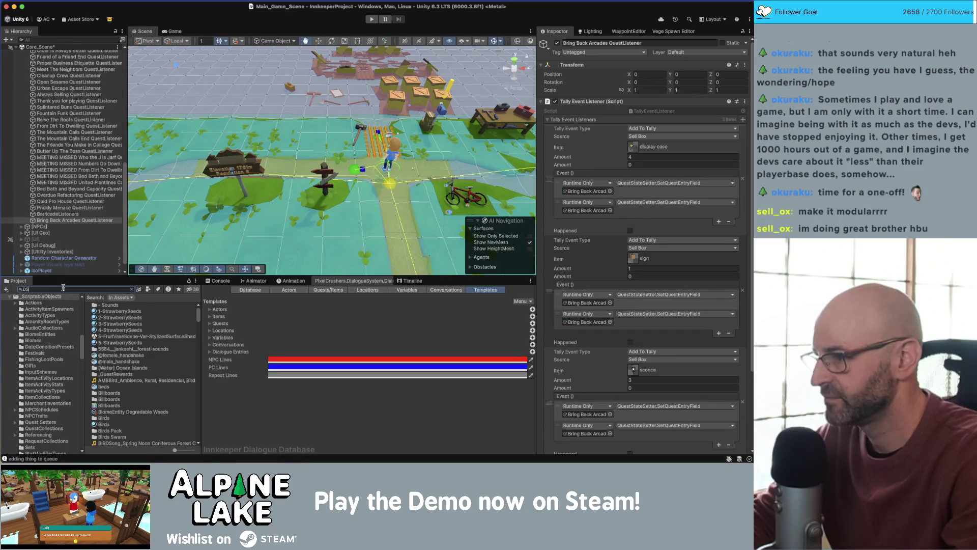
text(et)
key(BackSpace)
key(BackSpace)
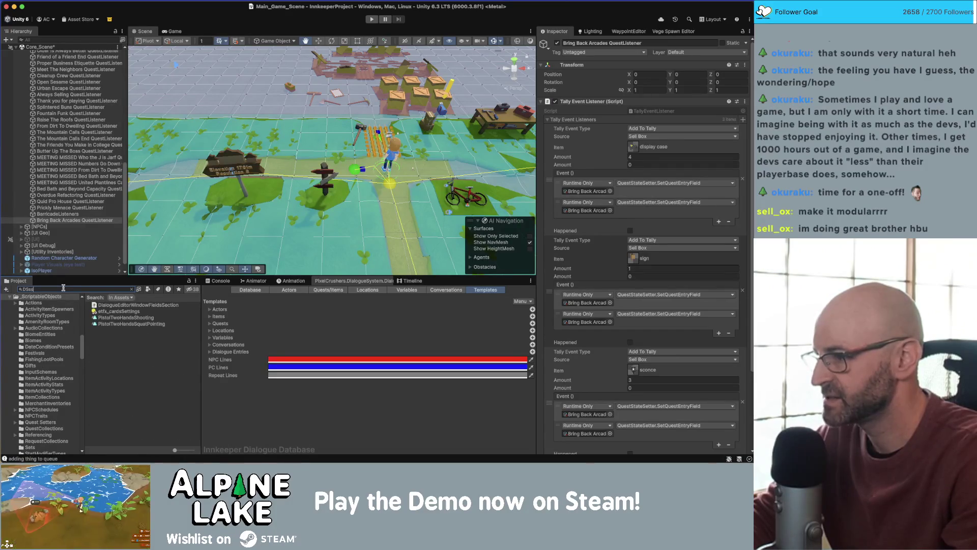
text(se)
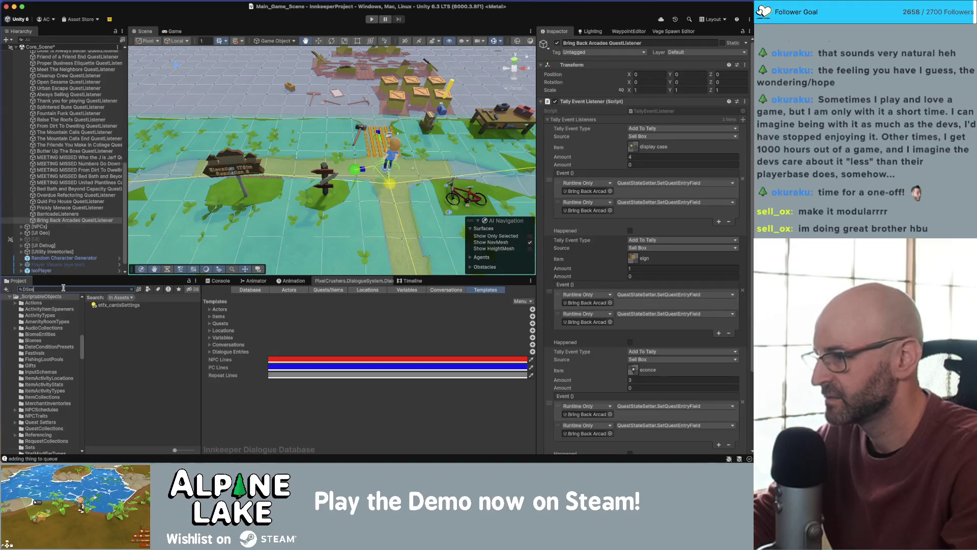
key(BackSpace)
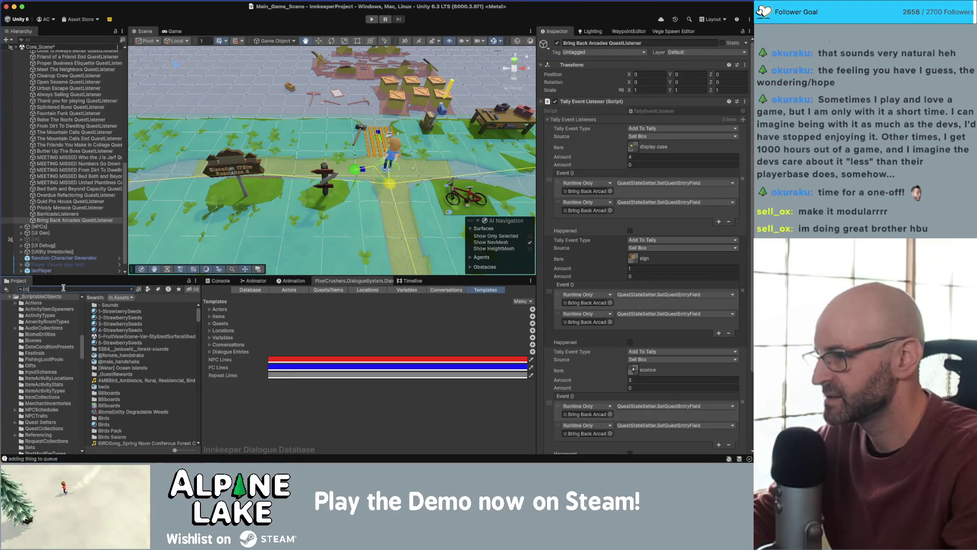
text(v)
text(var)
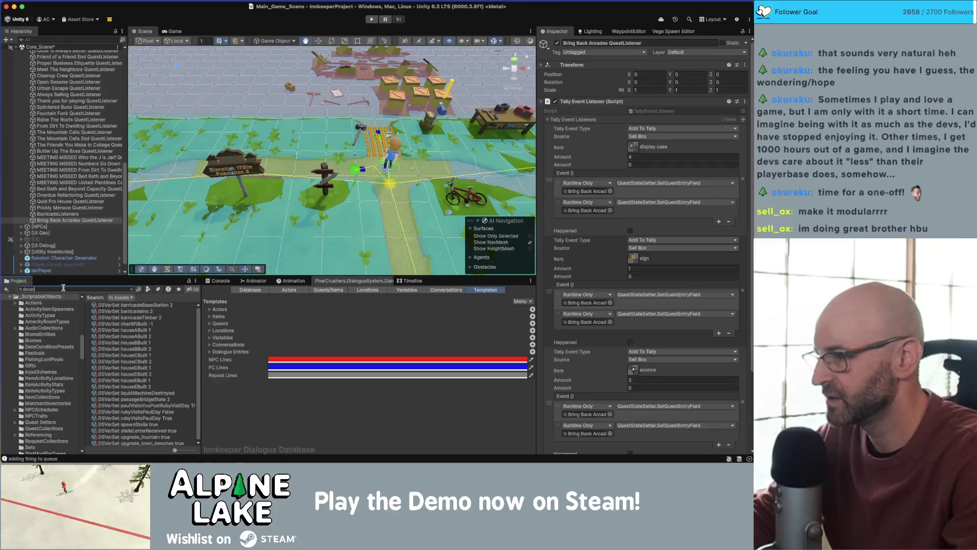
click(130, 317)
- Reveal the DialogueSystemVariables folder and select the charliftBuilt -1 asset
click(127, 289)
click(132, 289)
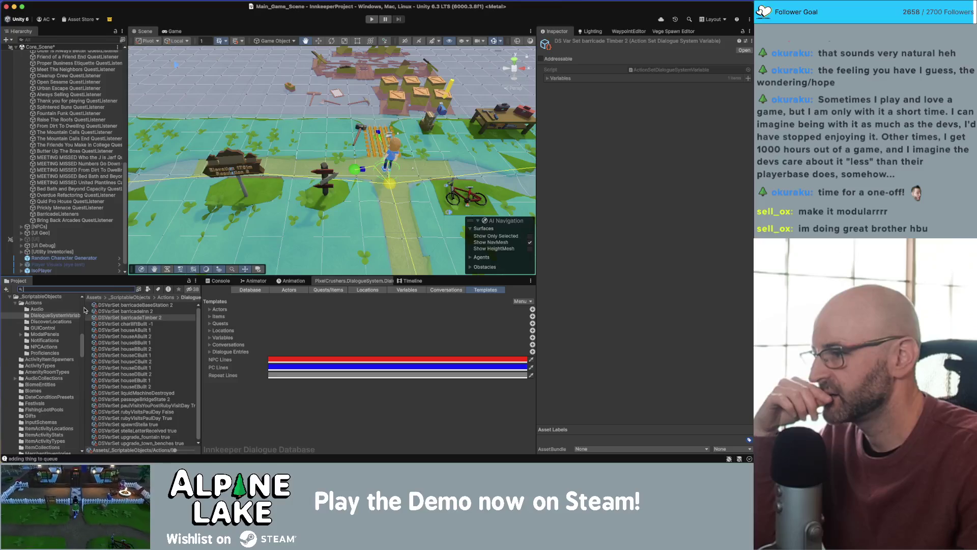
scroll(60, 322, up, 1)
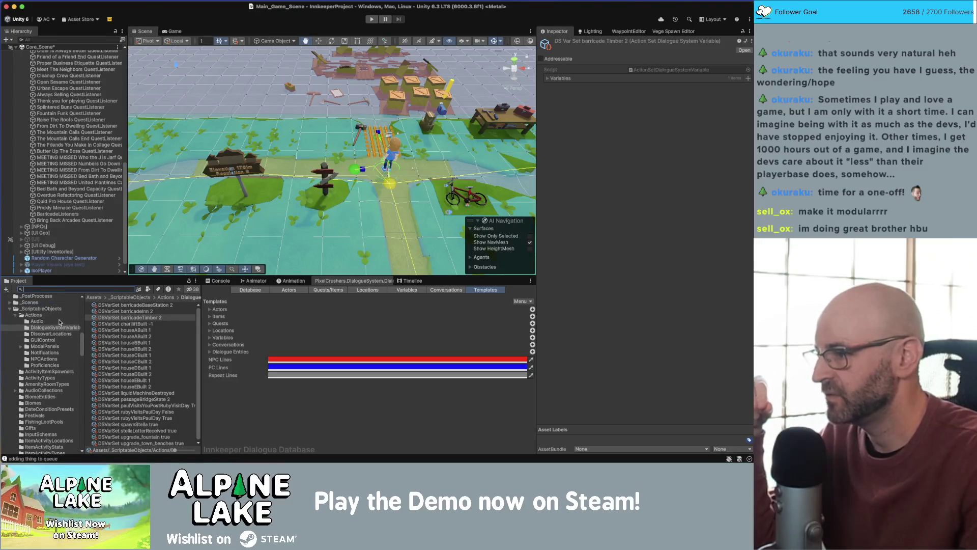
click(62, 329)
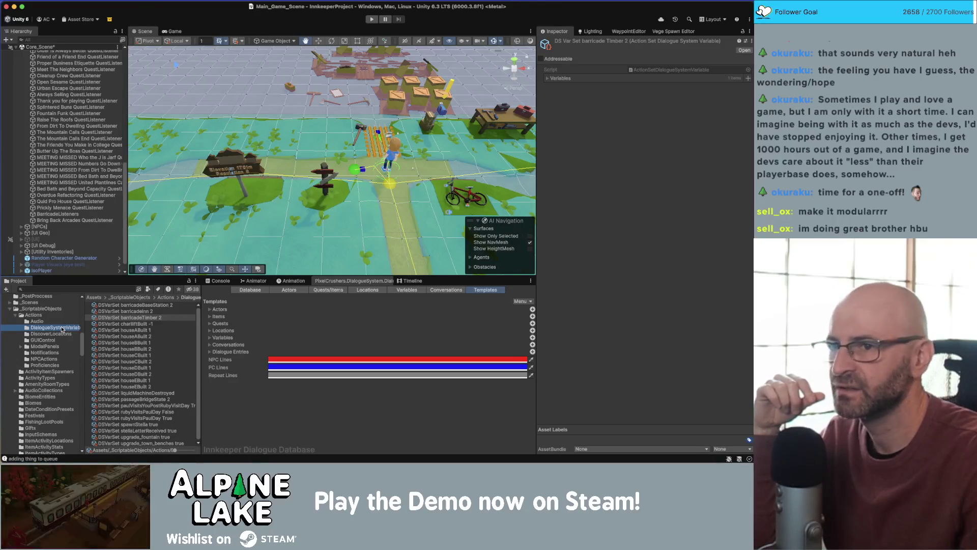
click(127, 325)
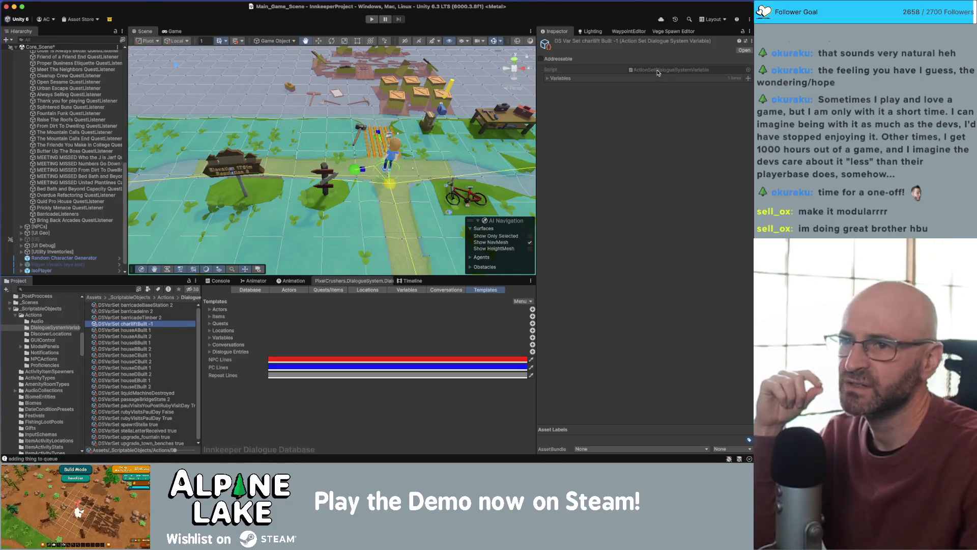
- Expand its Variables list and open the ActionSetDialogueSystemVariable script in the code editor
click(658, 71)
click(548, 79)
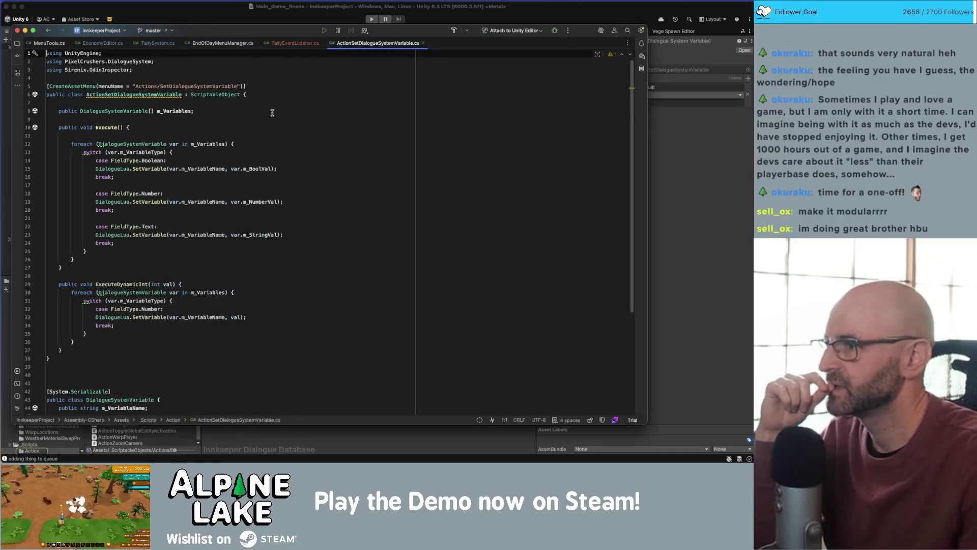
click(273, 112)
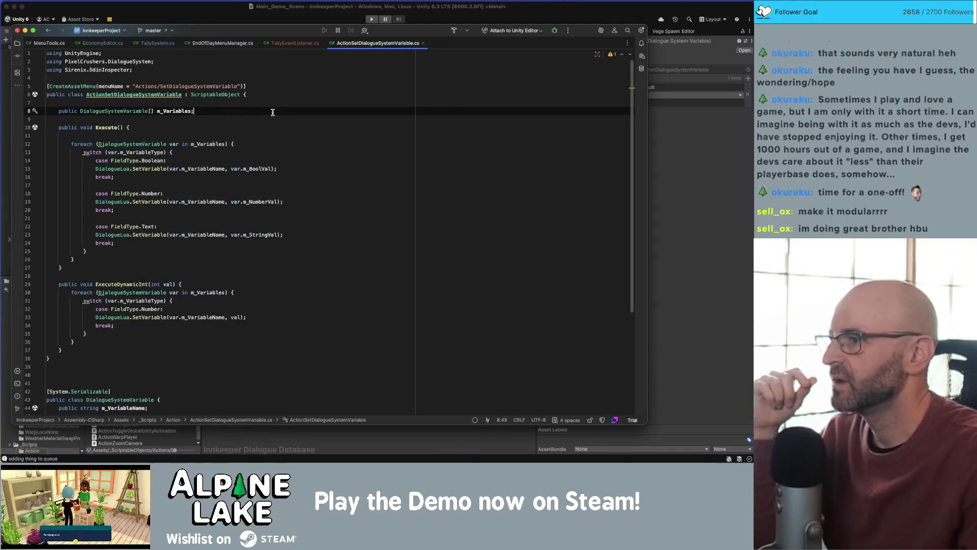
- Add a 'public DialogueSystemVariable[] m_QuestFields;' field below m_Variables
key(Return)
text(public )
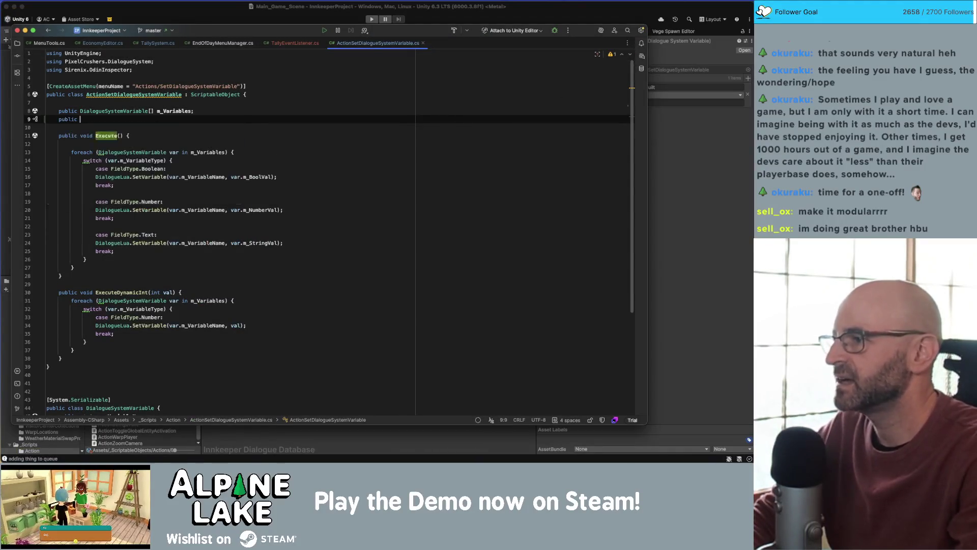
text(DialogueSystem)
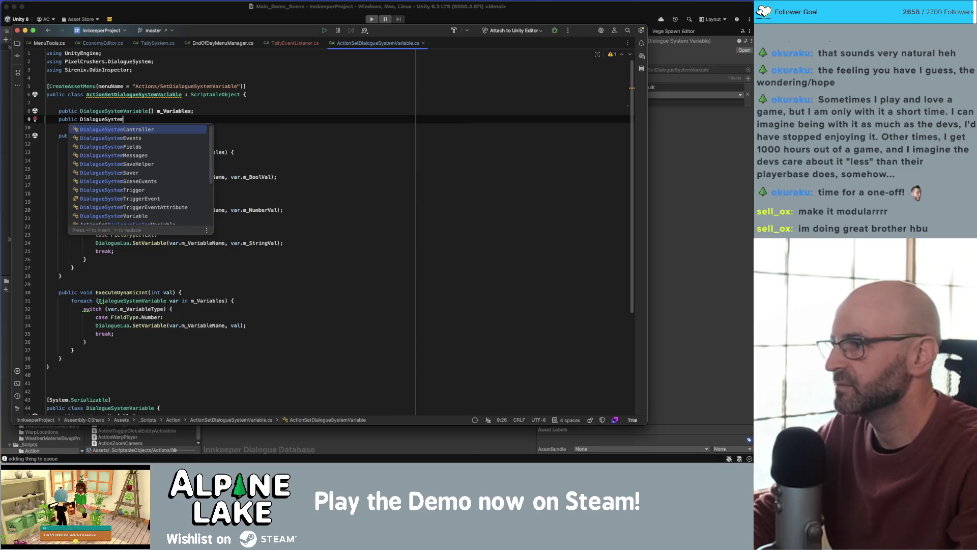
text(mVariable[] m)
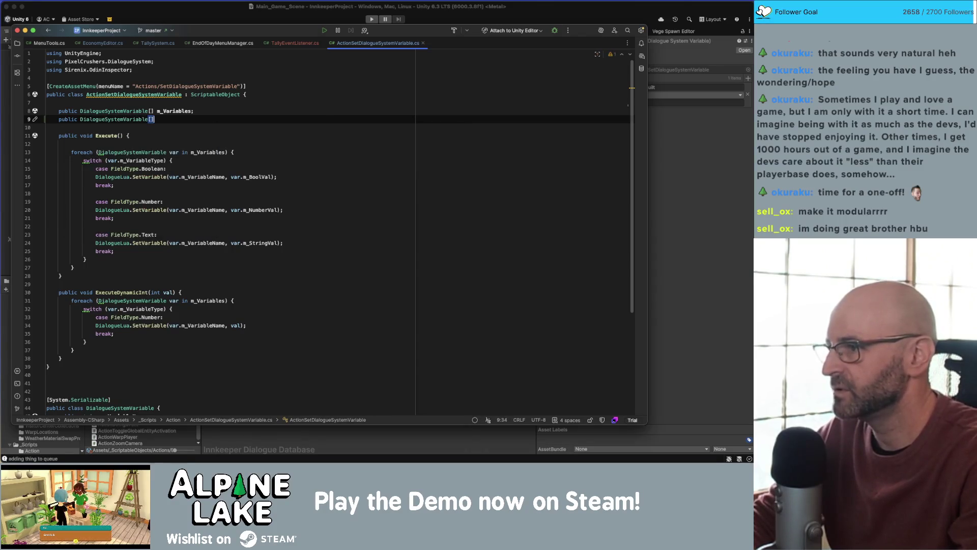
text(_QuestField)
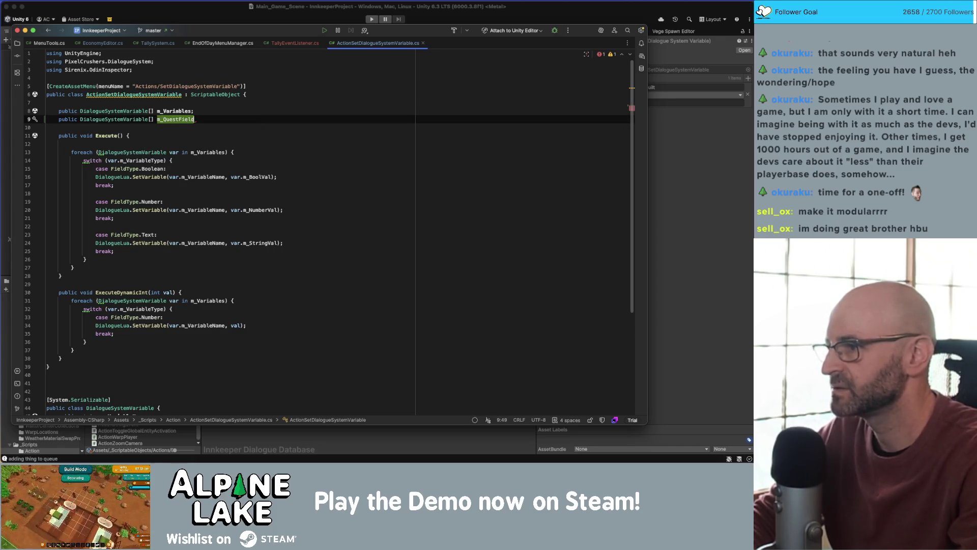
text(s;)
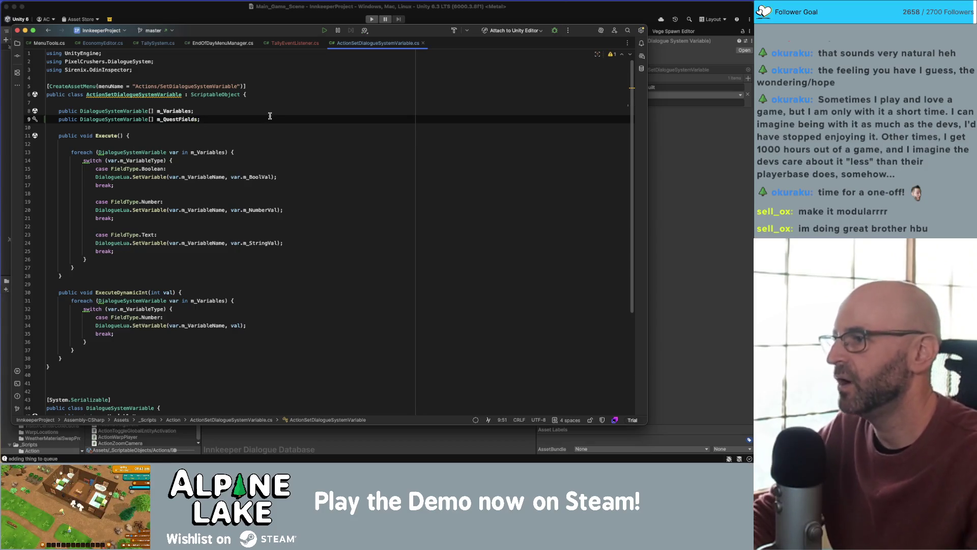
double_click(135, 120)
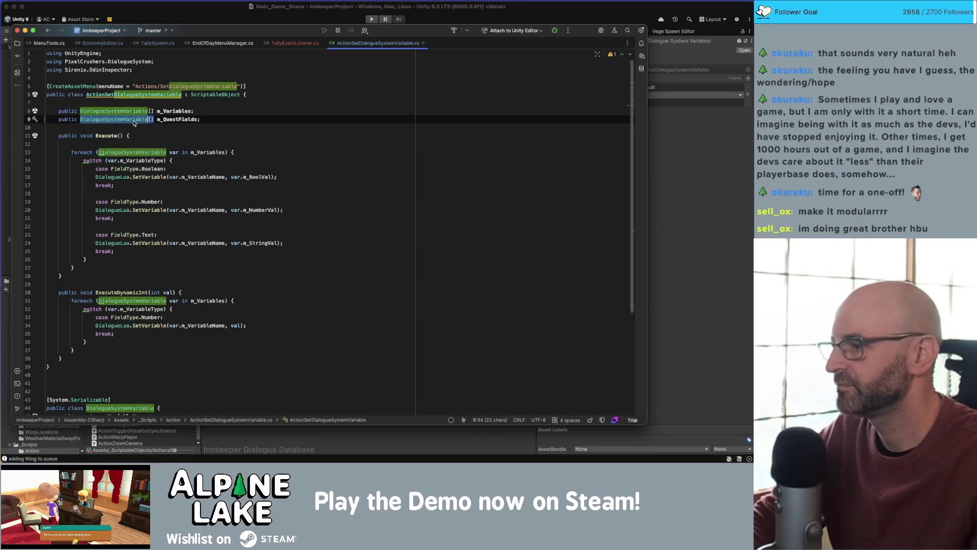
- Add a [System.Serializable] line at the file end, then remove it and the trailing blank line
scroll(152, 204, down, 5)
click(97, 370)
key(Return)
key(Return)
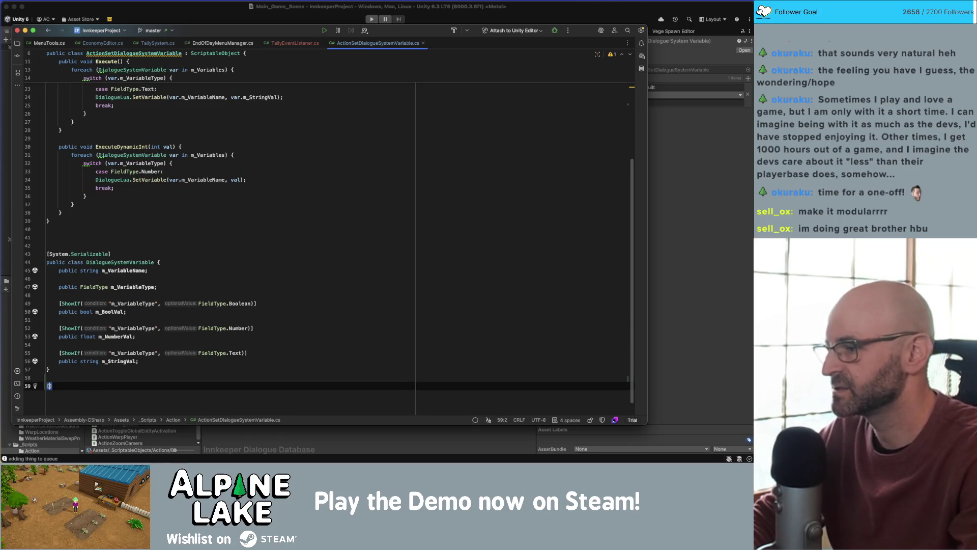
text(System.Serializable)
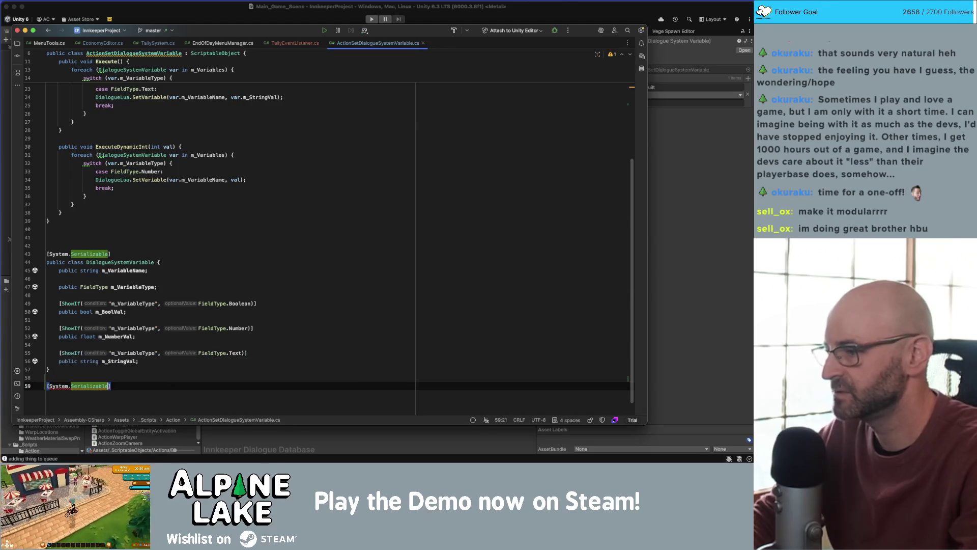
key(Right)
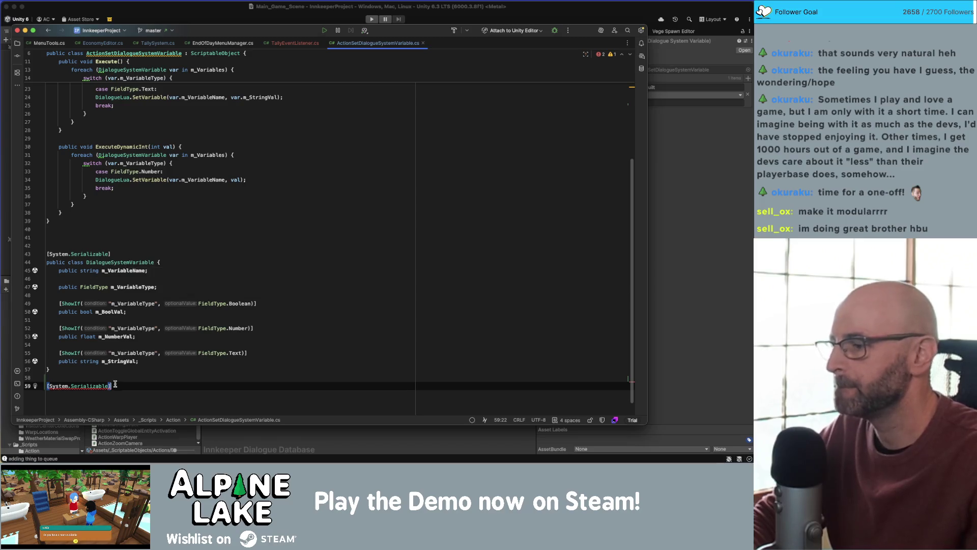
key(alt+BackSpace)
key(alt+BackSpace)
key(alt+BackSpace)
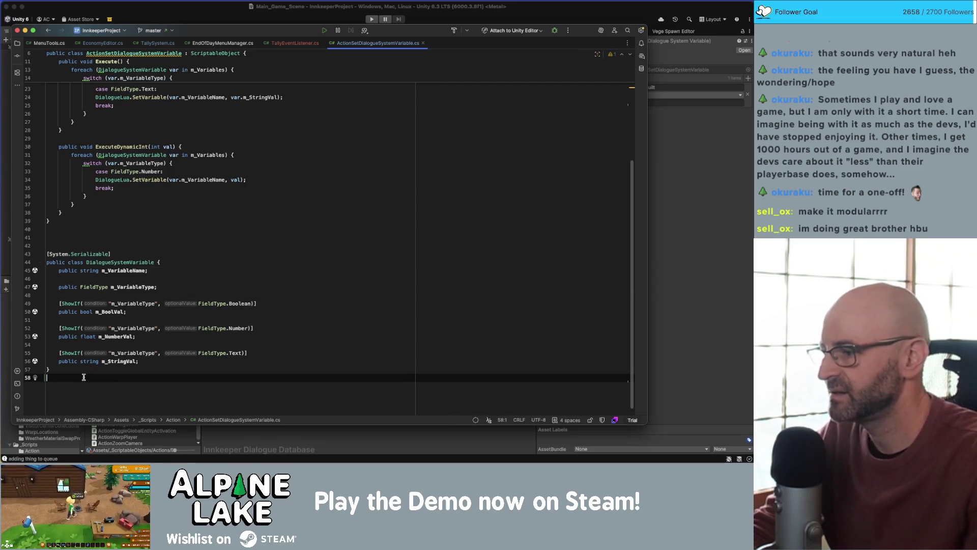
click(168, 262)
click(75, 389)
key(BackSpace)
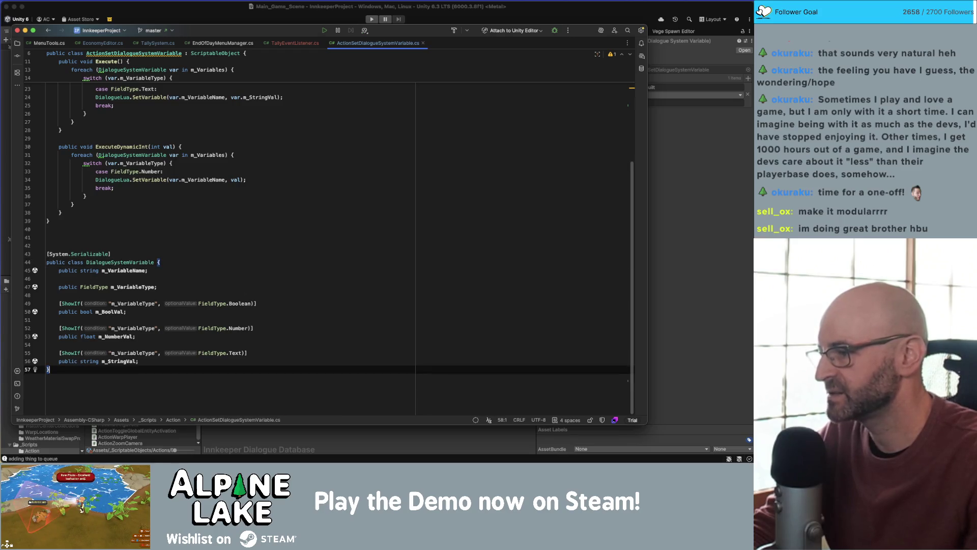
click(163, 262)
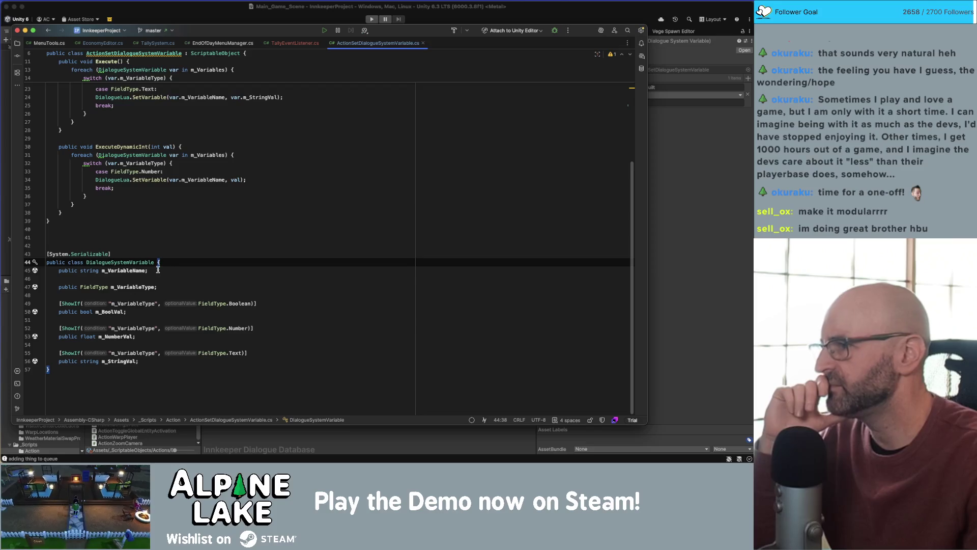
- Try a DialogueLua.SetQuestField() line after the text SetVariable call, then delete it
scroll(157, 270, up, 2)
double_click(156, 140)
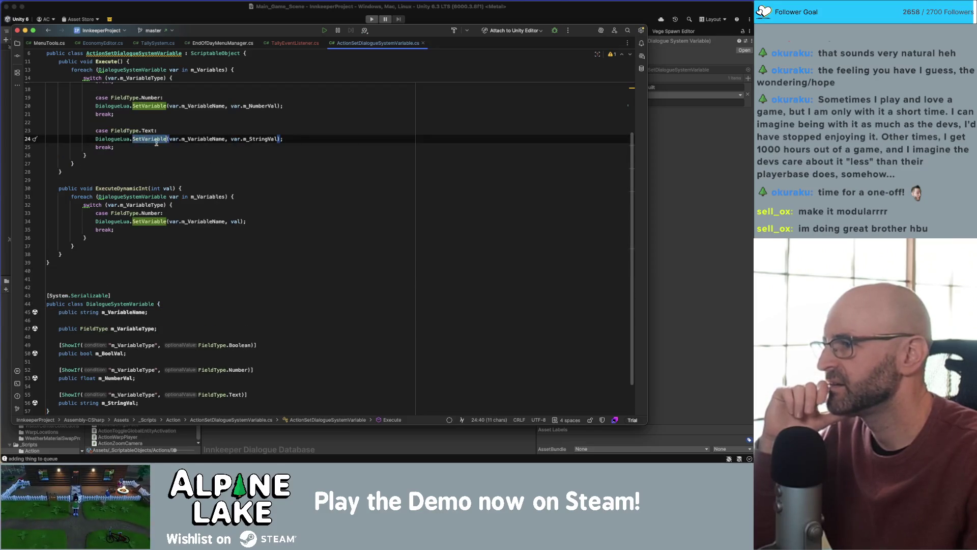
key(End)
key(Return)
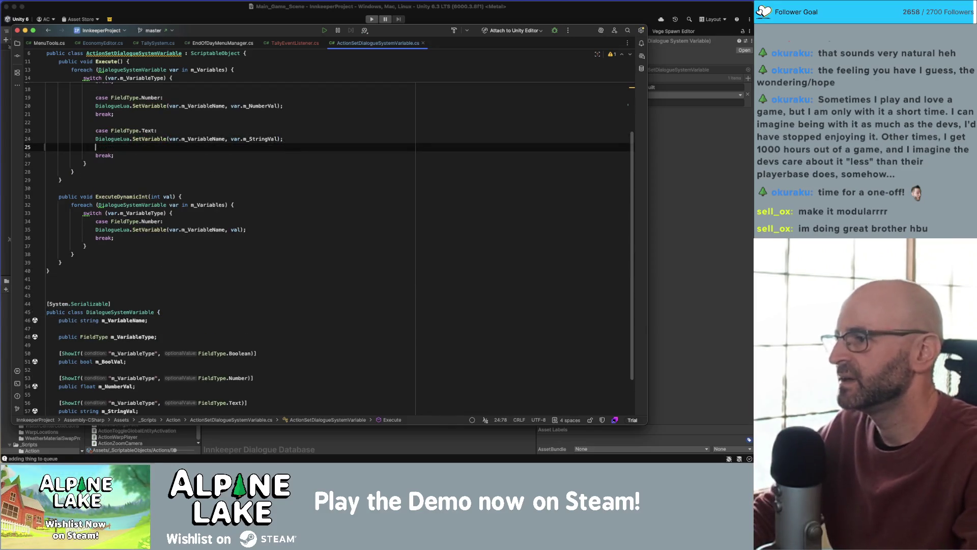
text(DialogueLua)
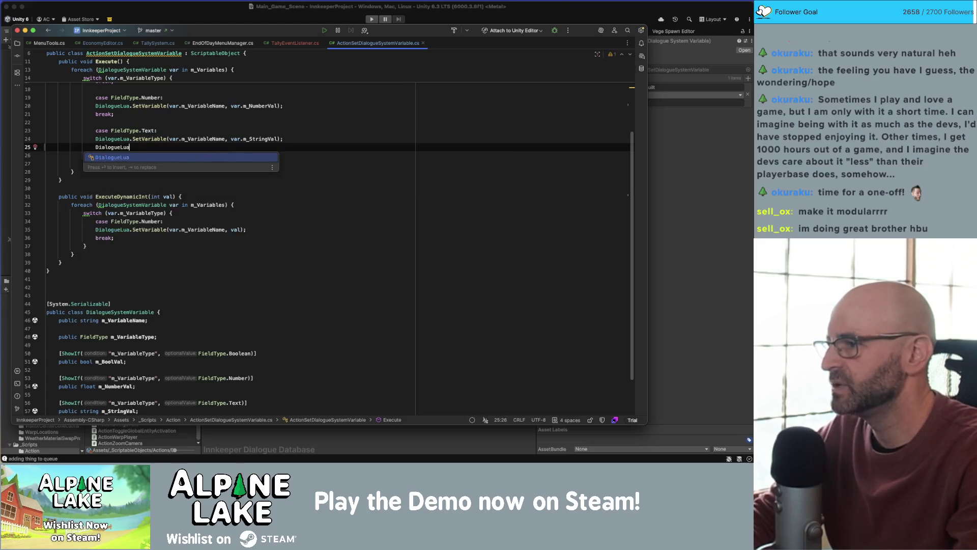
text(.setQuestF)
key(Return)
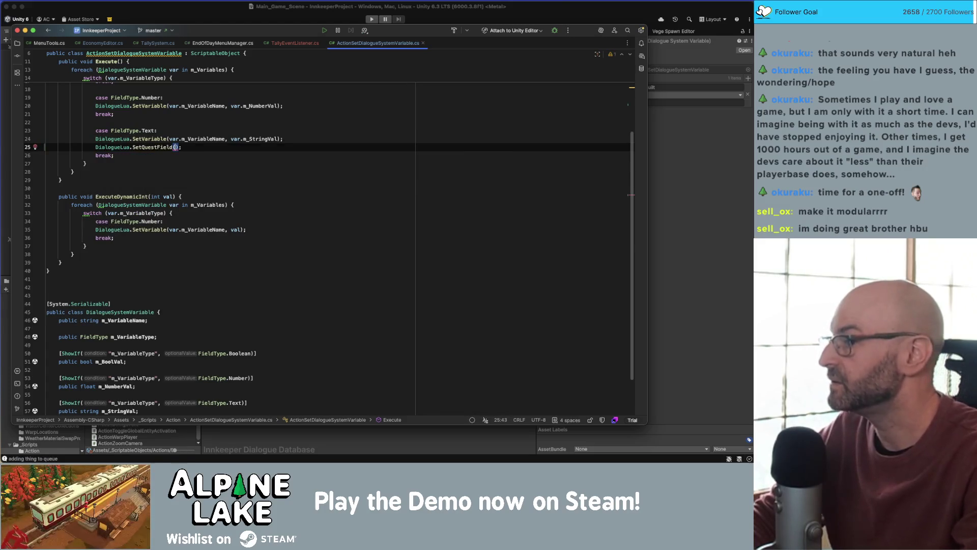
key(Escape)
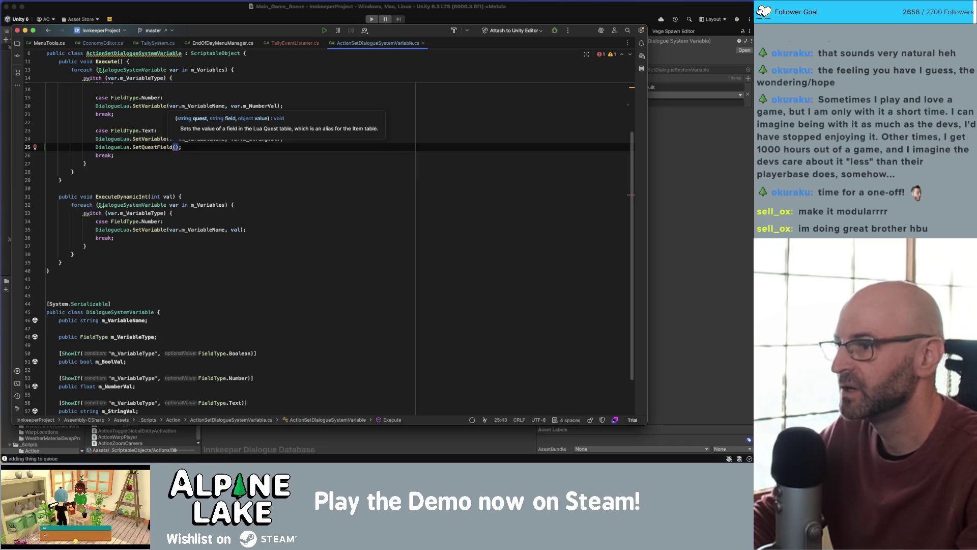
key(BackSpace)
key(BackSpace)
key(BackSpace)
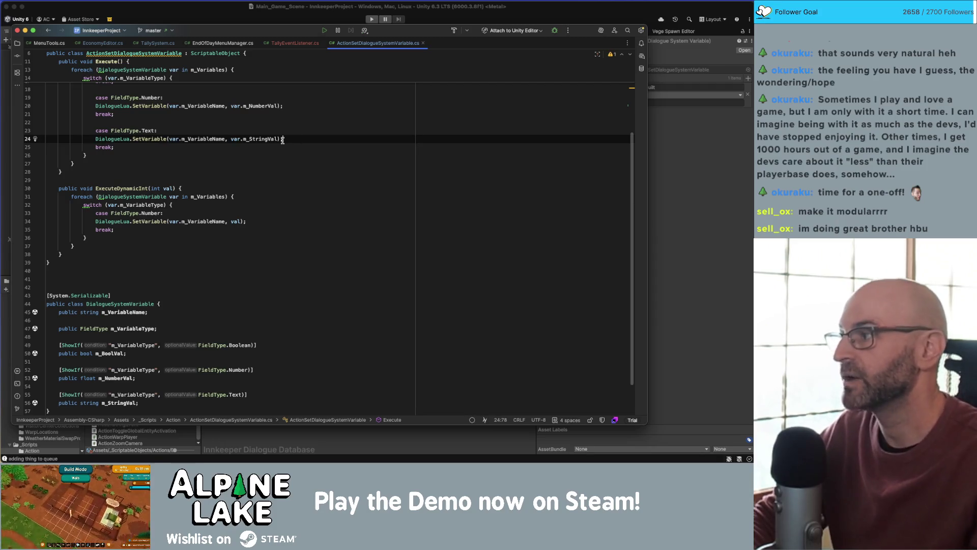
- Insert blank lines at the top of the DialogueSystemVariable class for new fields
click(192, 320)
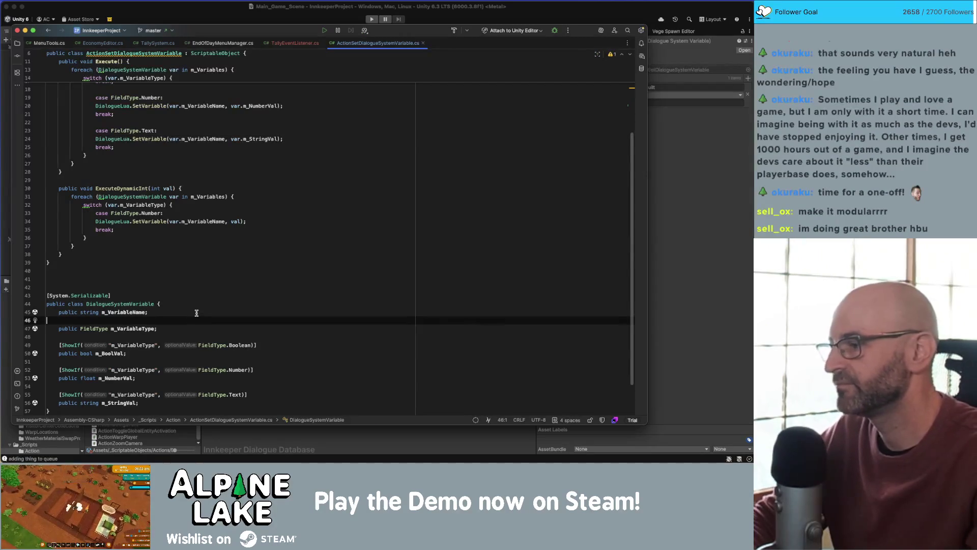
key(Up)
key(Up)
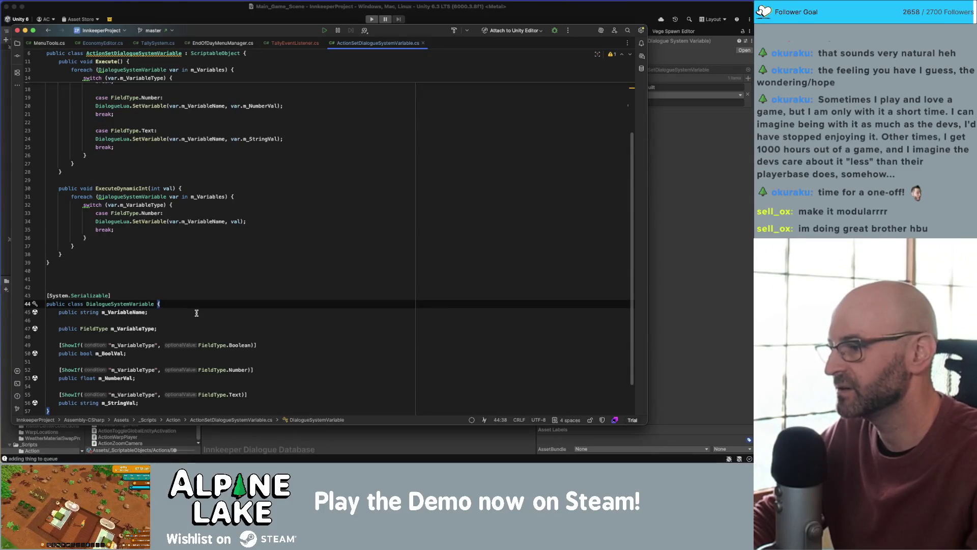
key(Return)
key(Return)
key(Up)
- Add a 'public string questName;' field marked with the [QuestPopup] attribute
text(public )
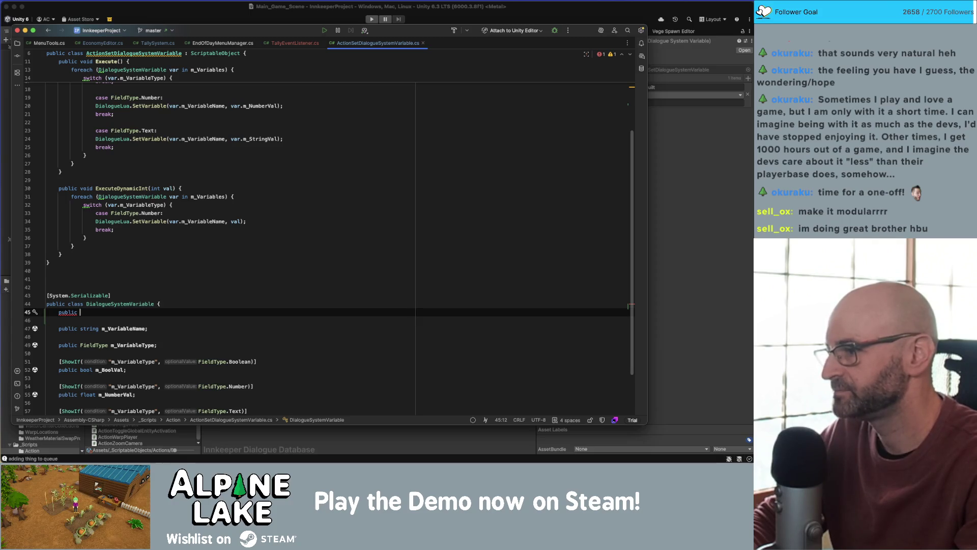
text(string M)
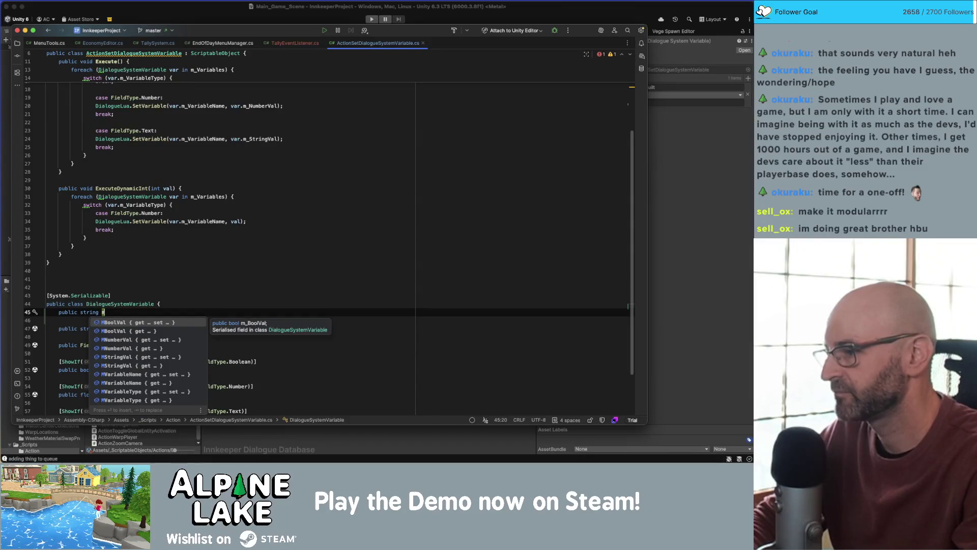
key(Escape)
text(questName)
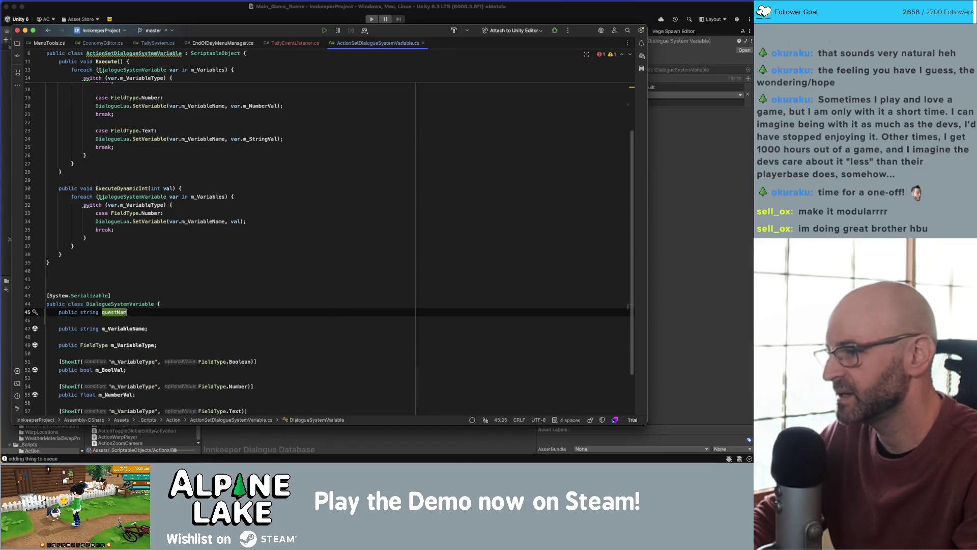
text(;)
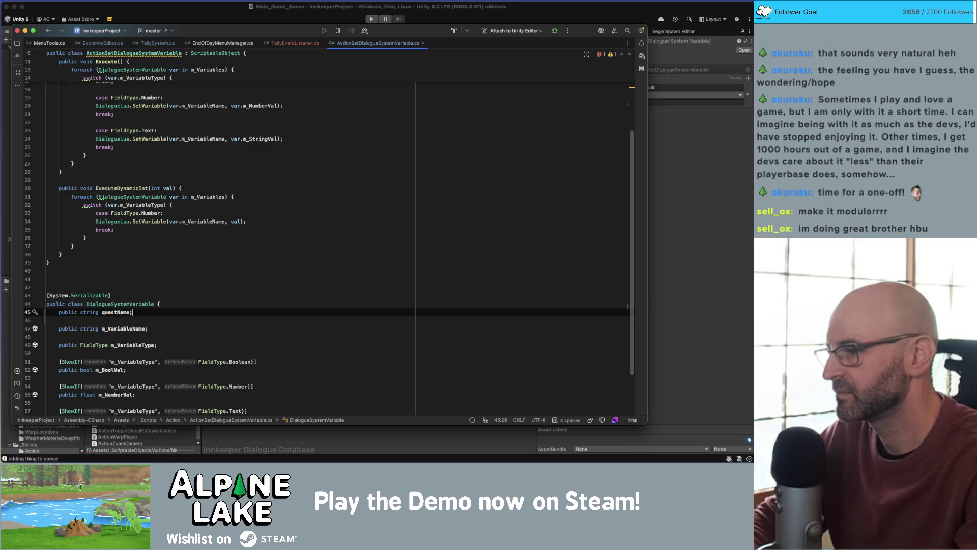
key(Up)
key(End)
key(Return)
text([)
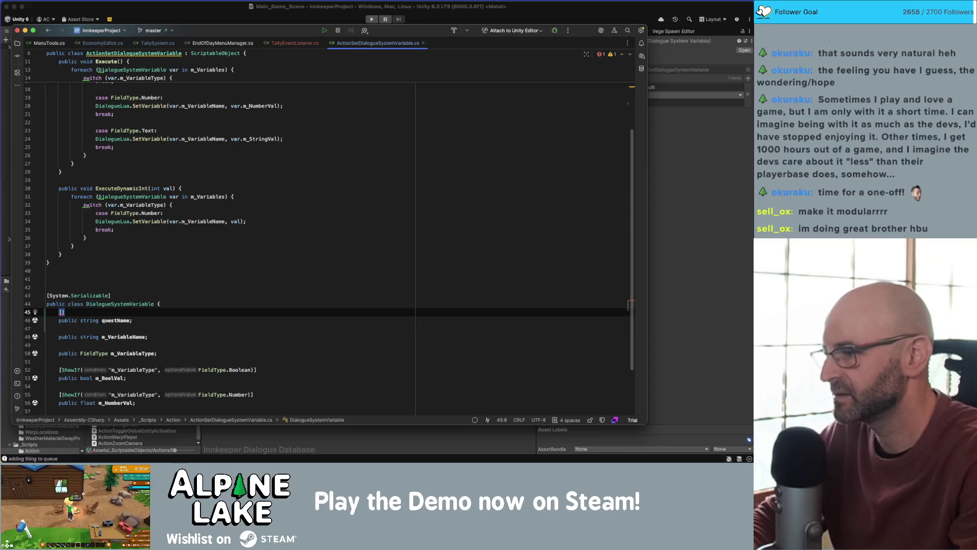
key(Escape)
text(quest)
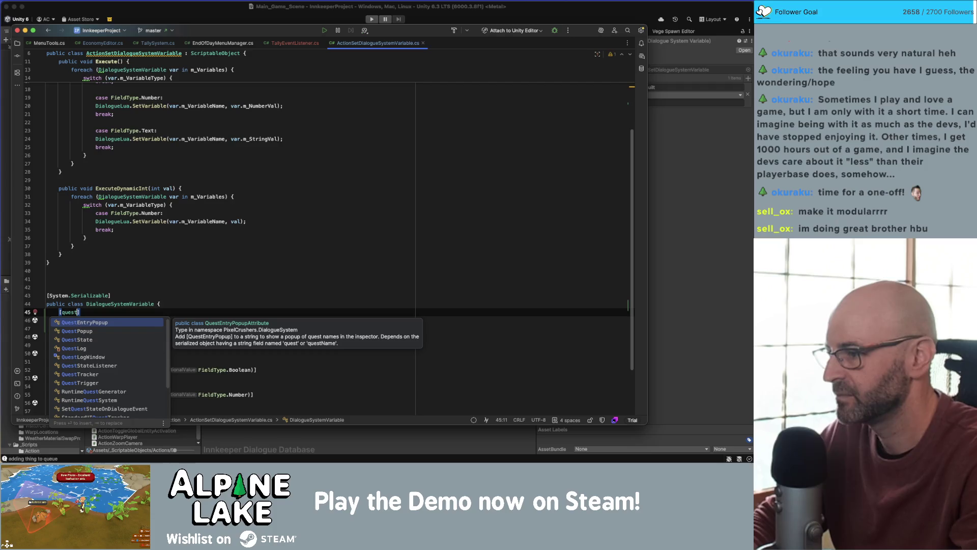
key(Down)
key(Return)
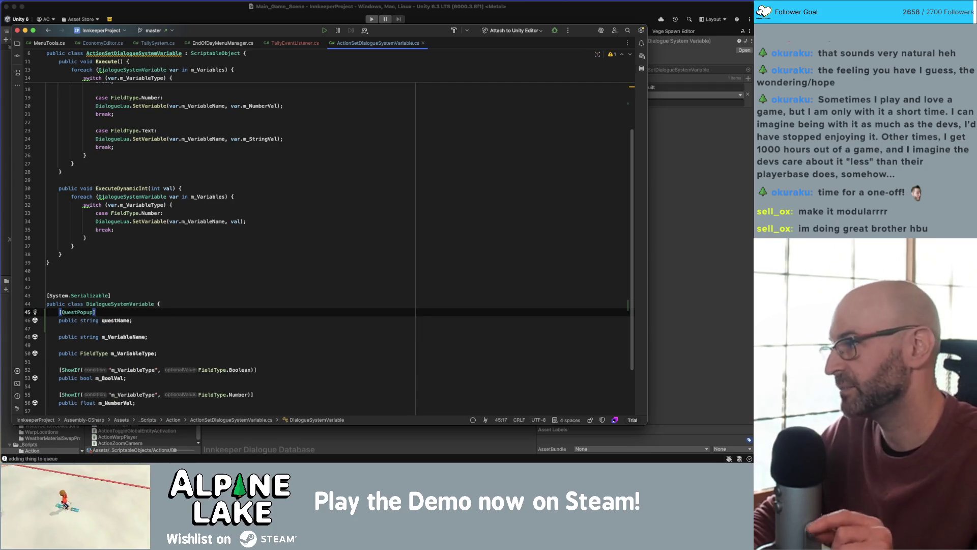
key(Down)
key(Down)
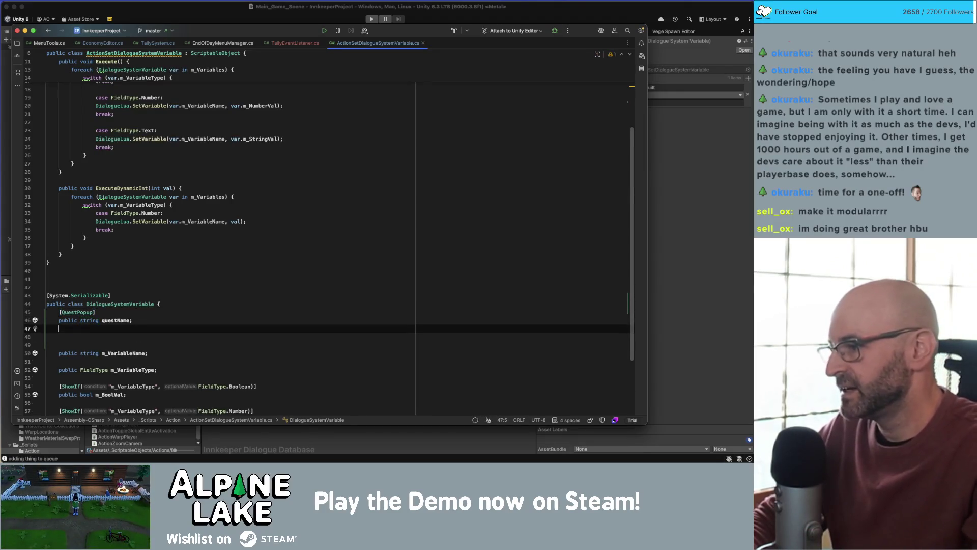
- Add a string field questEntry below it, drop the QuestEntryPopup attribute, and rename it m_QuestFieldname
text(pubic string)
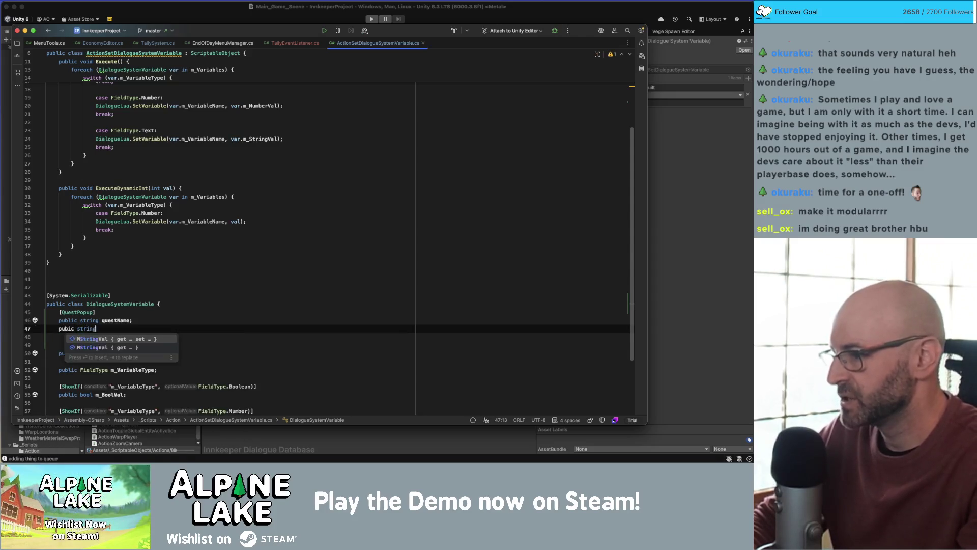
key(BackSpace)
key(BackSpace)
key(BackSpace)
key(BackSpace)
key(BackSpace)
text(lic )
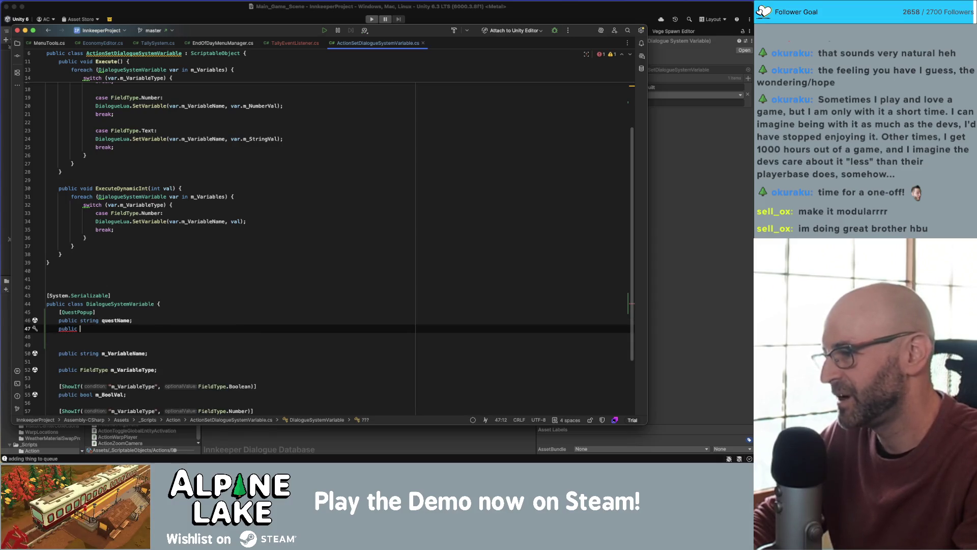
text(string)
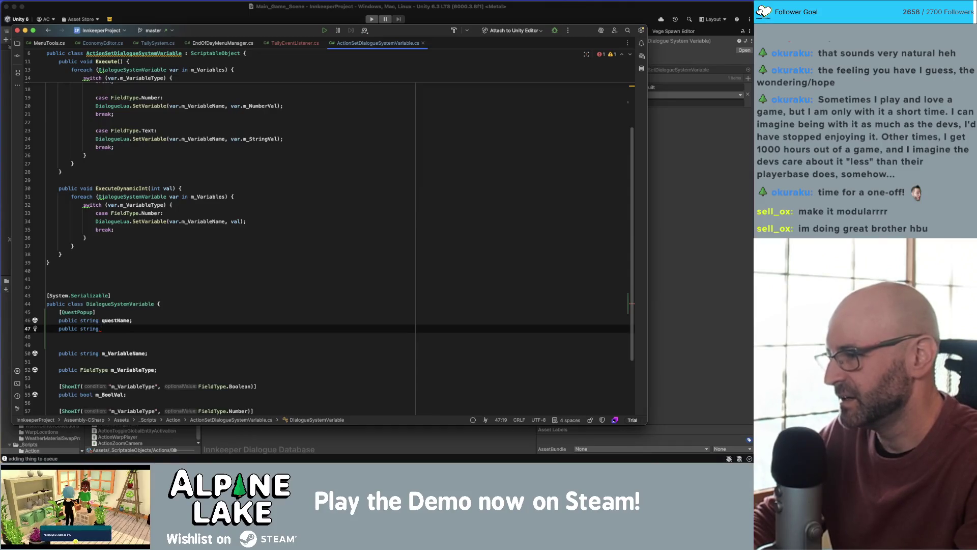
text(quest)
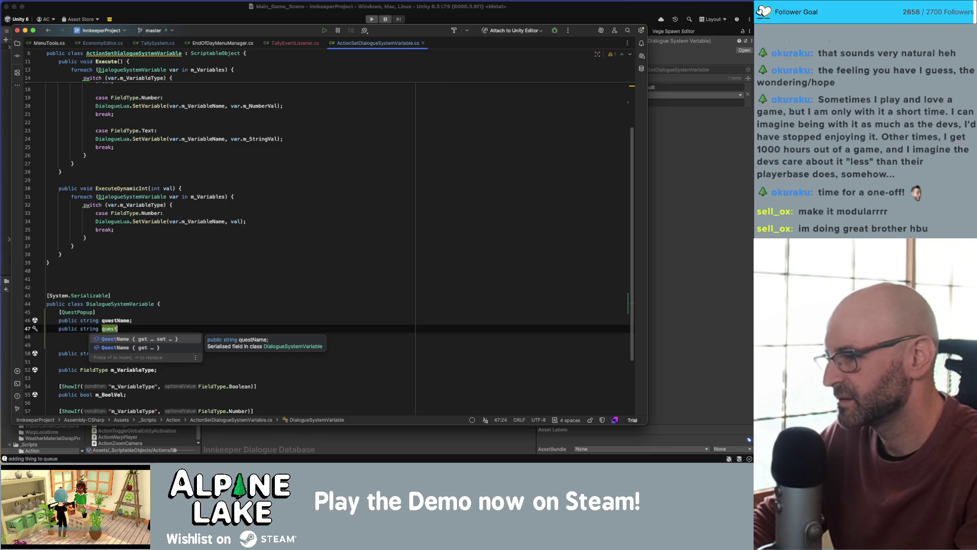
text(Entry;)
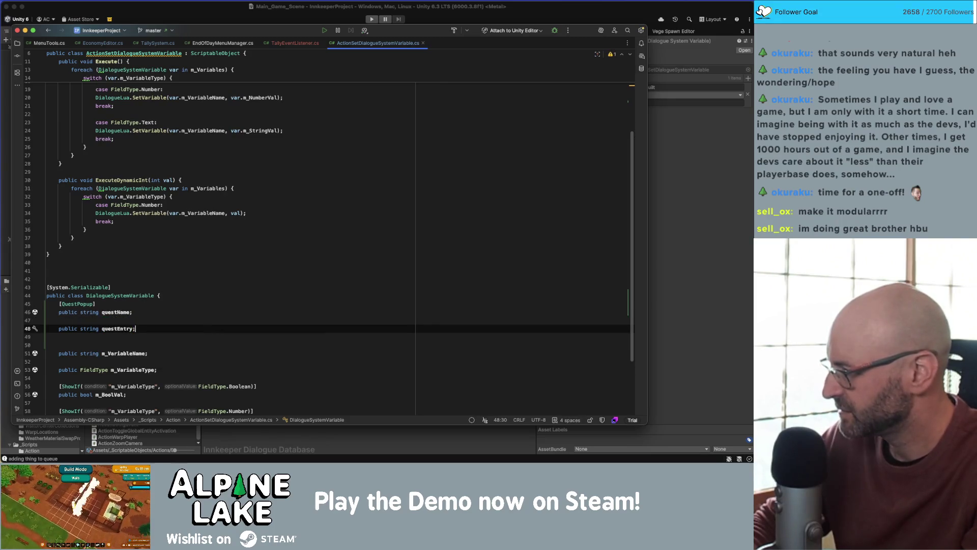
click(47, 320)
text([quest)
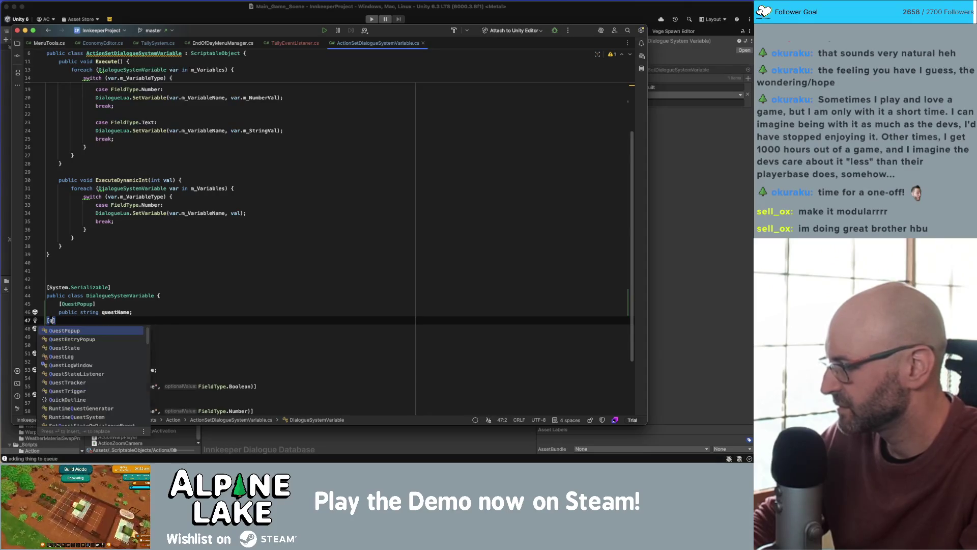
key(Down)
key(Return)
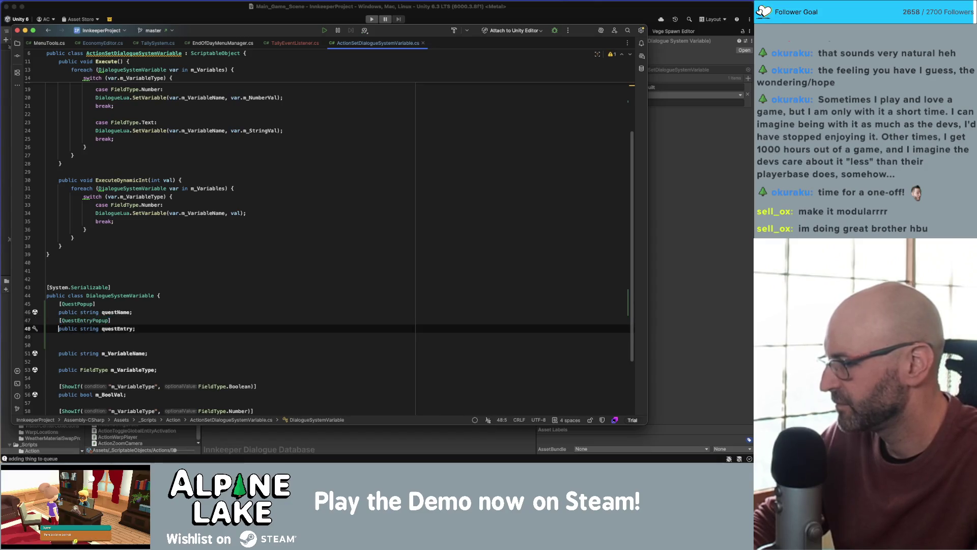
key(super+z)
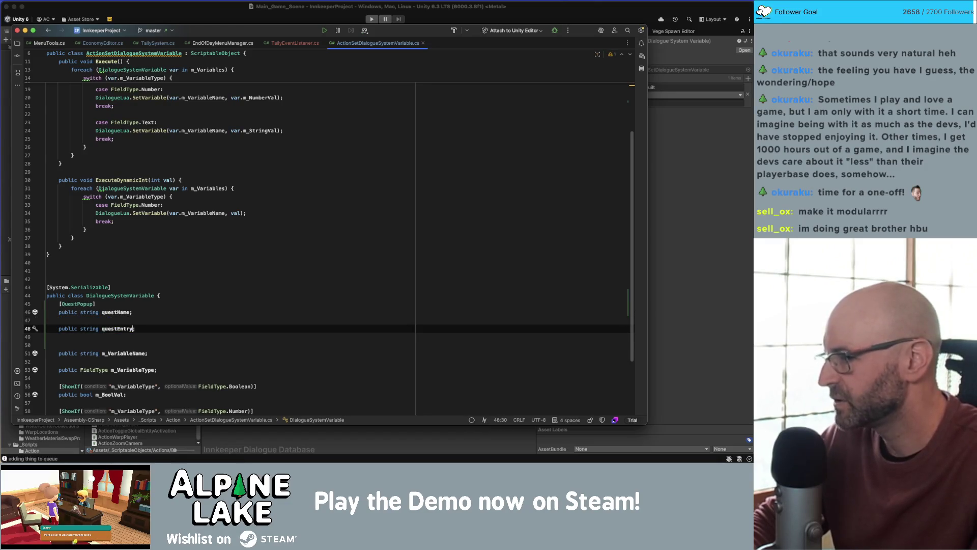
text(m_Fi)
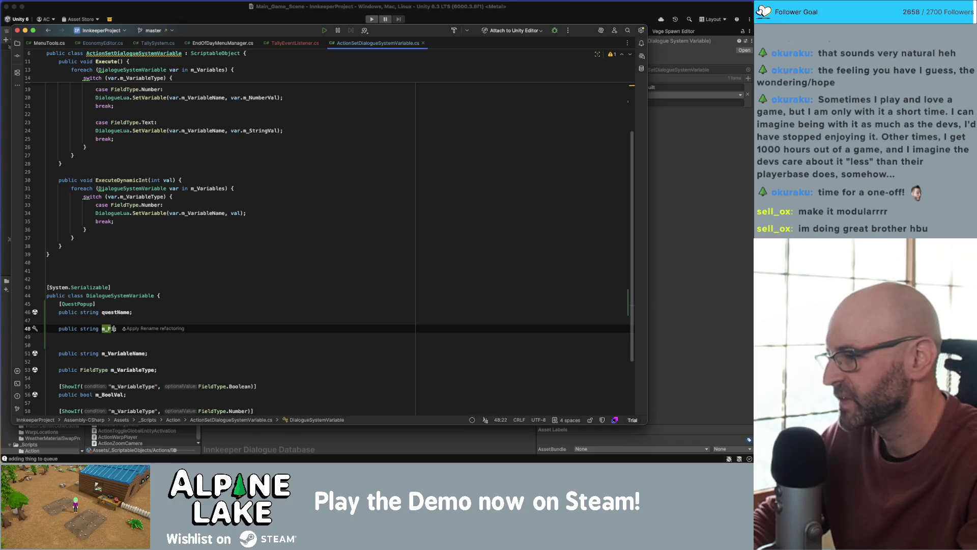
key(BackSpace)
key(BackSpace)
text(QuestFieldname)
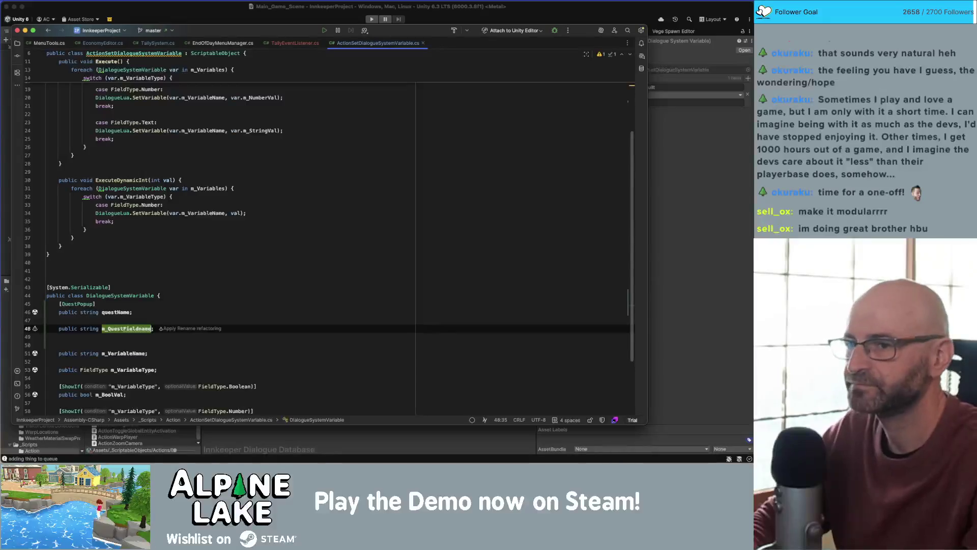
click(657, 148)
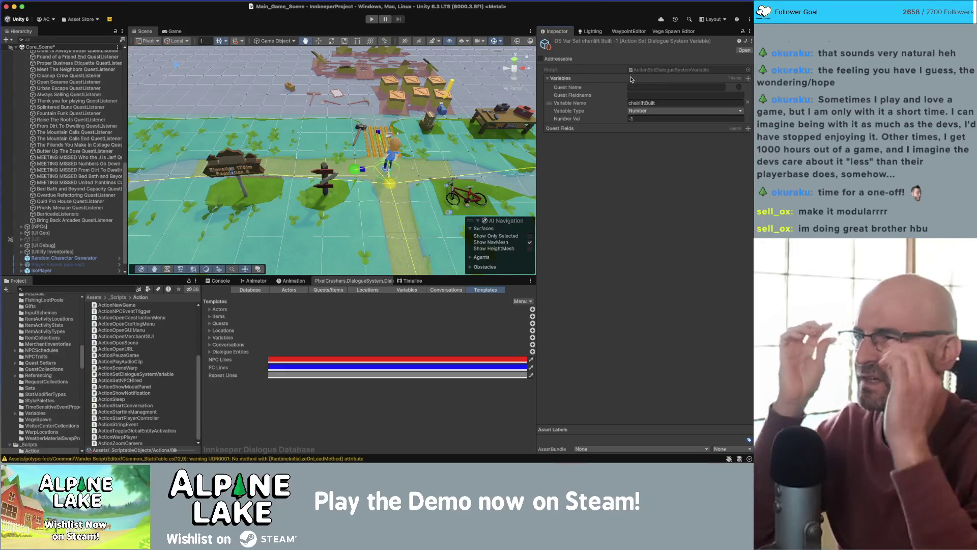
- Try the Quest Name field in Unity's Inspector, then return to the line under questName in Rider
click(634, 87)
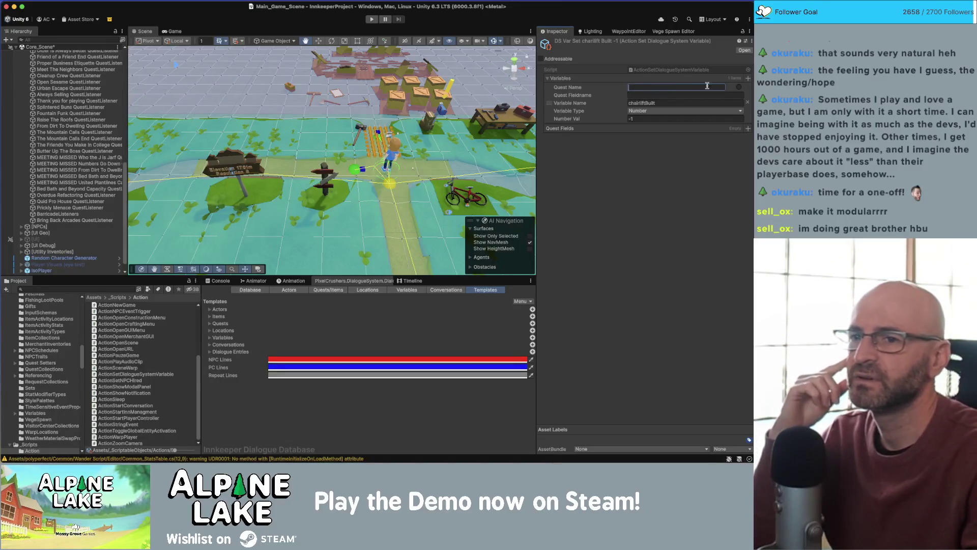
key(Escape)
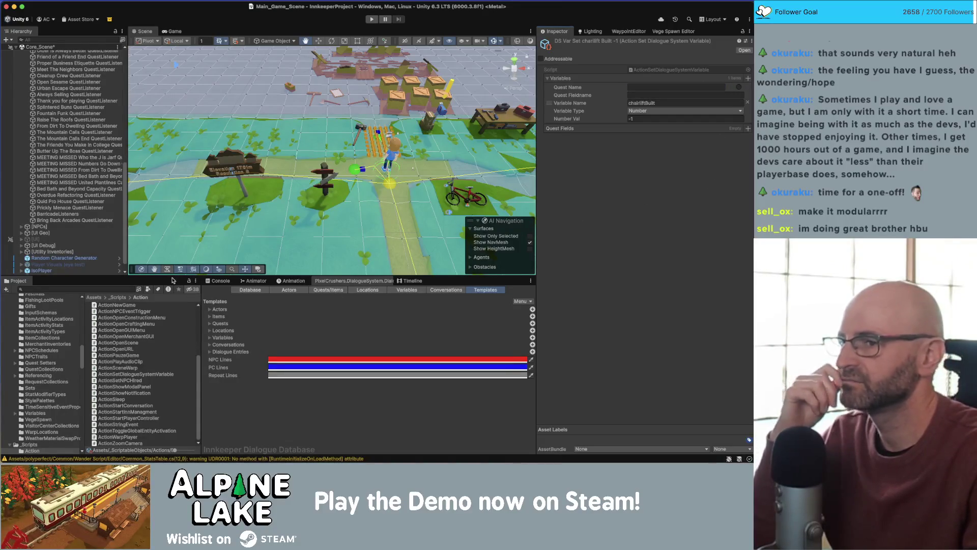
key(super+Tab)
click(146, 318)
key(Up)
key(Up)
- Delete the [QuestPopup] attribute line and tidy the blank lines around the quest fields
key(shift+End)
key(Delete)
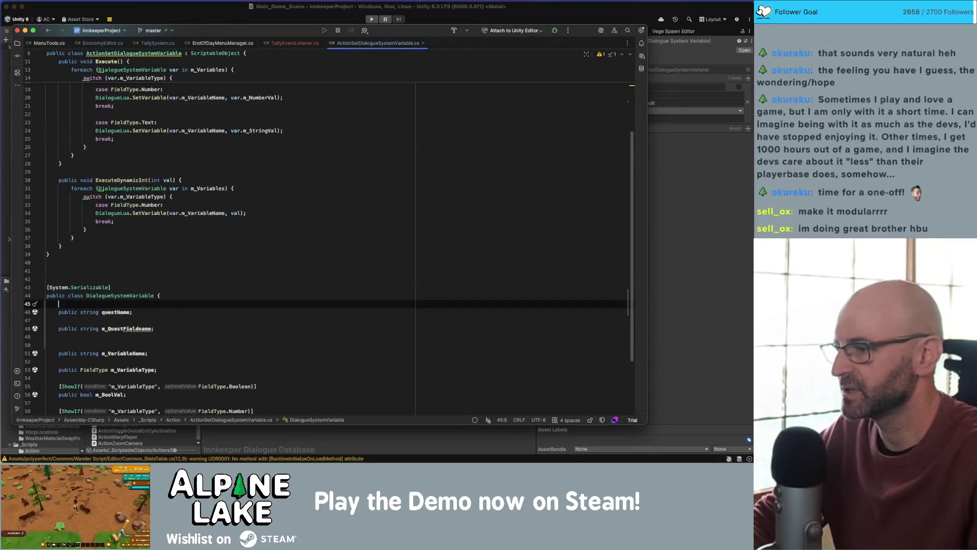
key(Delete)
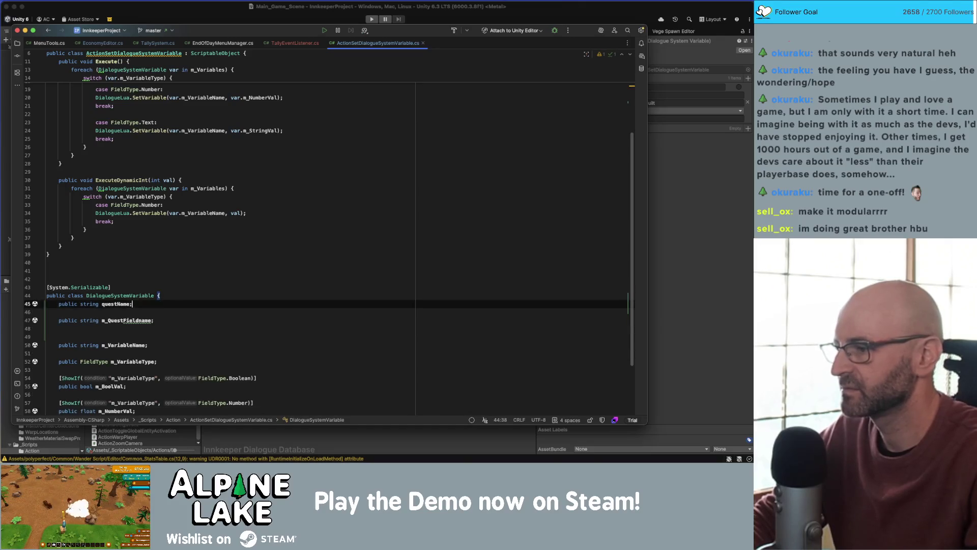
key(End)
key(Delete)
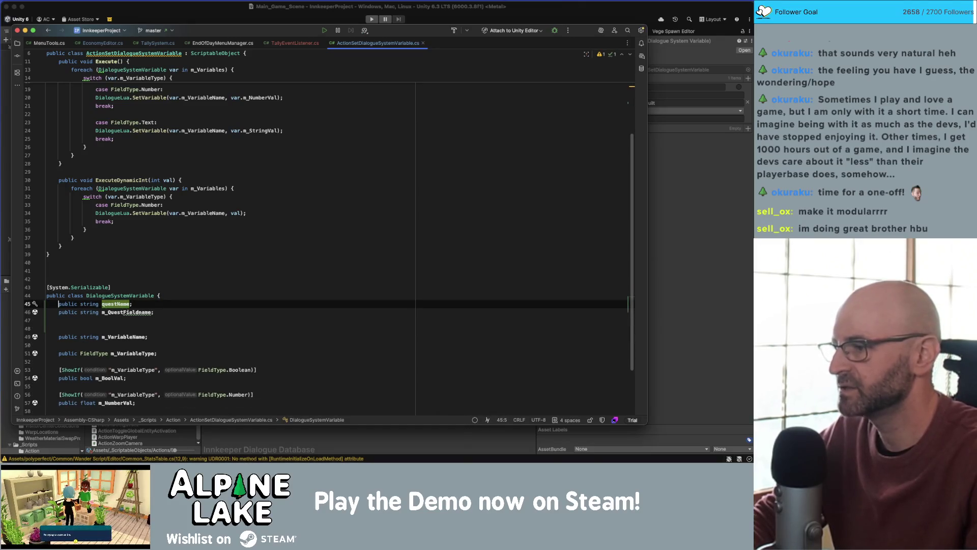
key(Home)
key(Return)
- Rename the fields to m_QuestFieldName and m_QuestName without refactoring, then go to Unity
key(Down)
key(End)
key(Left)
key(Left)
key(Left)
key(shift+Left)
text(N)
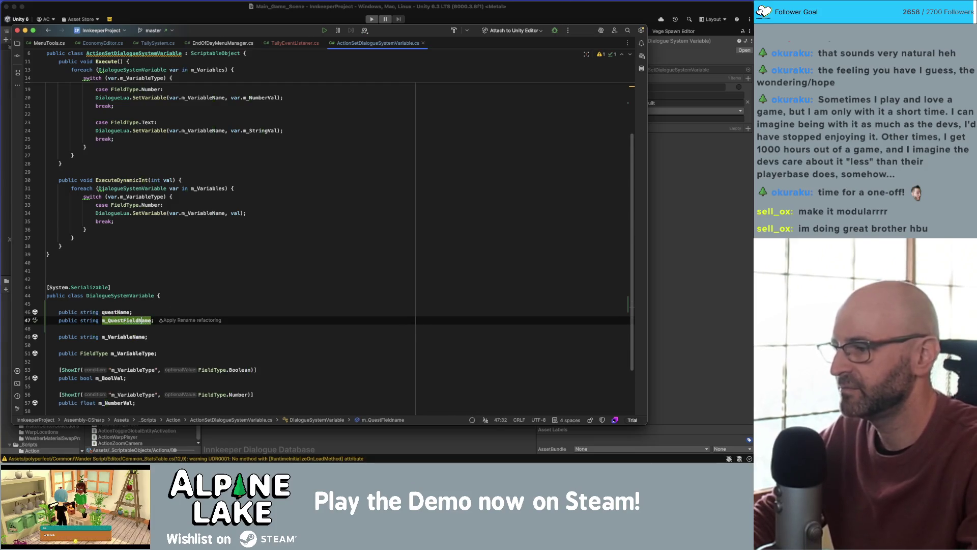
key(Up)
key(alt+Left)
key(alt+Left)
text(m_)
key(shift+Right)
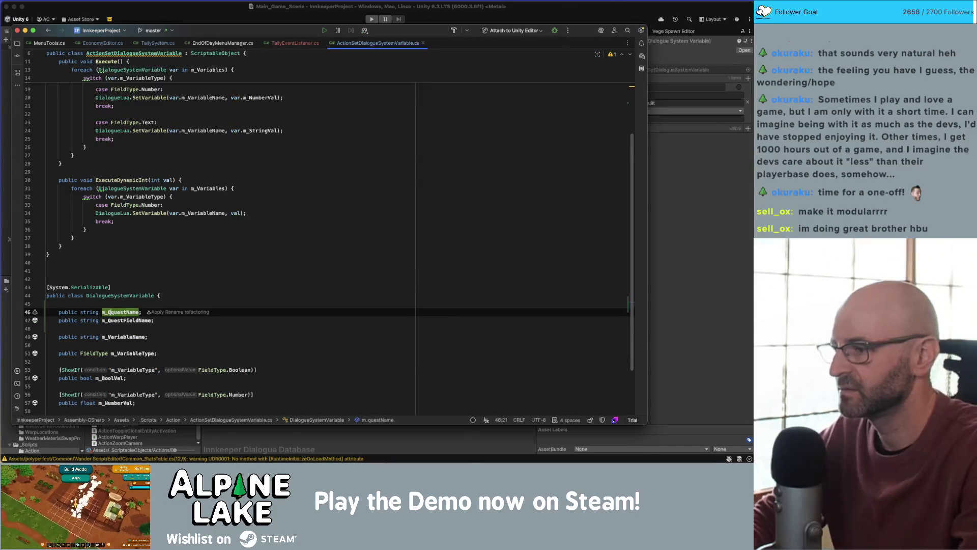
text(Q)
click(268, 276)
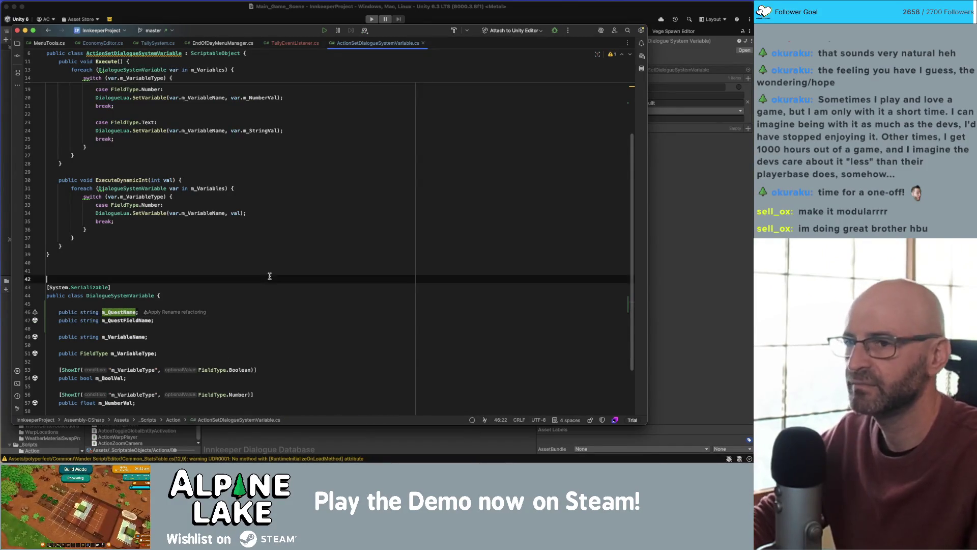
click(671, 213)
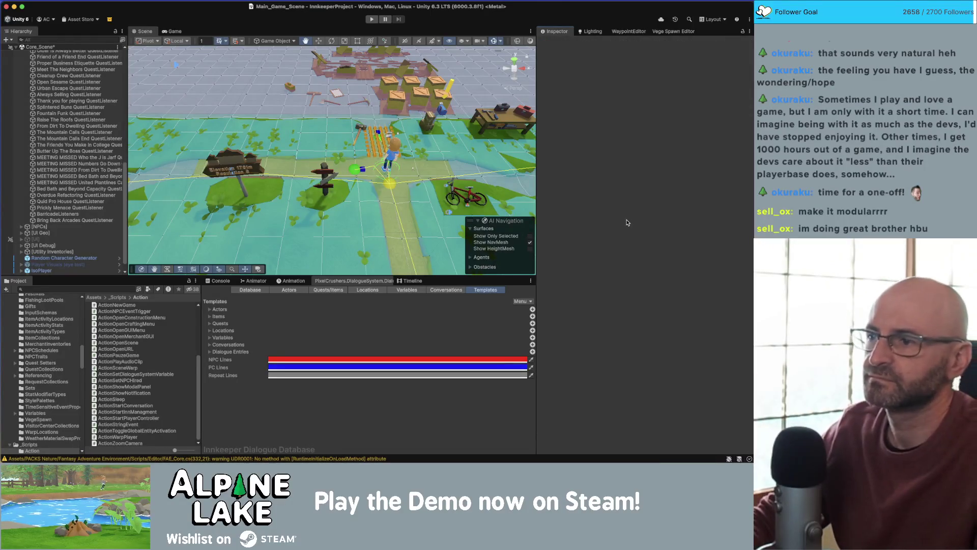
key(super+Tab)
click(295, 229)
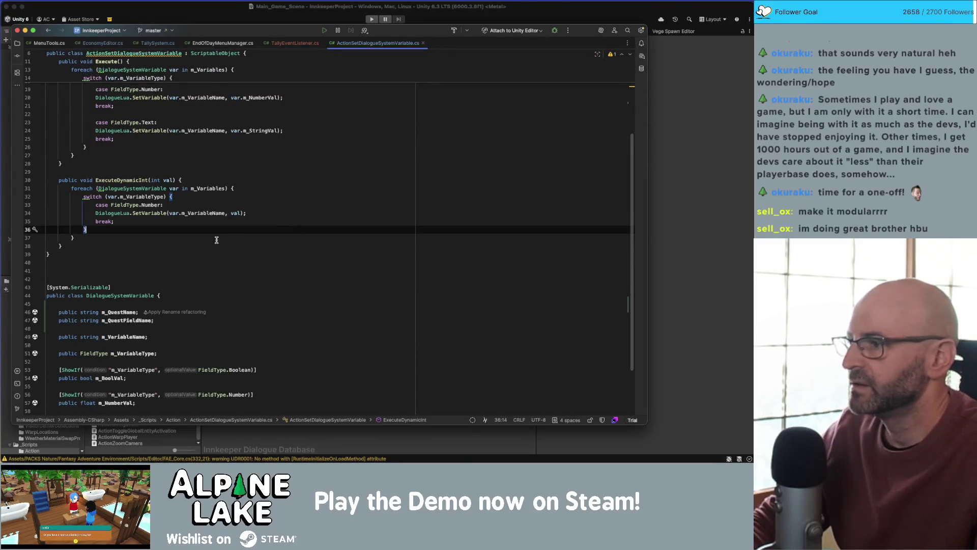
double_click(211, 214)
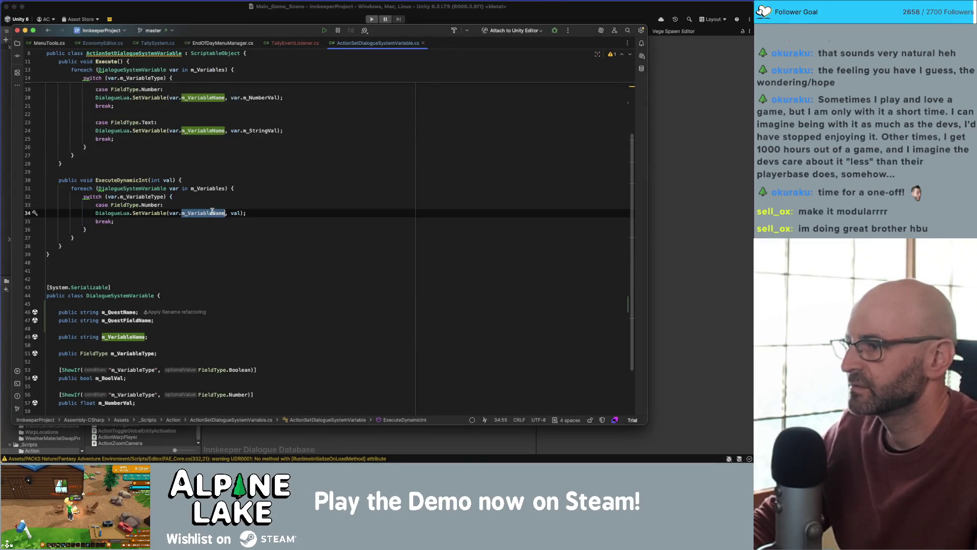
click(209, 206)
scroll(191, 257, down, 4)
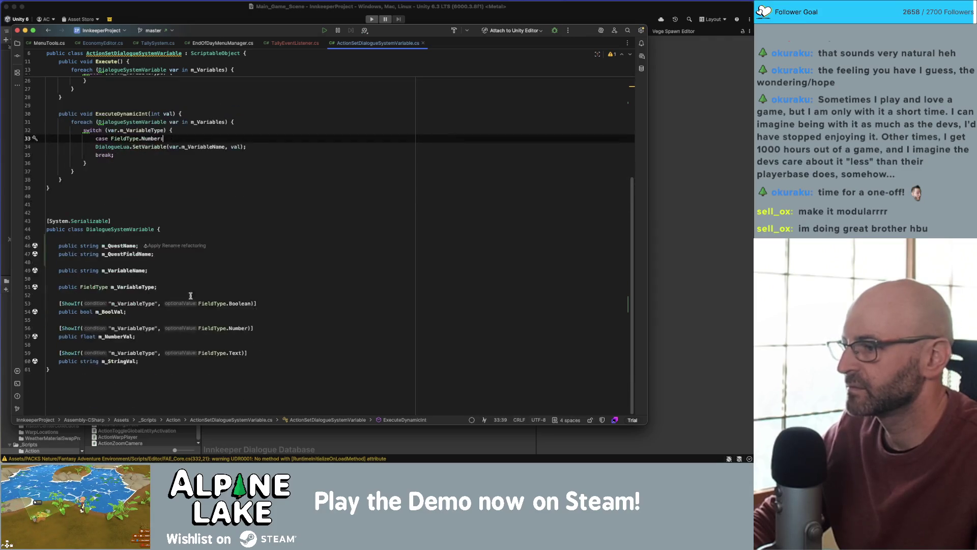
click(188, 365)
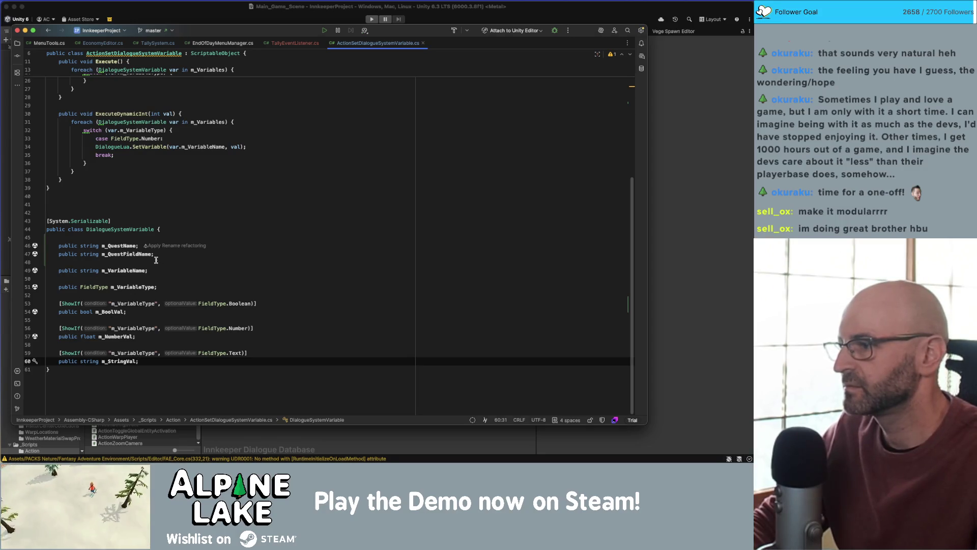
scroll(140, 219, up, 4)
double_click(118, 219)
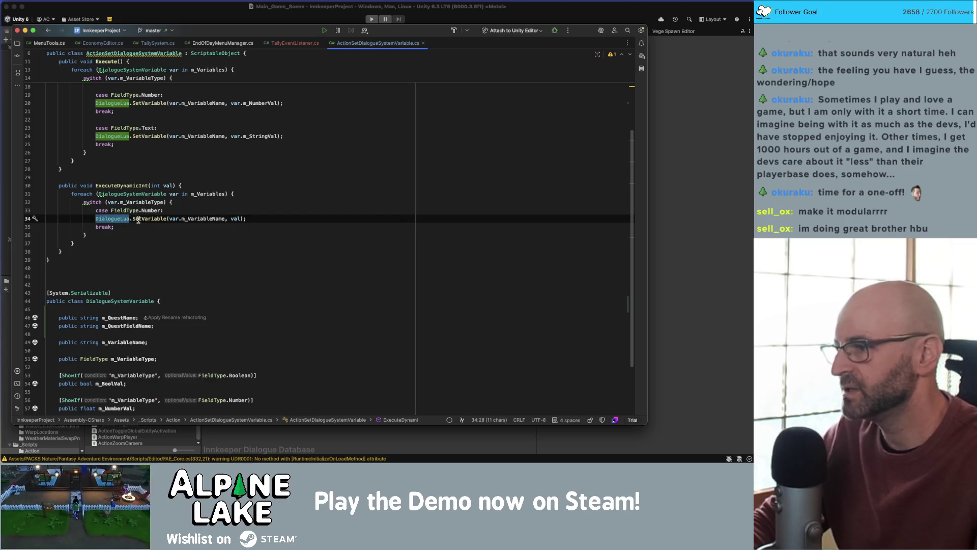
scroll(138, 223, up, 5)
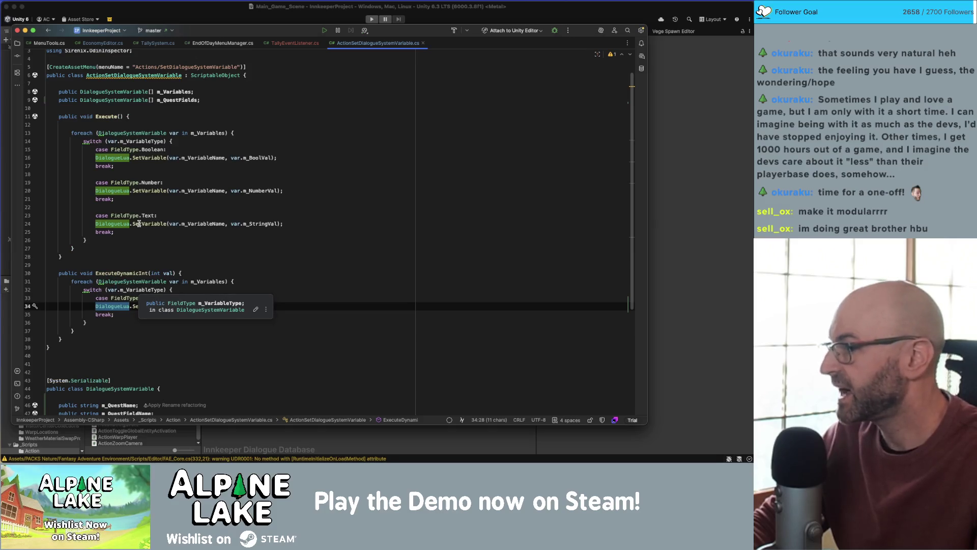
scroll(137, 264, down, 2)
double_click(118, 351)
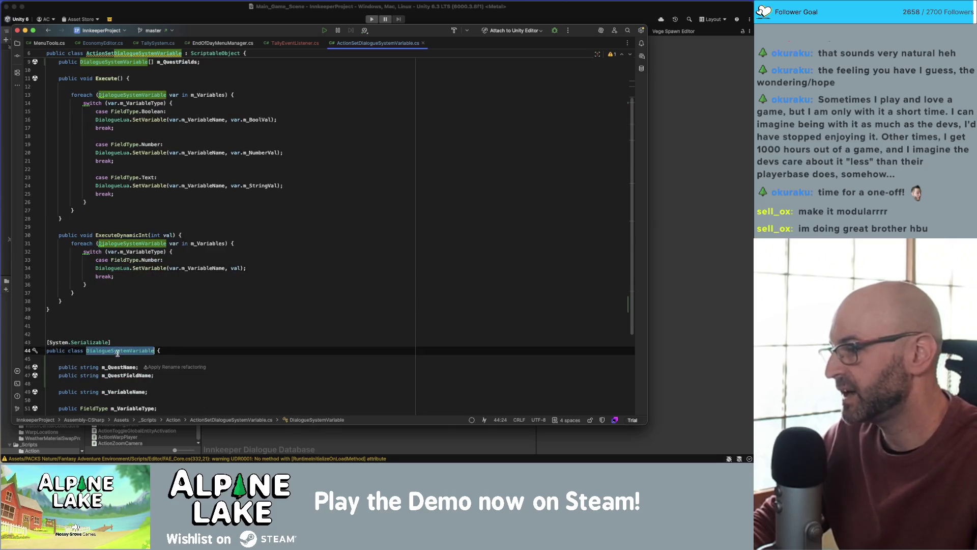
scroll(127, 358, down, 1)
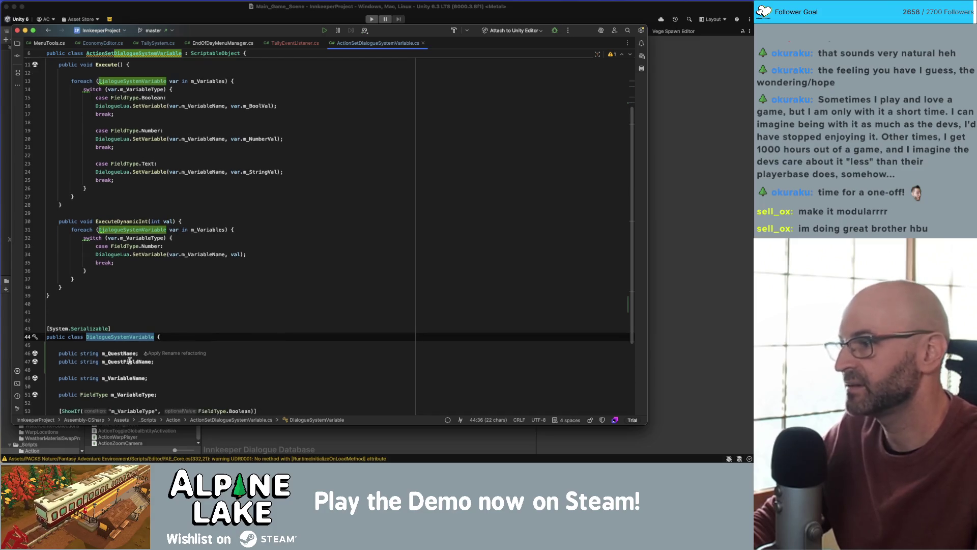
double_click(130, 255)
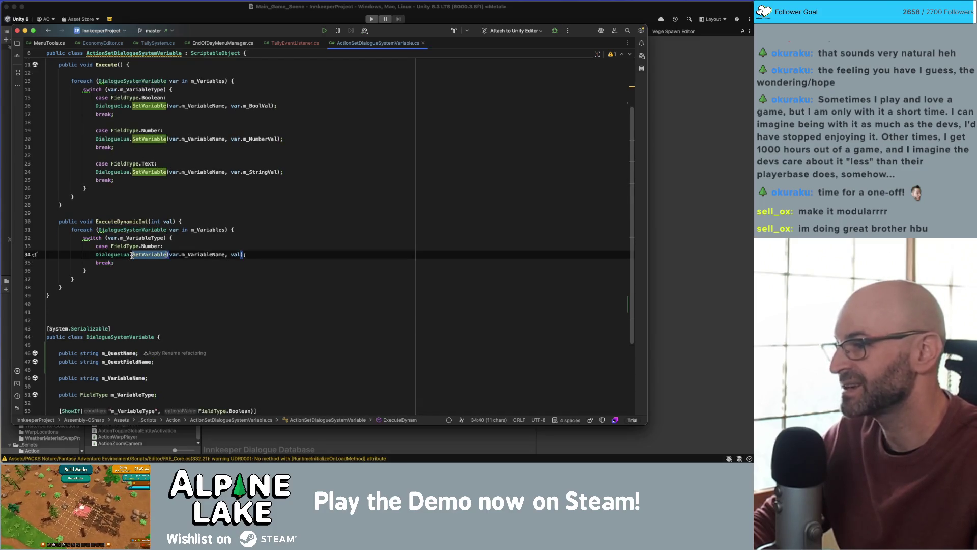
scroll(255, 214, up, 1)
click(316, 181)
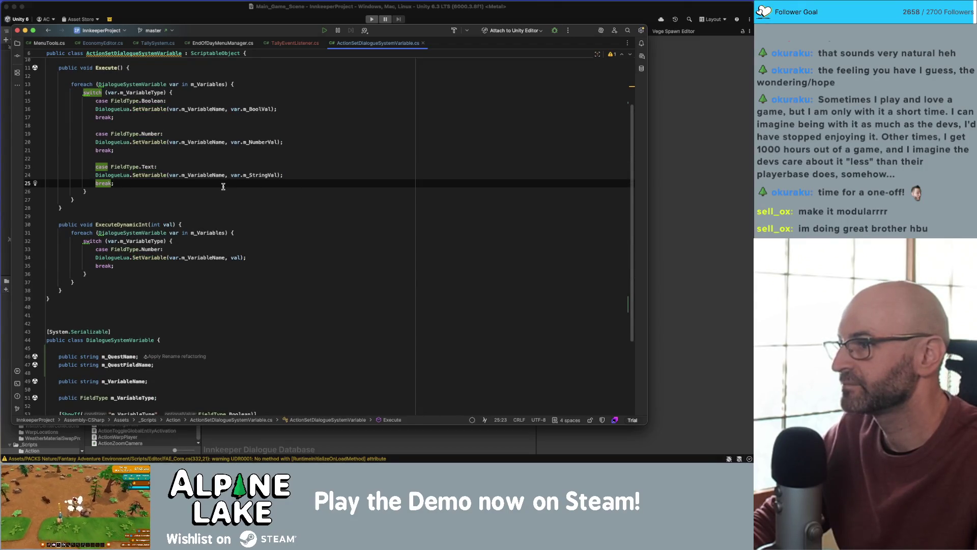
scroll(220, 209, up, 3)
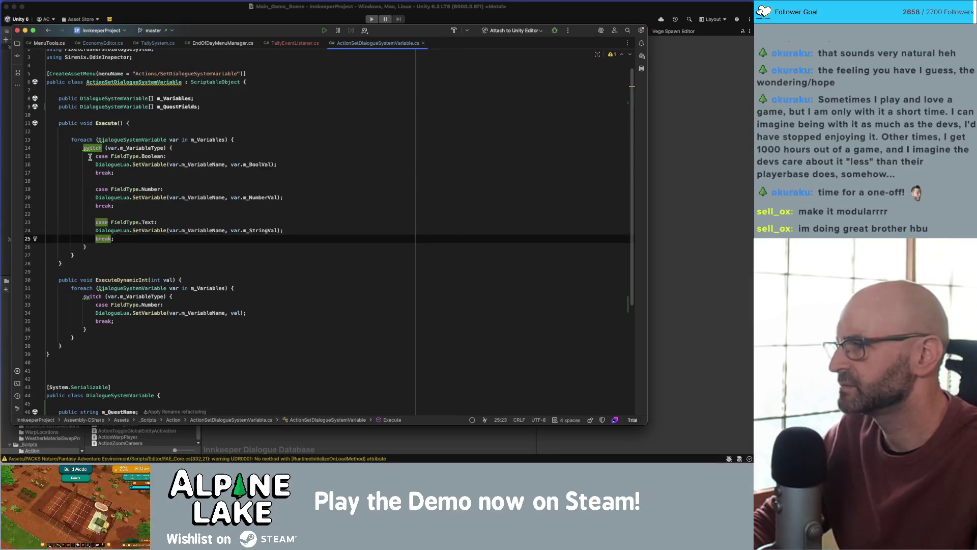
click(80, 131)
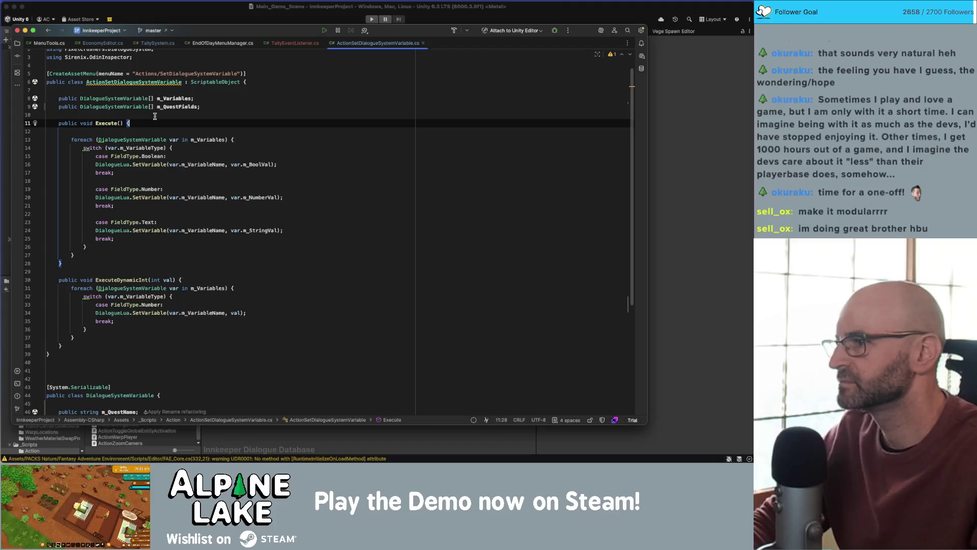
- Delete the m_QuestFields array field and the extra blank line in Execute
key(Return)
key(alt+Up)
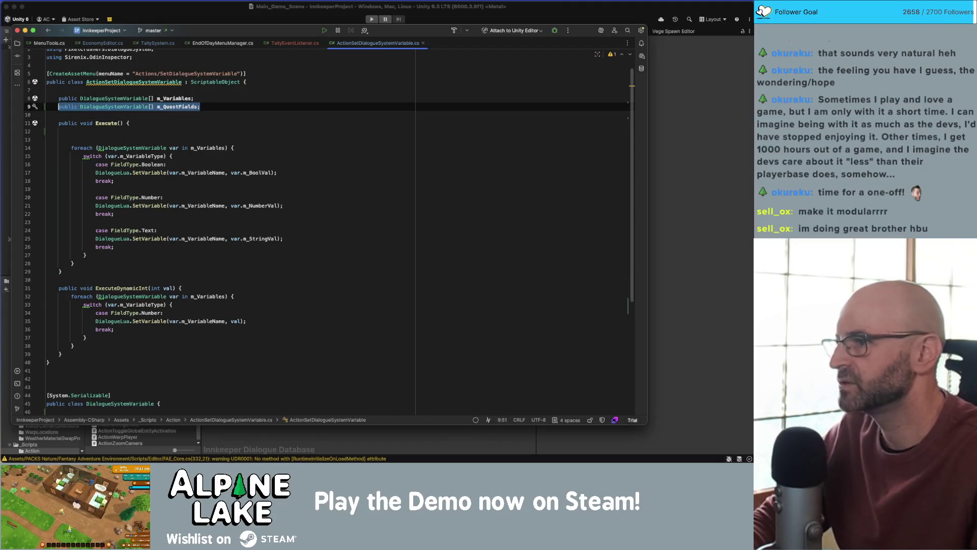
key(BackSpace)
key(Delete)
key(Down)
key(Down)
key(Down)
key(BackSpace)
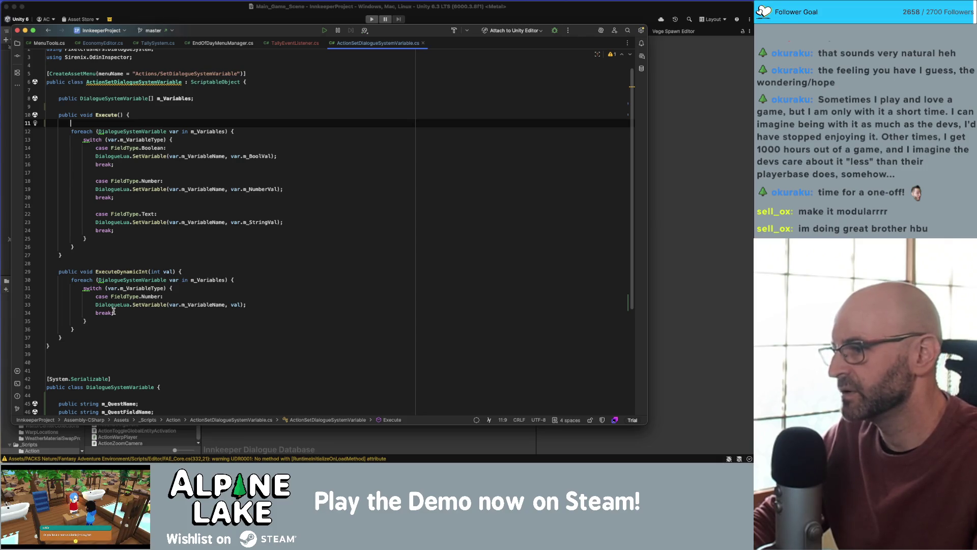
- Add a public void Execute() method to DialogueSystemVariable and paste the switch block into it
click(112, 113)
click(115, 122)
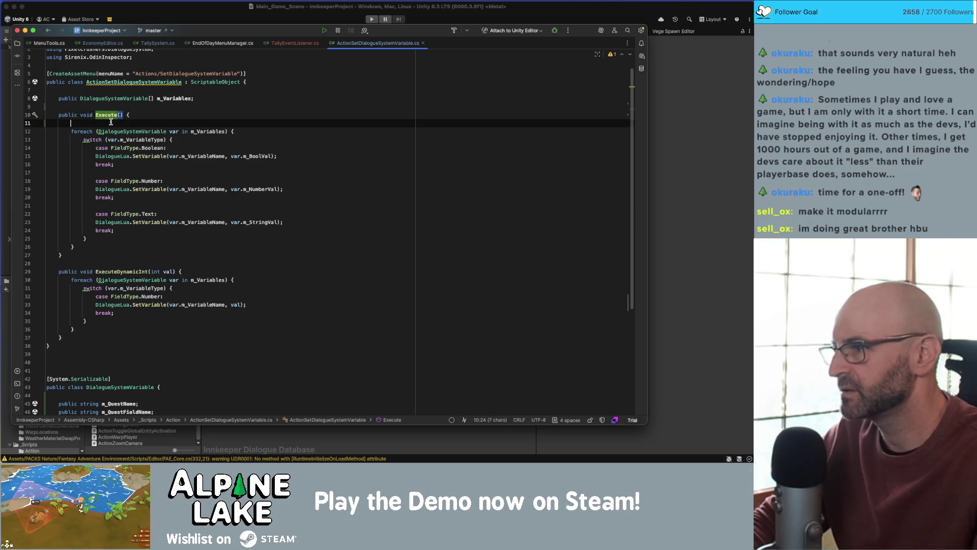
double_click(222, 131)
drag(88, 238, 83, 135)
key(cmd+c)
scroll(146, 247, down, 1)
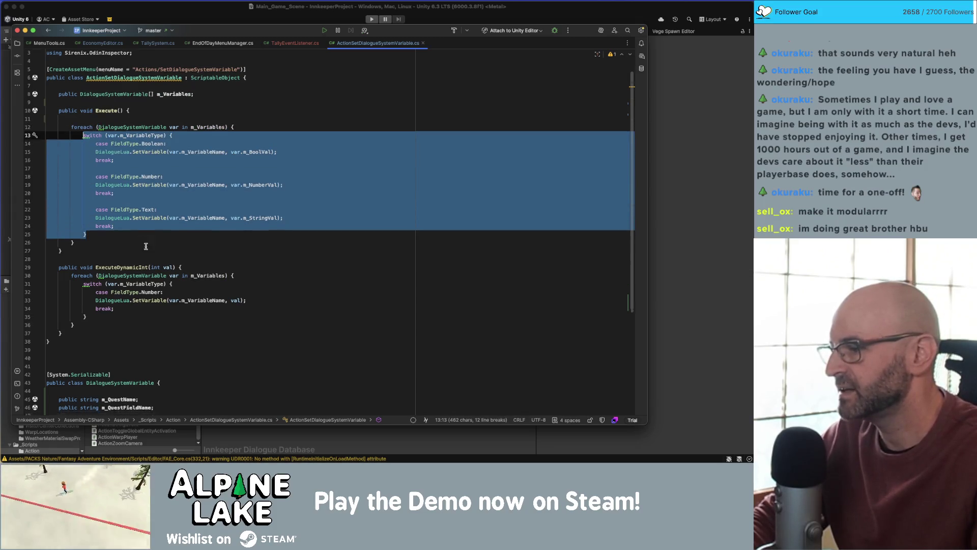
scroll(146, 247, down, 6)
click(140, 361)
key(Return)
key(Return)
text(public void Exeecutee() {)
key(Return)
key(cmd+v)
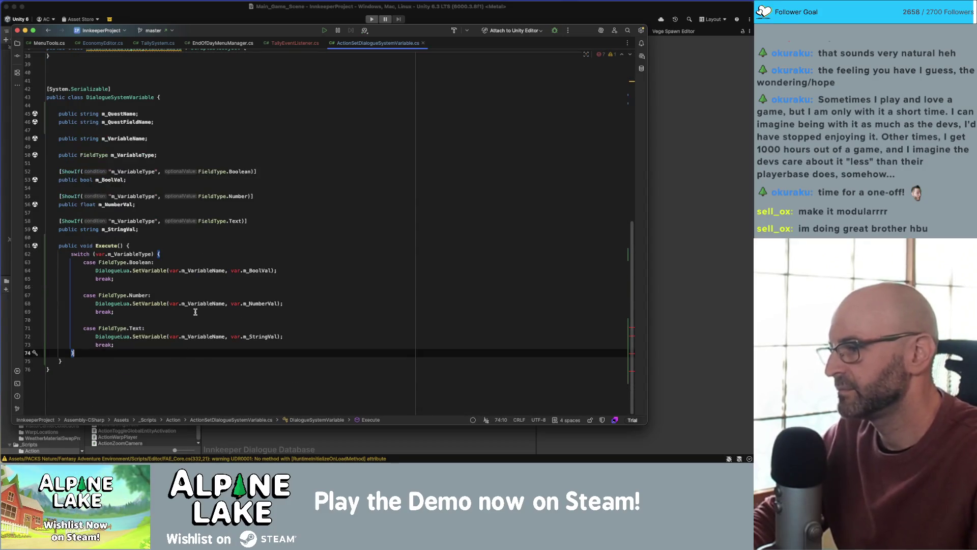
- Strip every 'var.' prefix from the pasted switch condition and its Boolean, Number and Text SetVariable calls
double_click(99, 253)
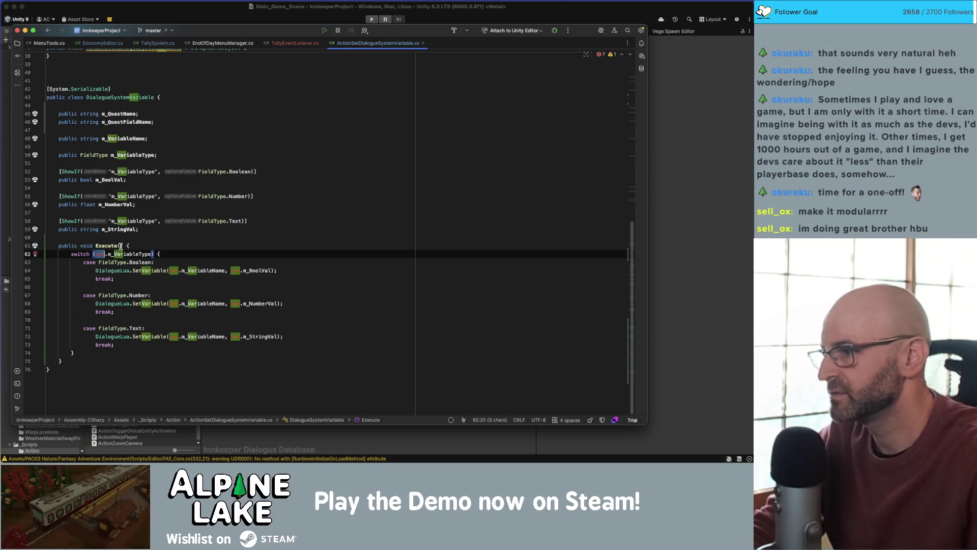
key(Delete)
key(Delete)
double_click(173, 271)
key(Delete)
key(Delete)
double_click(224, 270)
key(Delete)
key(Delete)
double_click(235, 303)
key(Delete)
key(Delete)
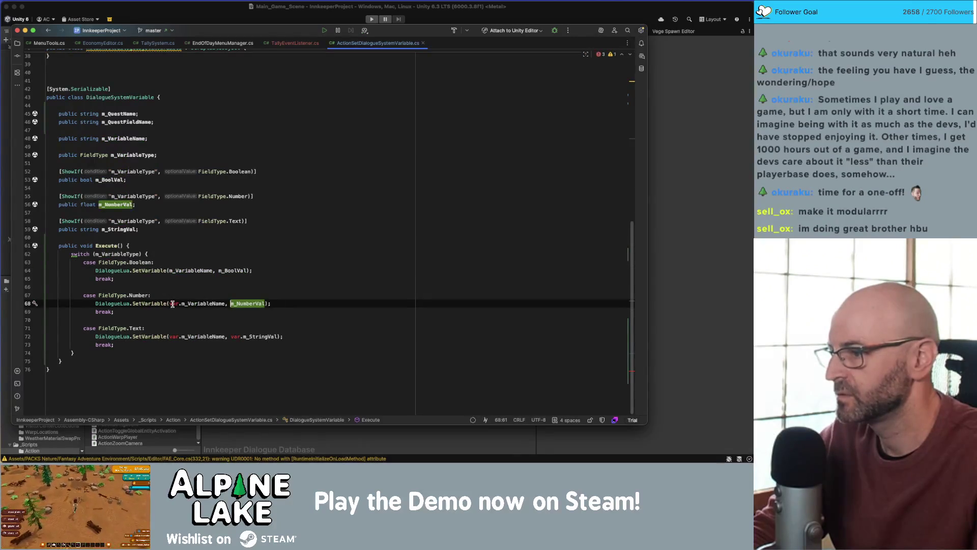
double_click(173, 303)
key(Delete)
key(Delete)
double_click(173, 337)
key(Delete)
key(Delete)
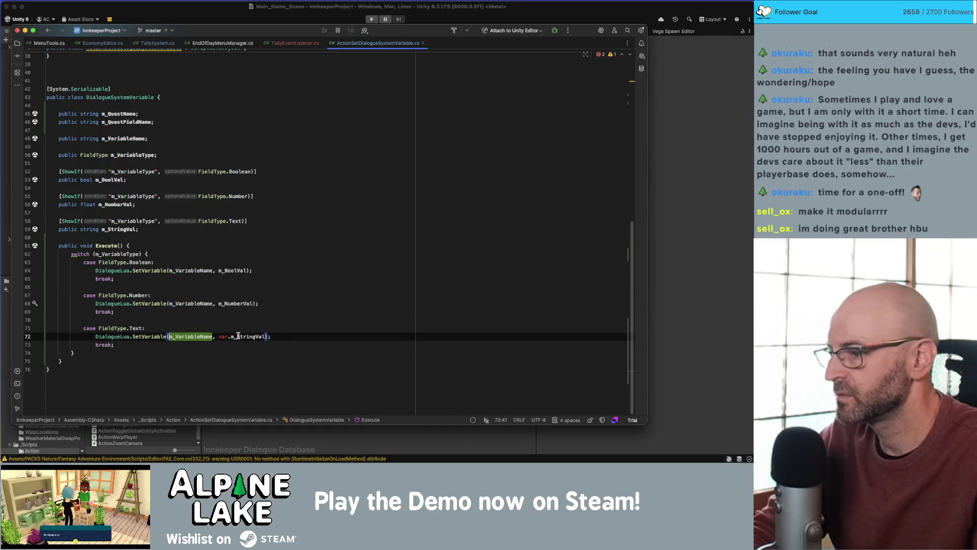
double_click(236, 336)
key(Delete)
key(Delete)
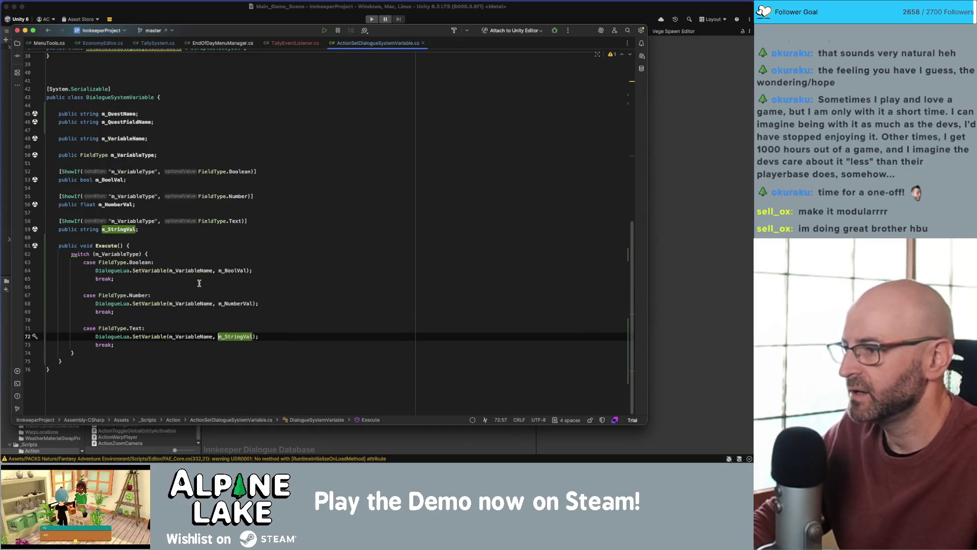
scroll(164, 262, up, 8)
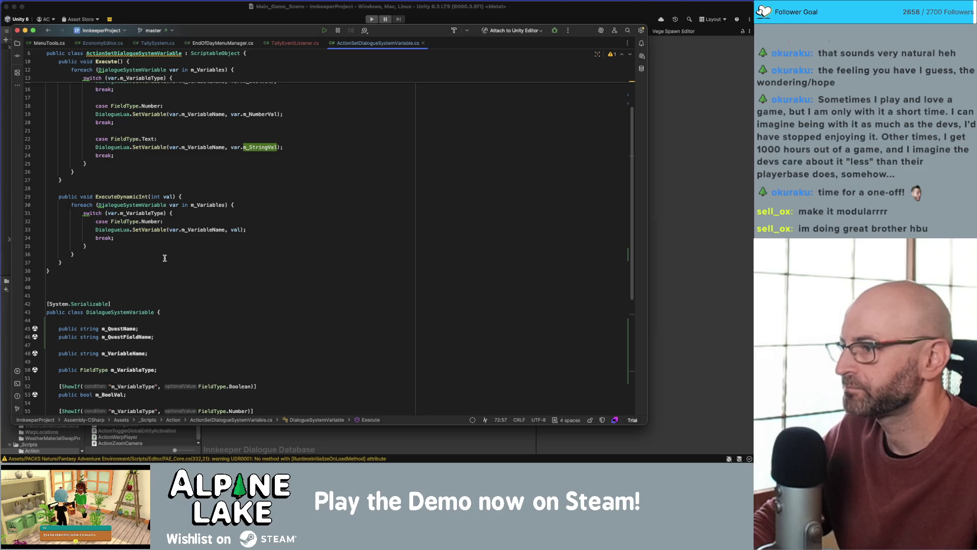
- Replace the switch block inside the foreach loop with a var.Execute() call
scroll(152, 254, up, 3)
mouse_move(115, 229)
mouse_down()
mouse_move(96, 212)
mouse_move(95, 146)
mouse_up()
click(95, 146)
drag(85, 237, 80, 139)
key(Tab)
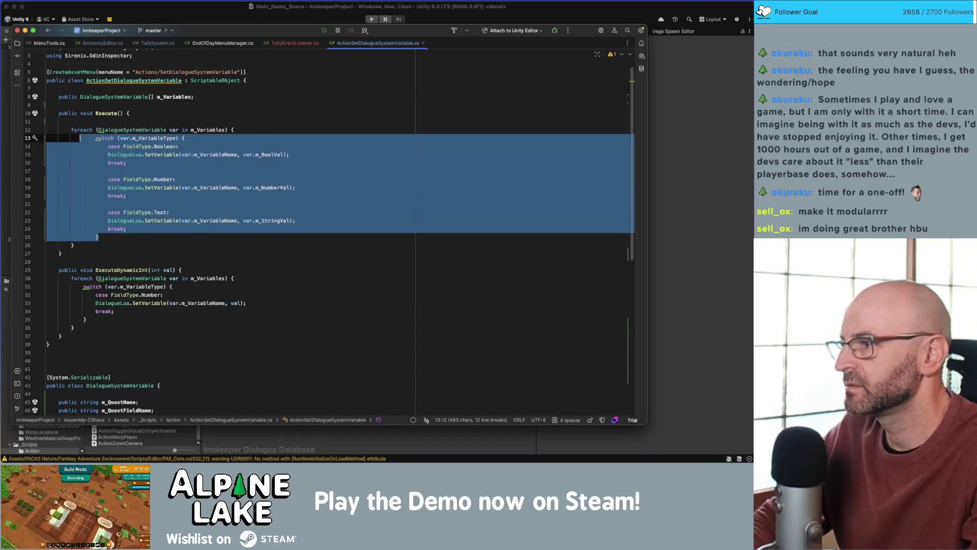
key(BackSpace)
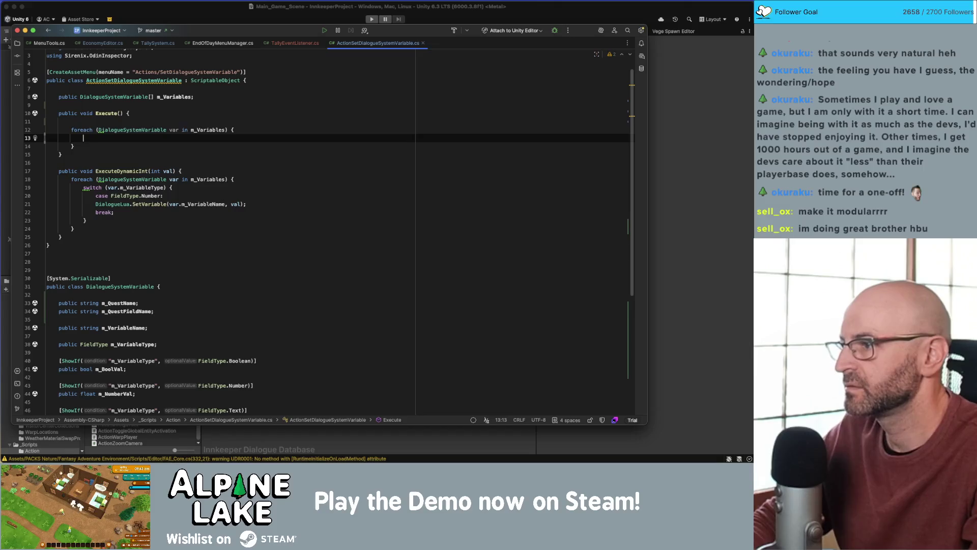
text(var )
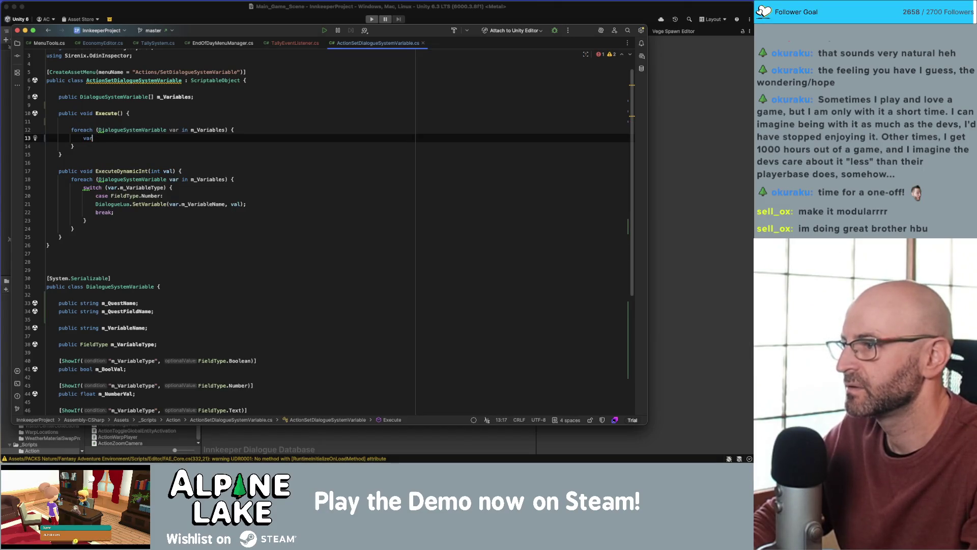
text(.exe)
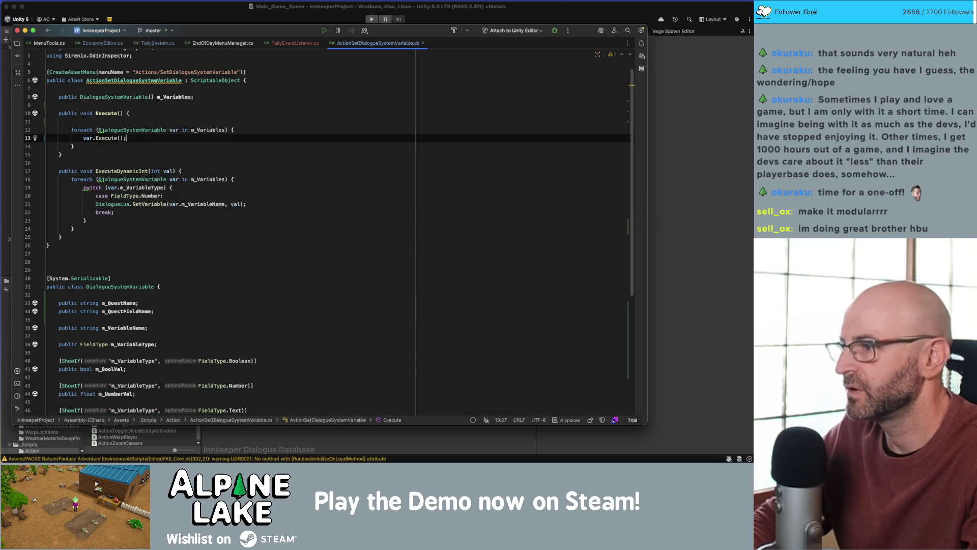
- Rename the loop variable var to variable with Shift+F6
click(179, 130)
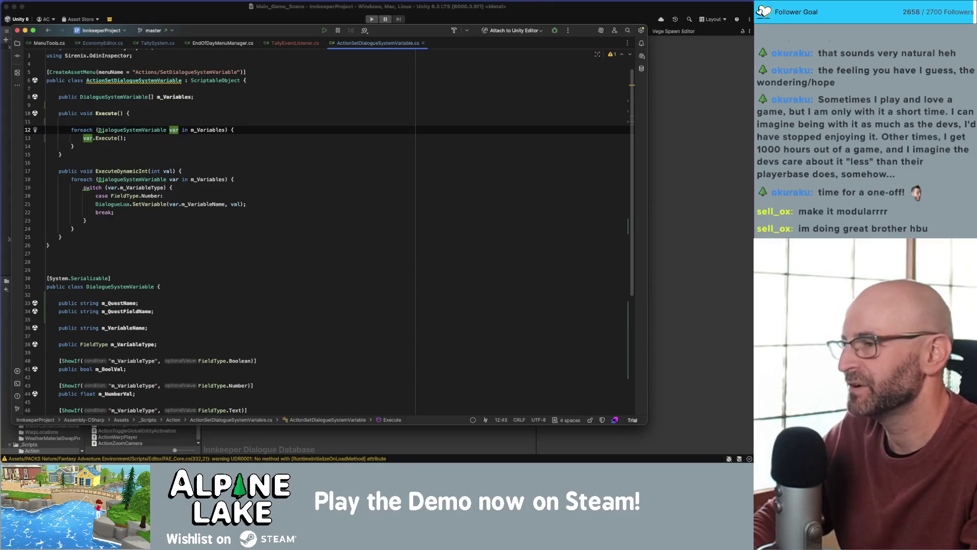
key(shift+F6)
text(variable)
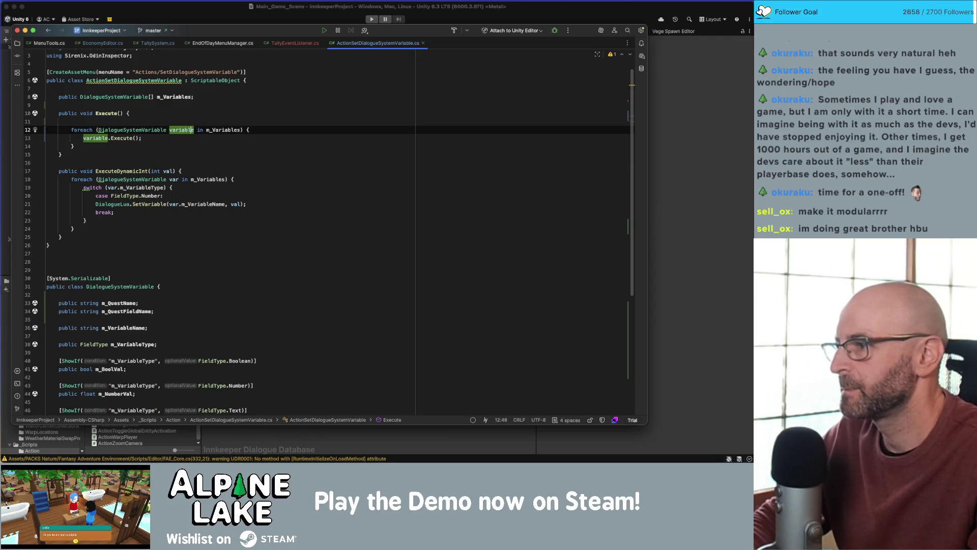
key(Down)
key(Down)
key(Down)
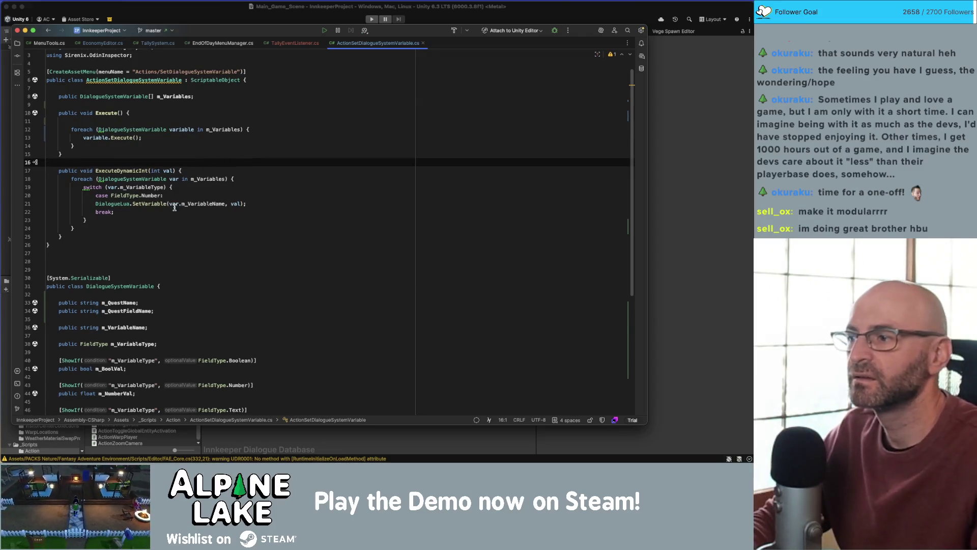
scroll(174, 207, down, 5)
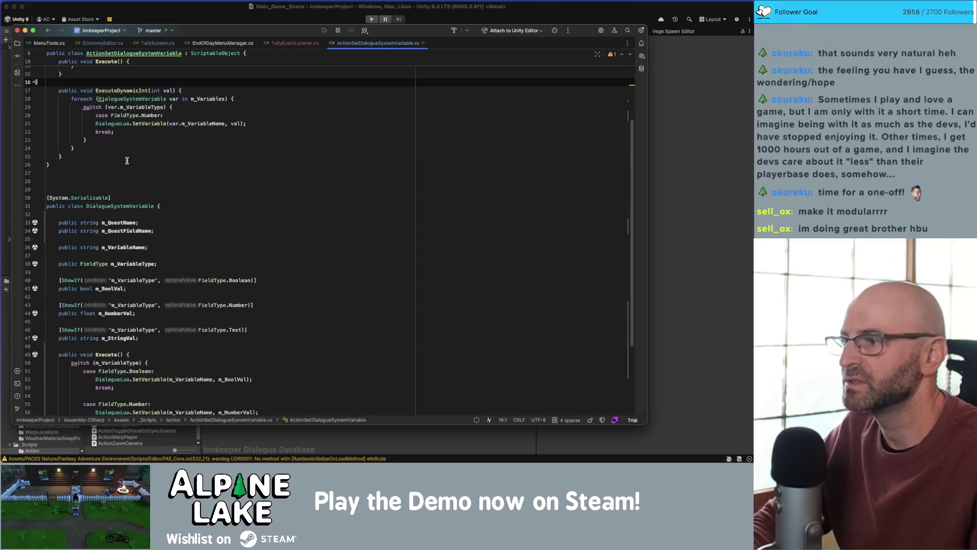
drag(89, 139, 82, 106)
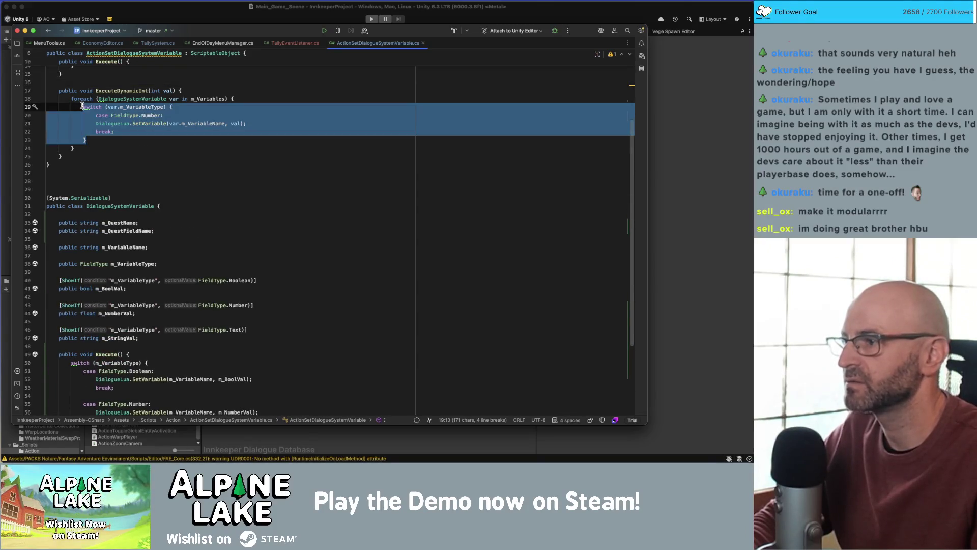
drag(61, 156, 59, 90)
key(ctrl+c)
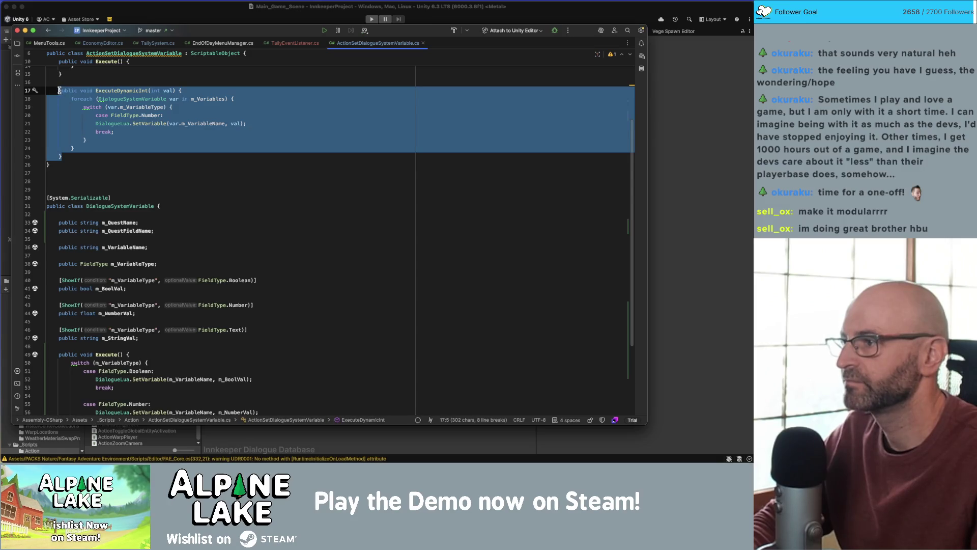
scroll(145, 168, down, 5)
click(107, 361)
key(Return)
key(Return)
key(ctrl+v)
click(142, 303)
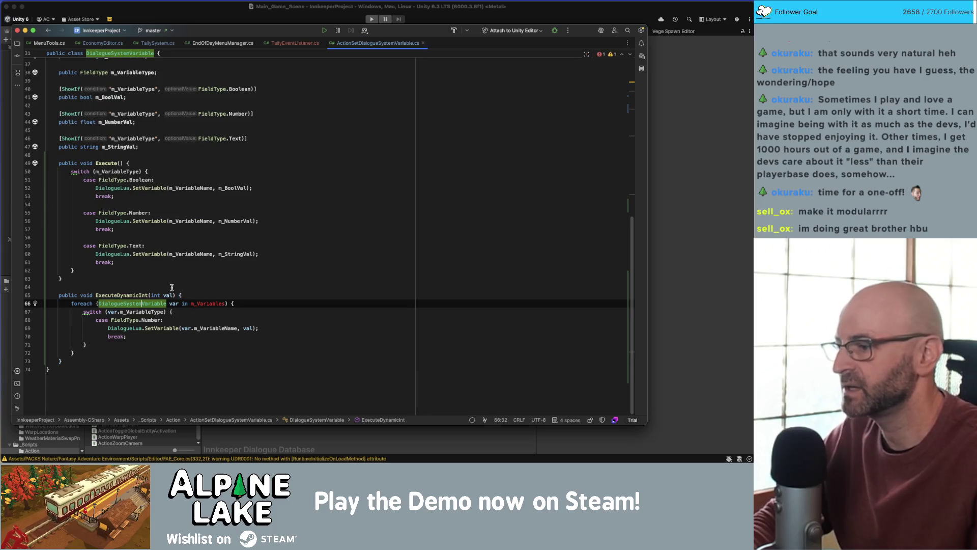
key(End)
key(shift+Home)
key(BackSpace)
key(Down)
key(Down)
key(Down)
key(BackSpace)
key(Up)
key(shift+Up)
key(shift+Up)
key(shift+Up)
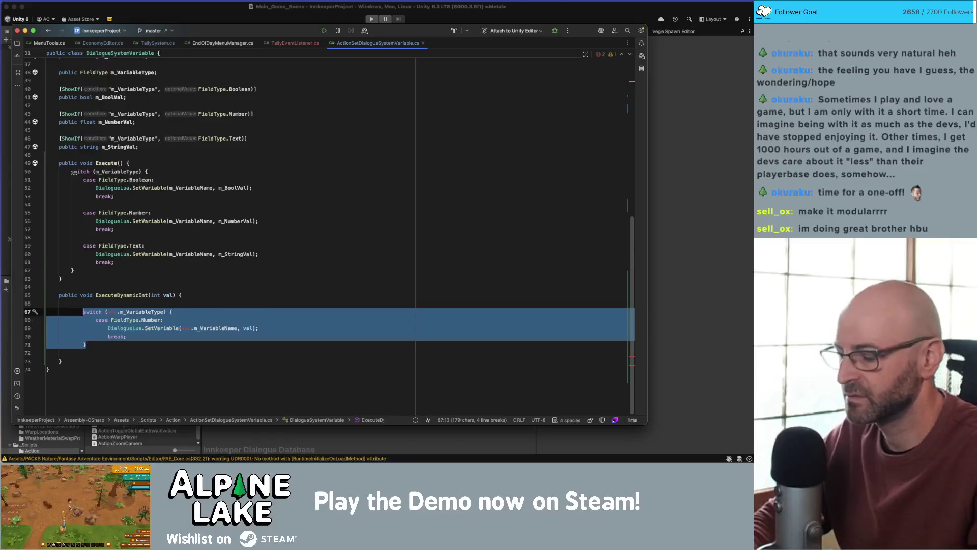
key(shift+Tab)
key(BackSpace)
key(Down)
key(Down)
key(Down)
key(shift+Home)
key(BackSpace)
key(BackSpace)
double_click(100, 319)
key(BackSpace)
key(Delete)
key(Down)
key(Down)
key(alt+Right)
key(alt+Right)
key(Right)
key(Delete)
key(Delete)
key(Delete)
key(Delete)
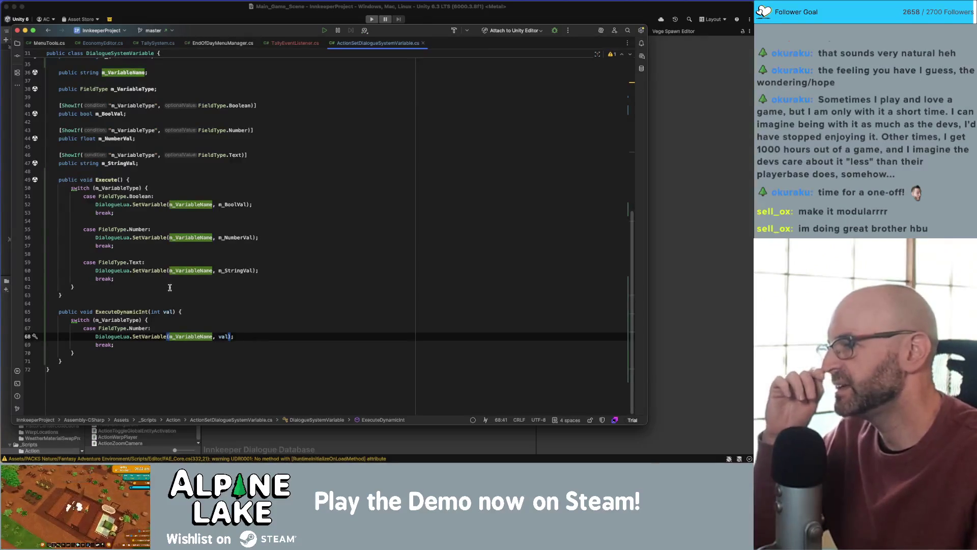
double_click(181, 205)
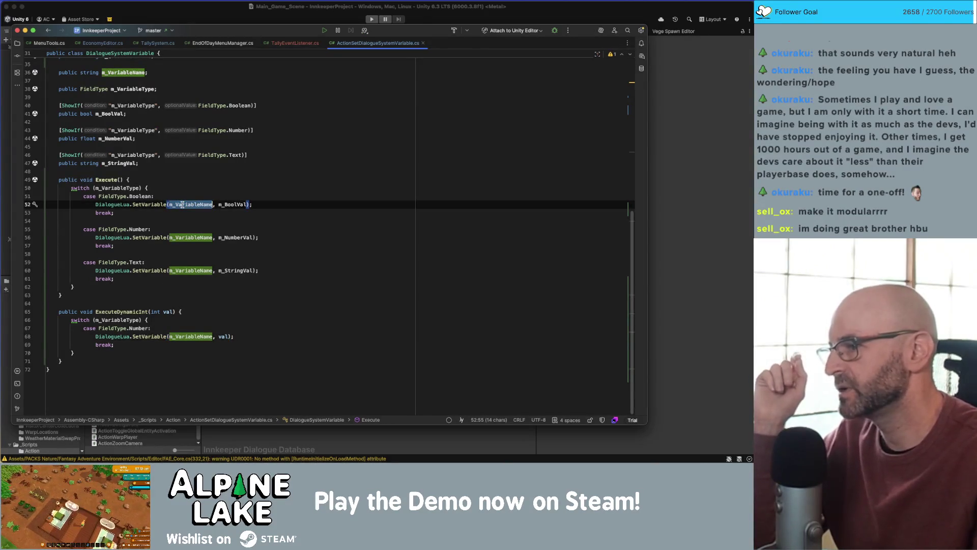
scroll(151, 127, up, 2)
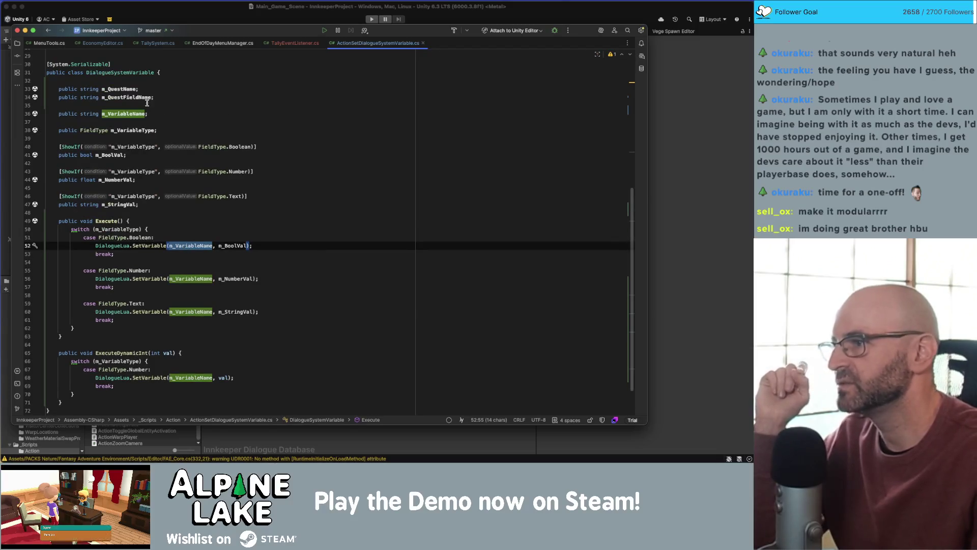
double_click(129, 114)
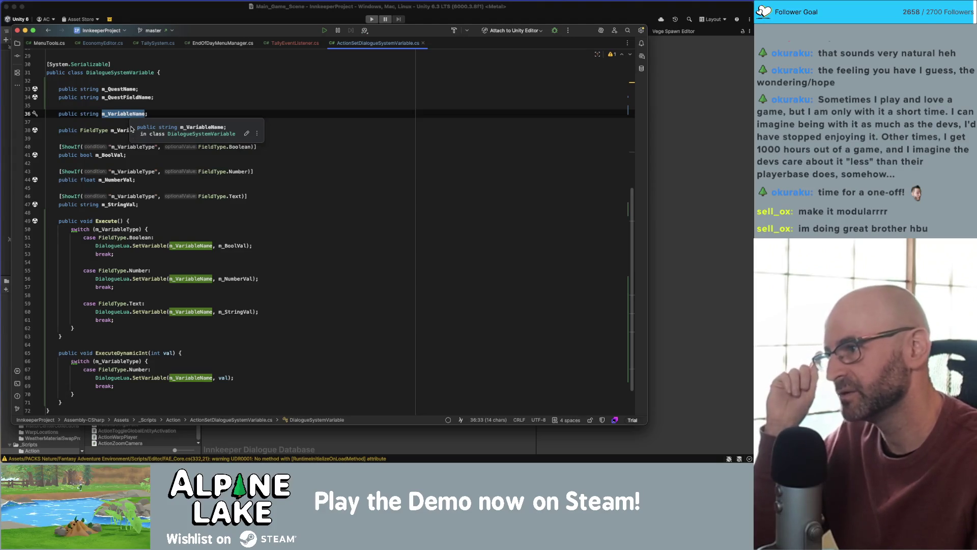
- Replace the switch block in ExecuteDynamicInt with a var.ExecuteDynamicInt(val) call
click(127, 105)
scroll(128, 132, up, 3)
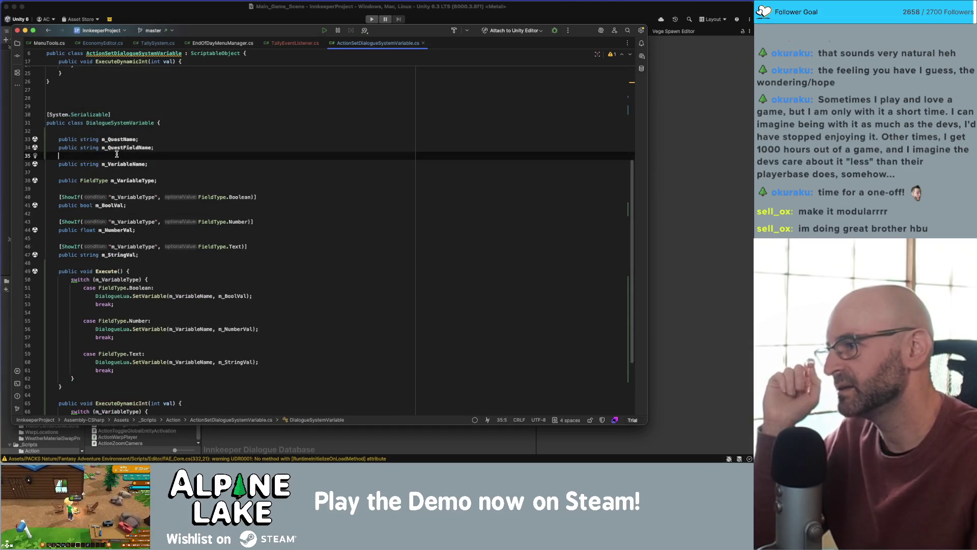
scroll(118, 162, up, 5)
click(87, 139)
key(Up)
key(Down)
key(Down)
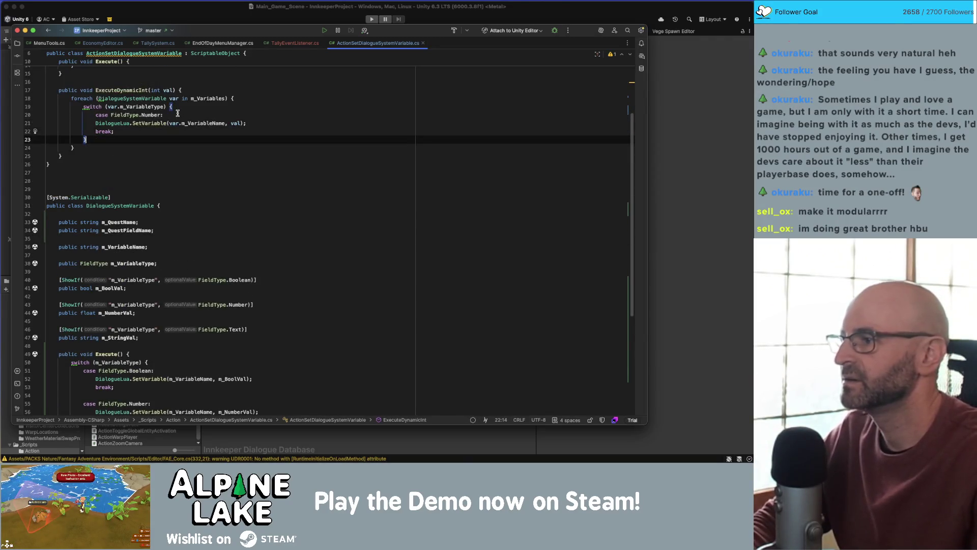
key(alt+Up)
key(alt+Up)
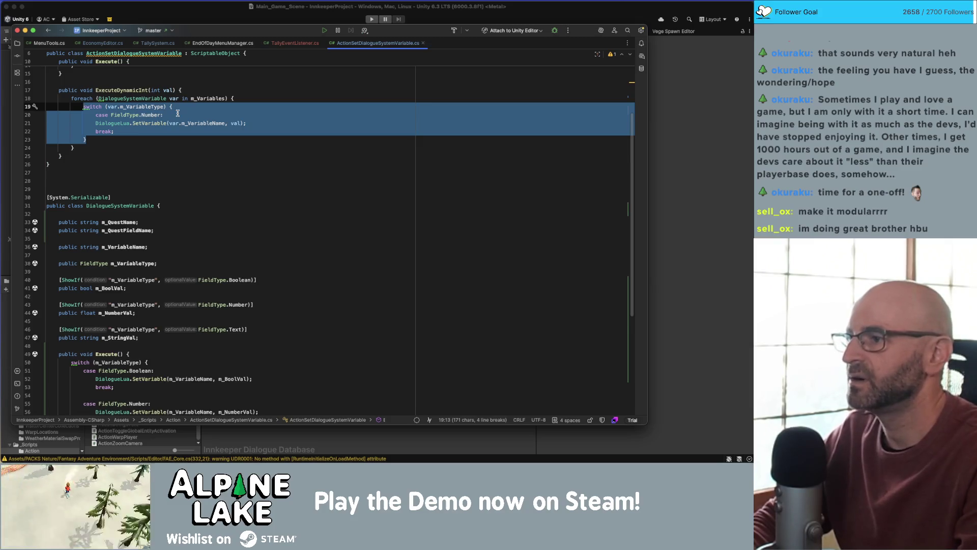
text(v)
key(Return)
text(.exe)
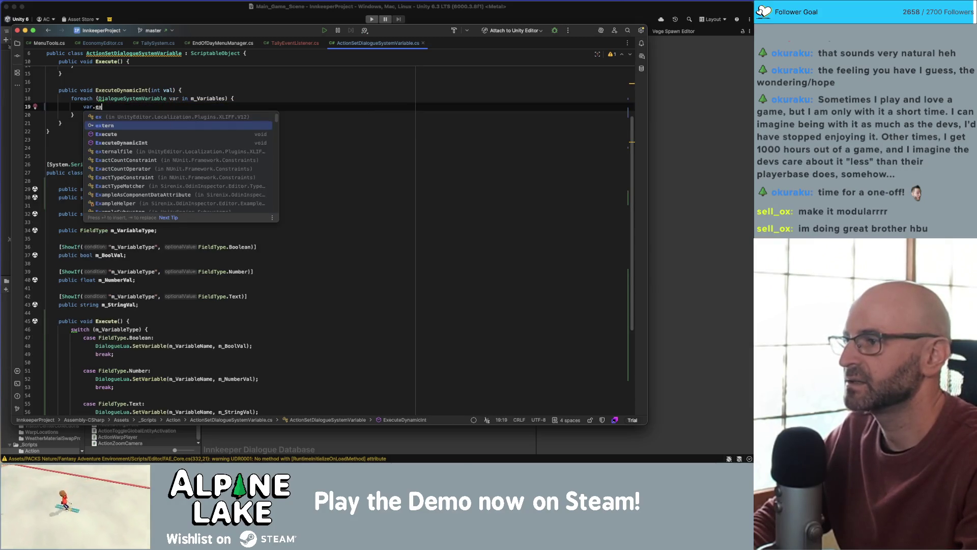
key(Down)
key(Return)
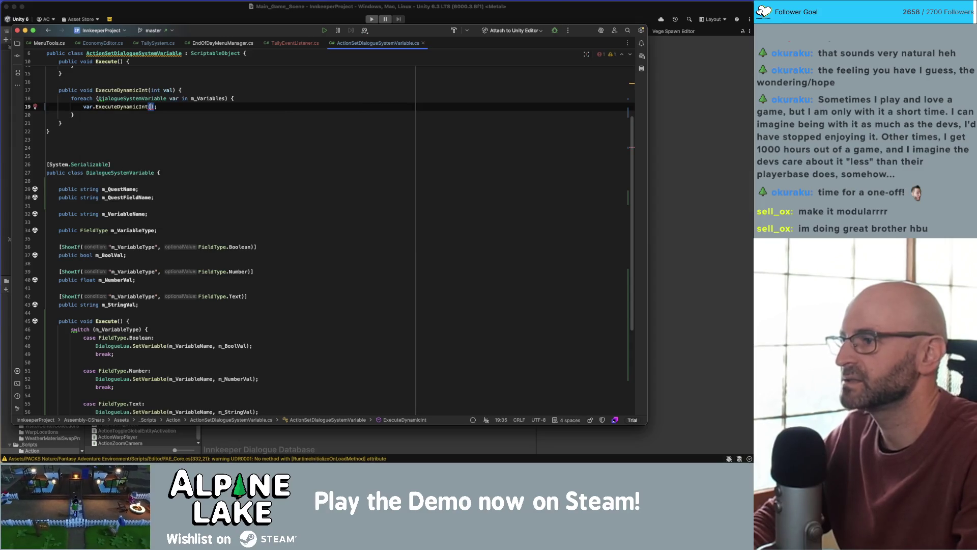
text(val)
- Rename the ExecuteDynamicInt loop variable from var to dsVariable
key(Escape)
double_click(175, 98)
key(shift+F6)
text(variable)
key(Return)
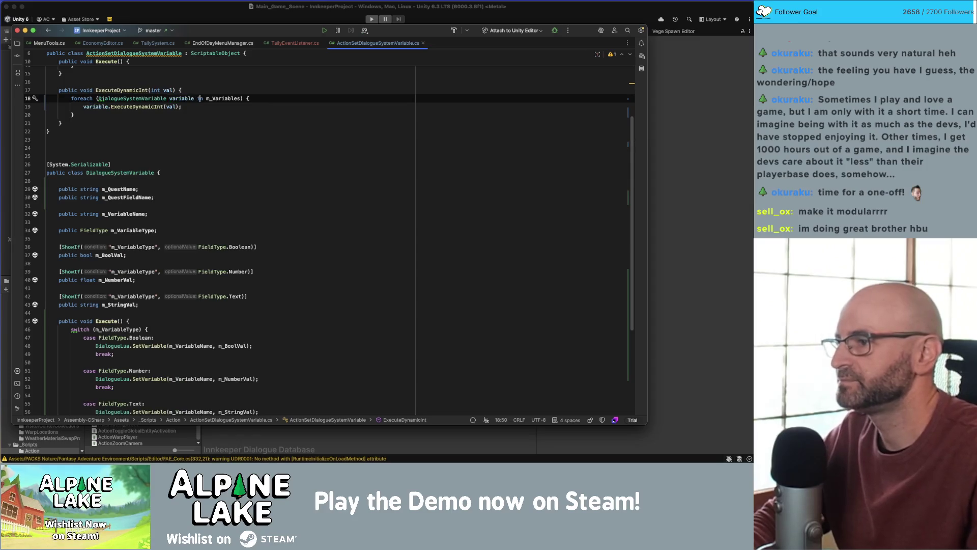
key(alt+Left)
key(alt+Left)
key(alt+Left)
key(shift+F6)
text(dsVariable)
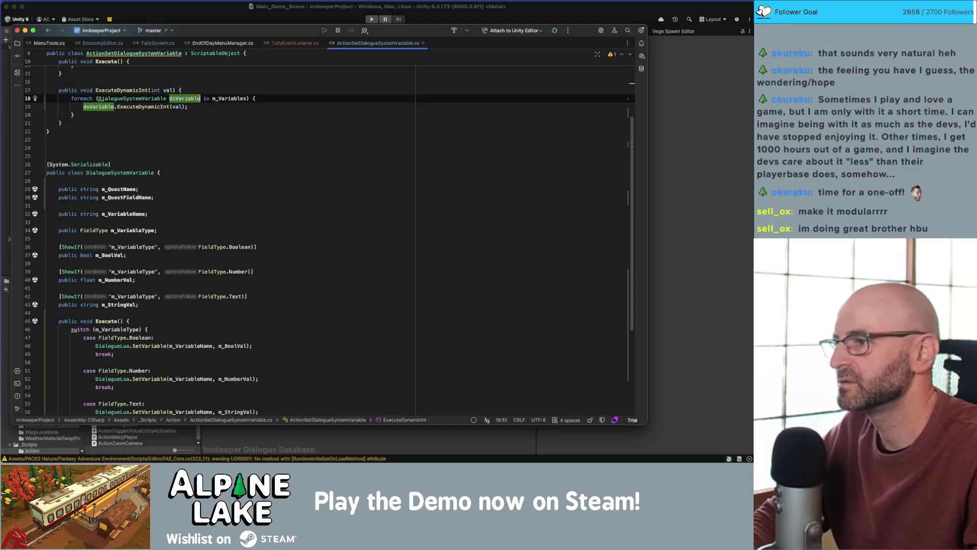
- Rename Execute's loop variable to dsVariable as well
scroll(188, 154, up, 3)
click(177, 123)
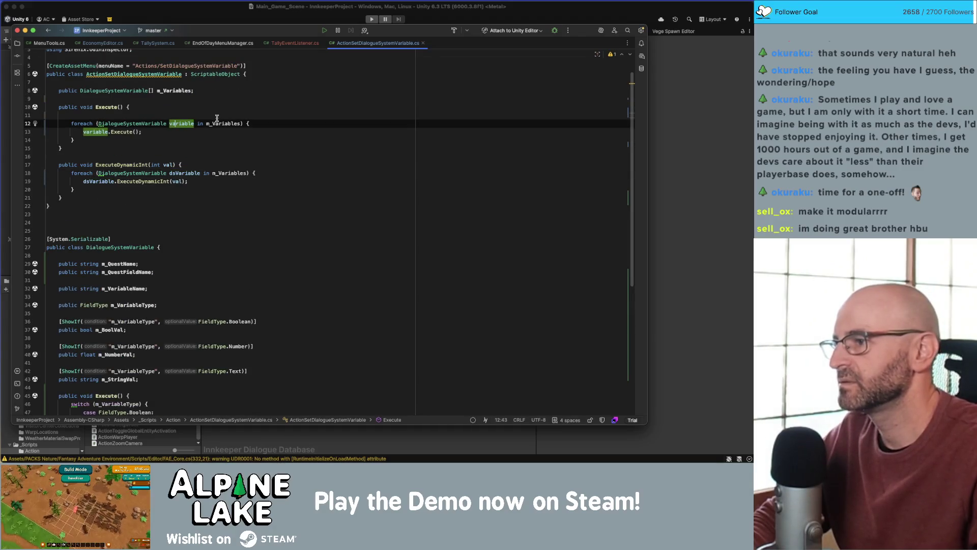
key(shift+F6)
text(dsVariable)
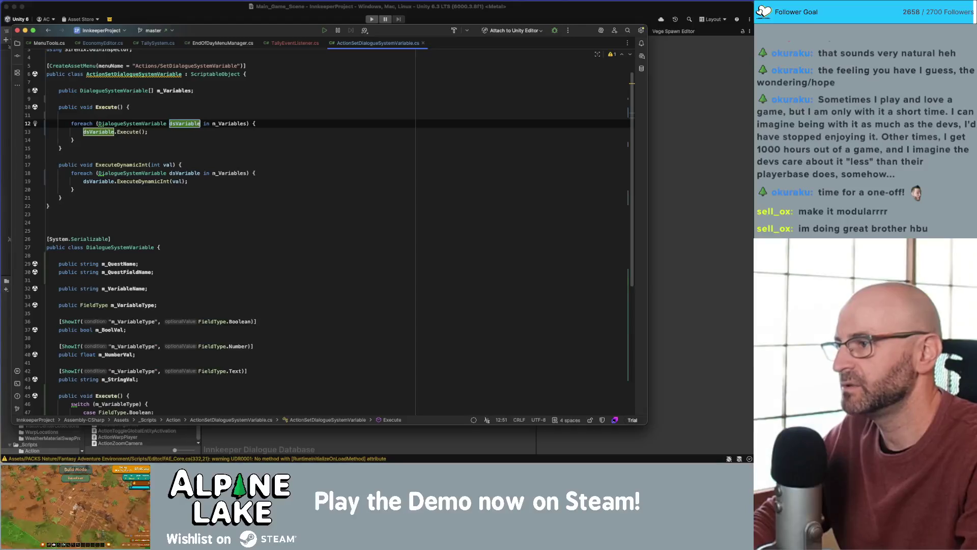
click(252, 188)
scroll(254, 188, down, 1)
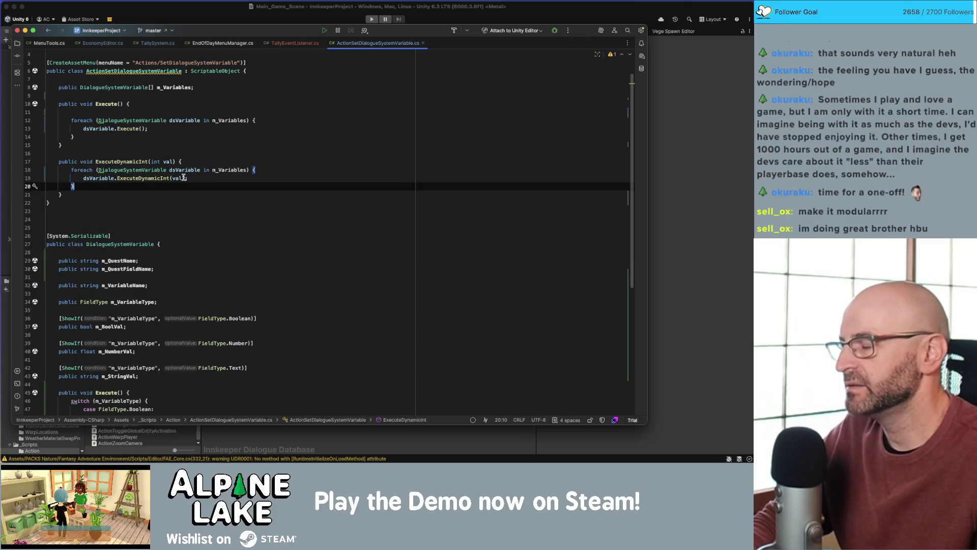
scroll(182, 179, down, 5)
scroll(176, 182, down, 1)
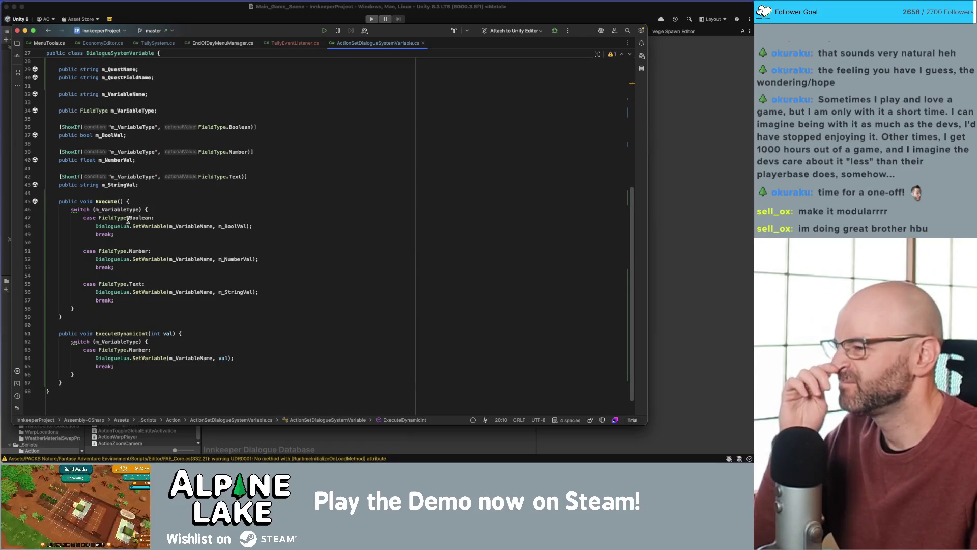
- Review where SetVariable, m_BoolVal, m_NumberVal, m_StringVal and m_VariableType are used
double_click(159, 227)
double_click(227, 227)
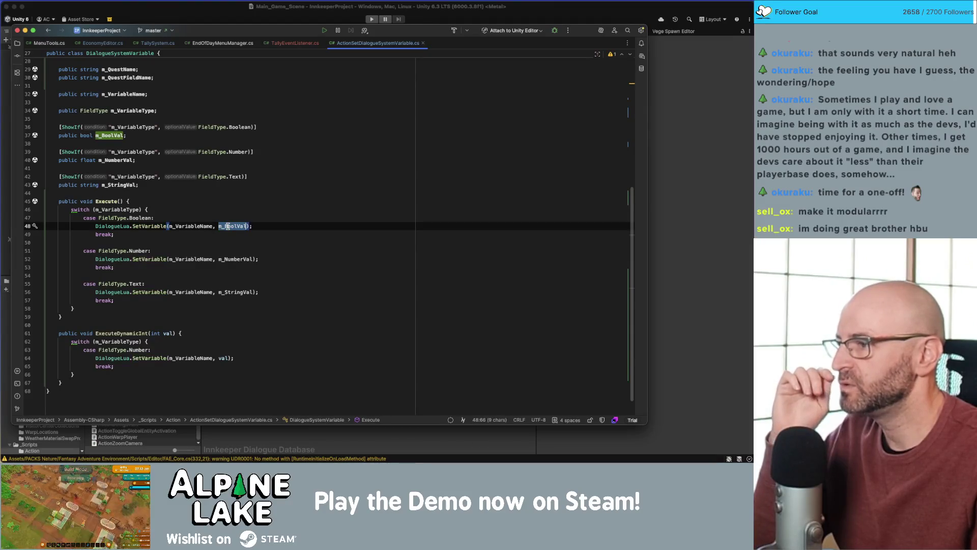
click(110, 140)
double_click(119, 160)
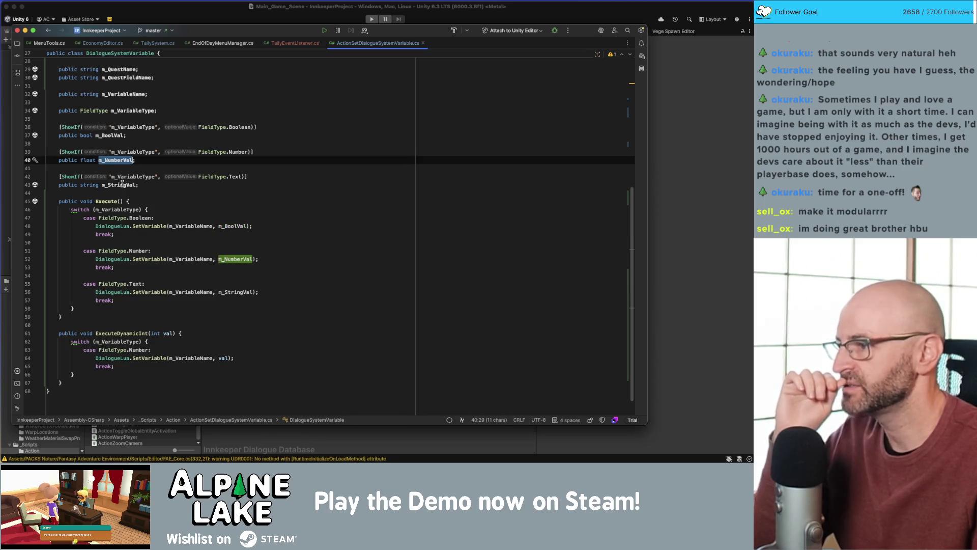
double_click(123, 185)
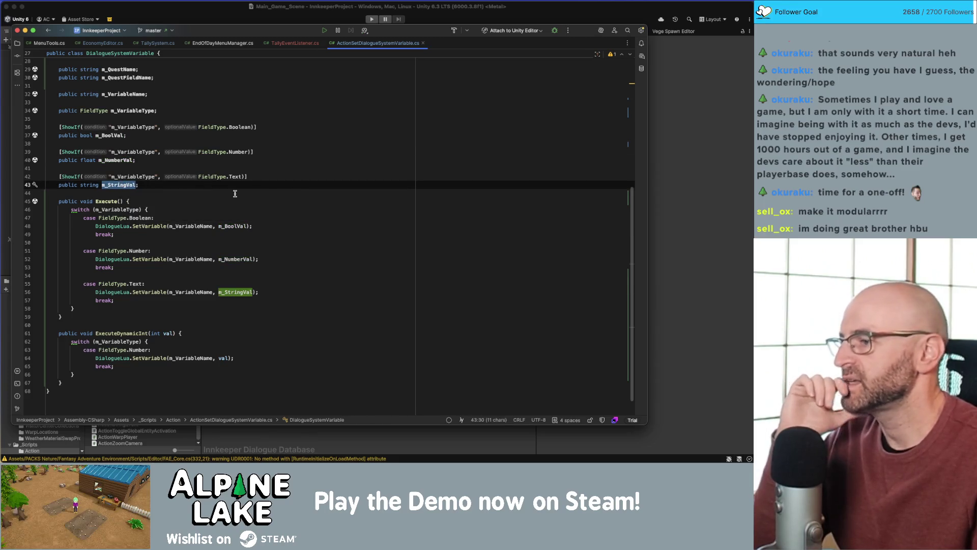
scroll(162, 229, up, 2)
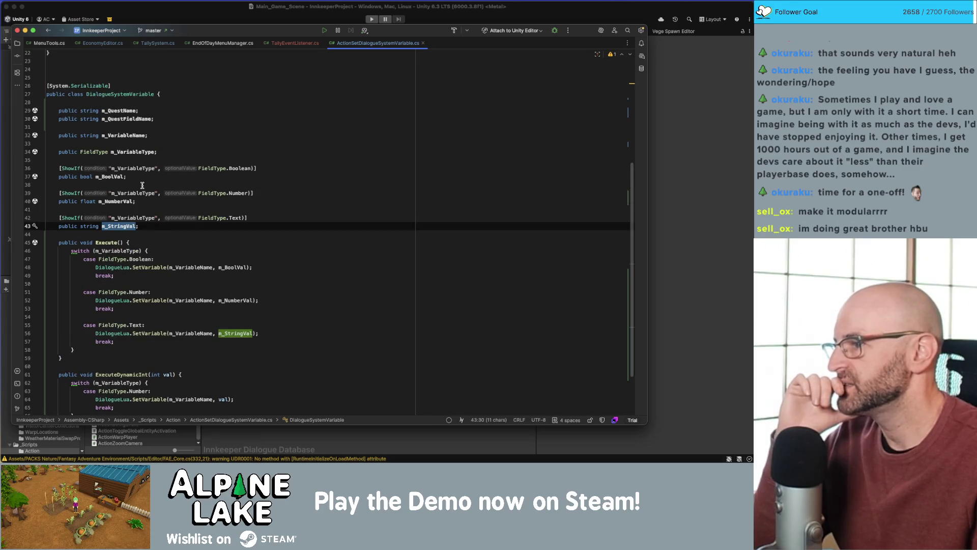
double_click(136, 152)
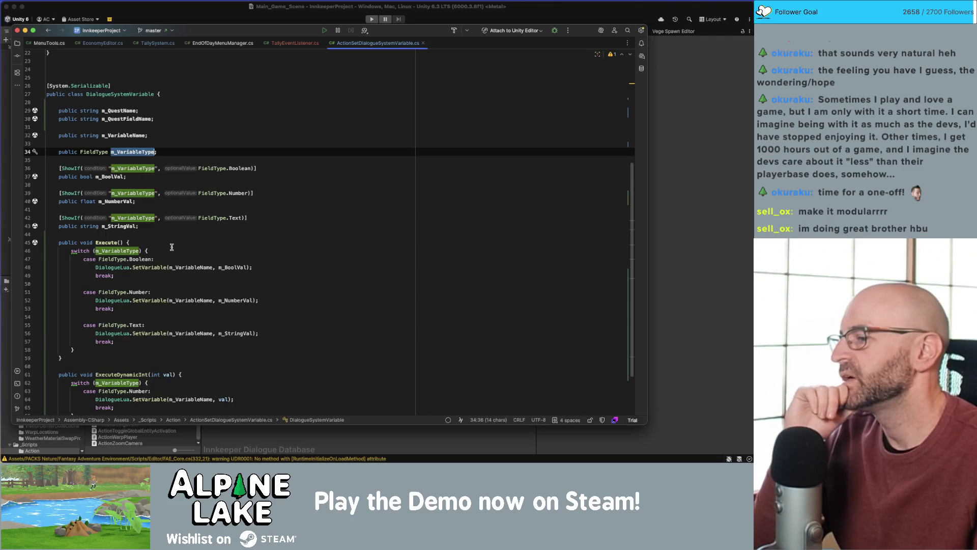
double_click(158, 267)
- Add an if(!string.IsNullOrWhiteSpace(m_VariableName)) check under the Boolean case
click(179, 266)
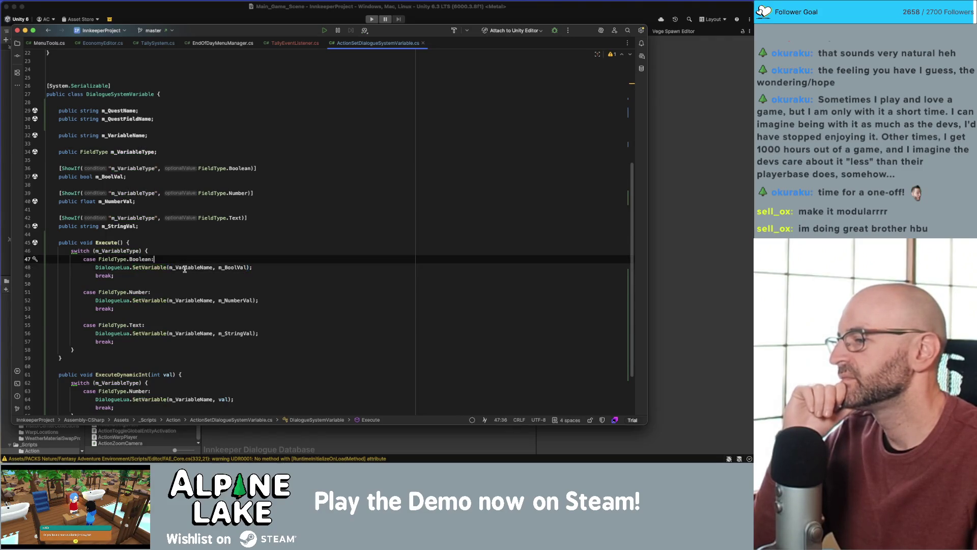
click(217, 254)
key(Return)
text(if(m_Var)
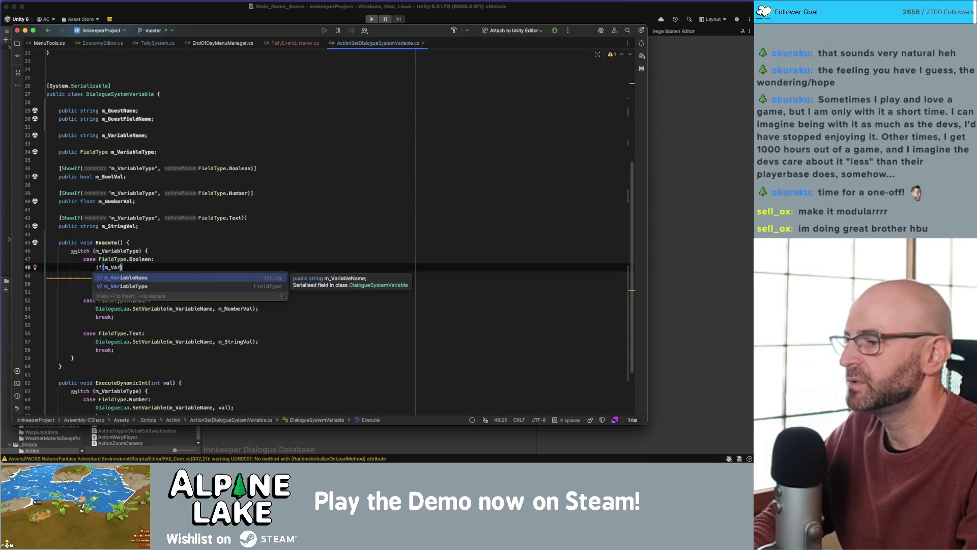
key(Return)
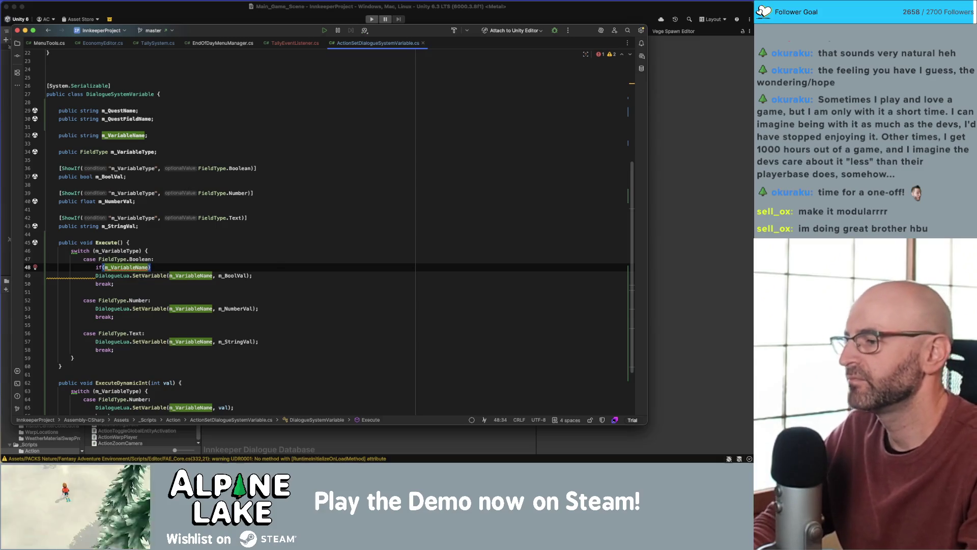
click(104, 267)
text(string.is)
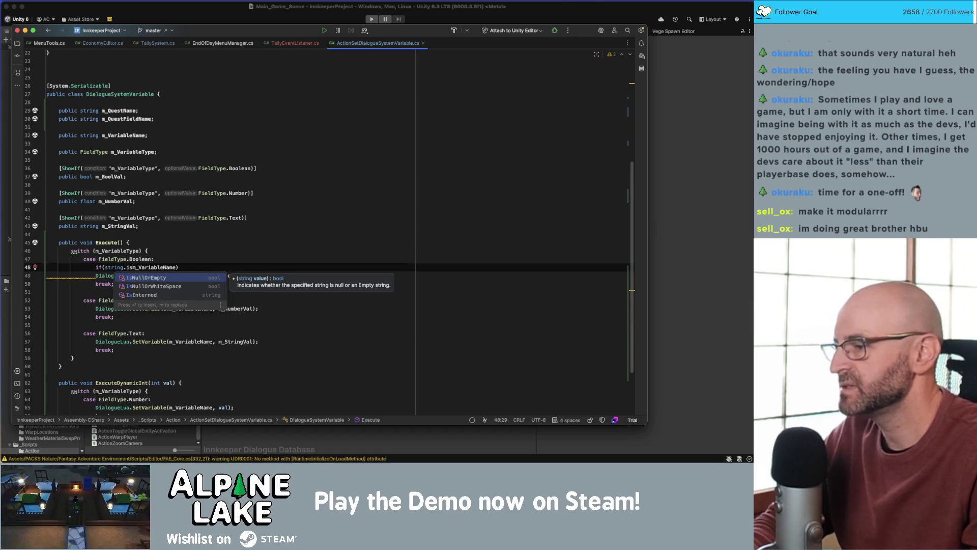
key(Down)
key(Return)
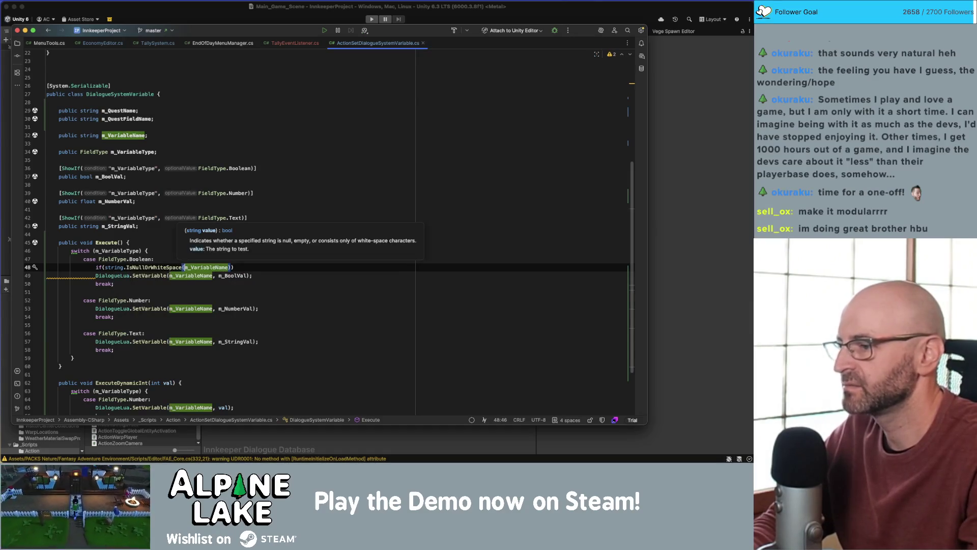
key(End)
key(Home)
text(!)
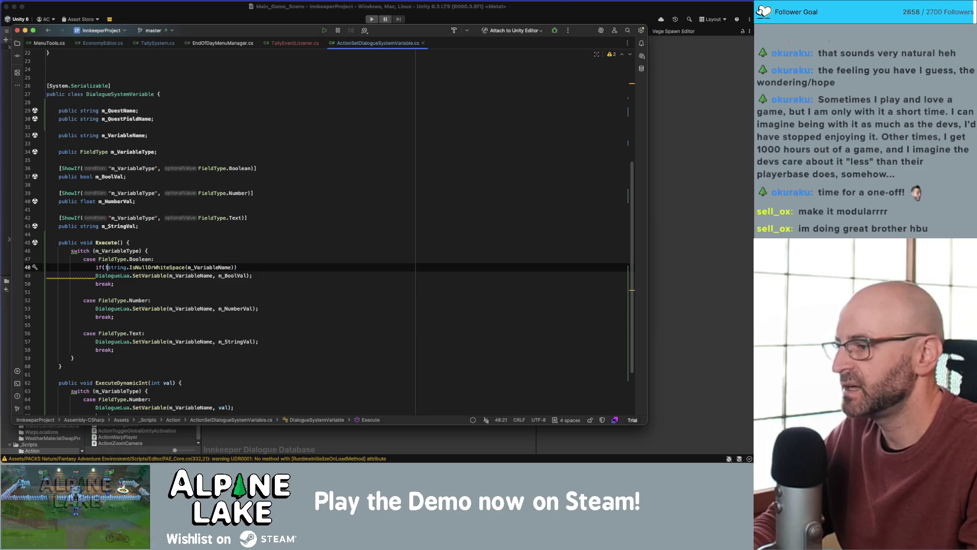